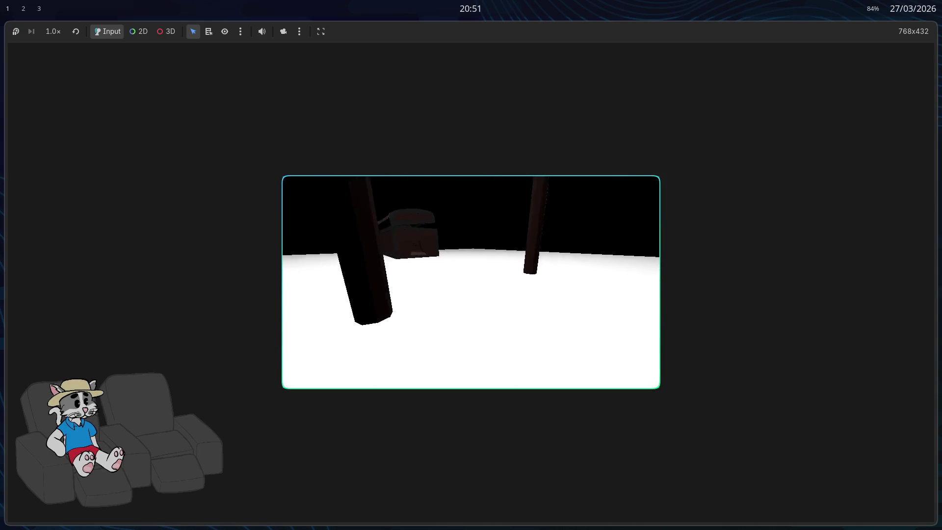
- Stop the running game, undo recent player-scene edits, and make the editor fullscreen
key("F8")
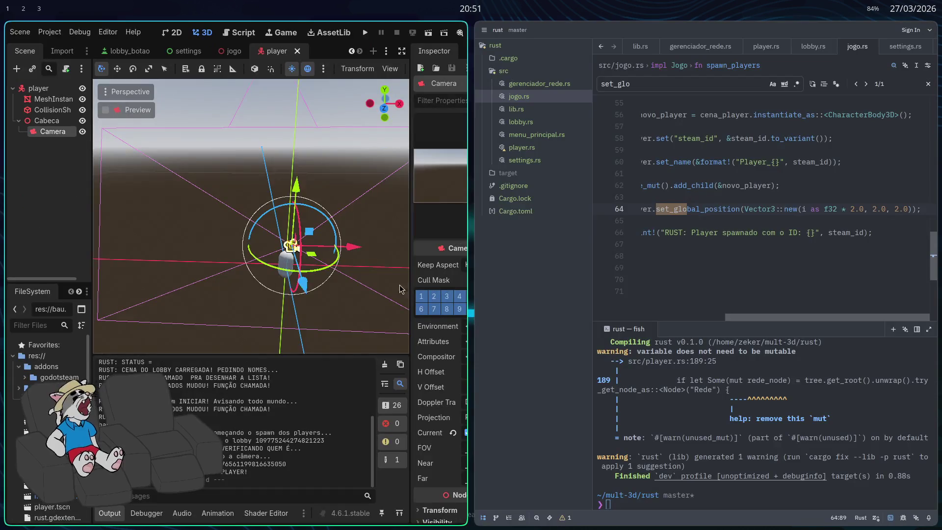
left_click_drag(296, 248, 308, 211)
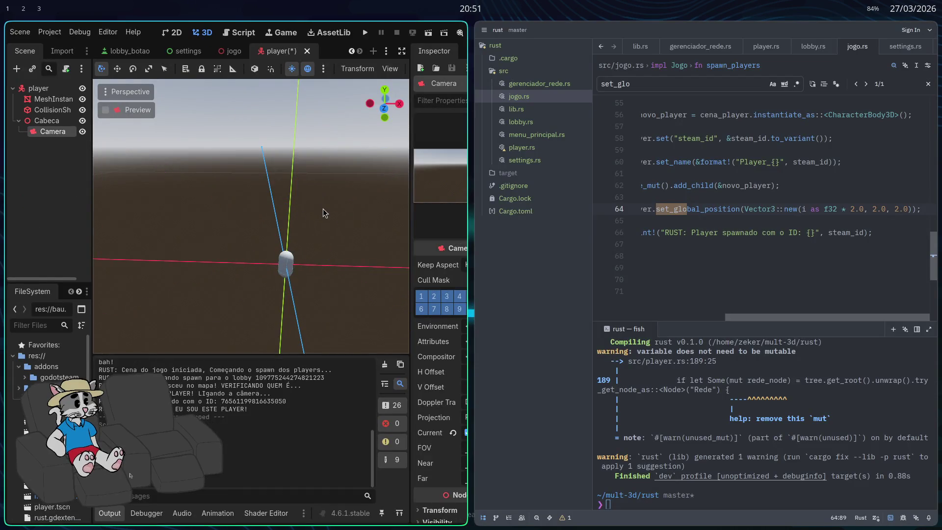
key("ctrl+z")
key("ctrl+z")
key("ctrl+z")
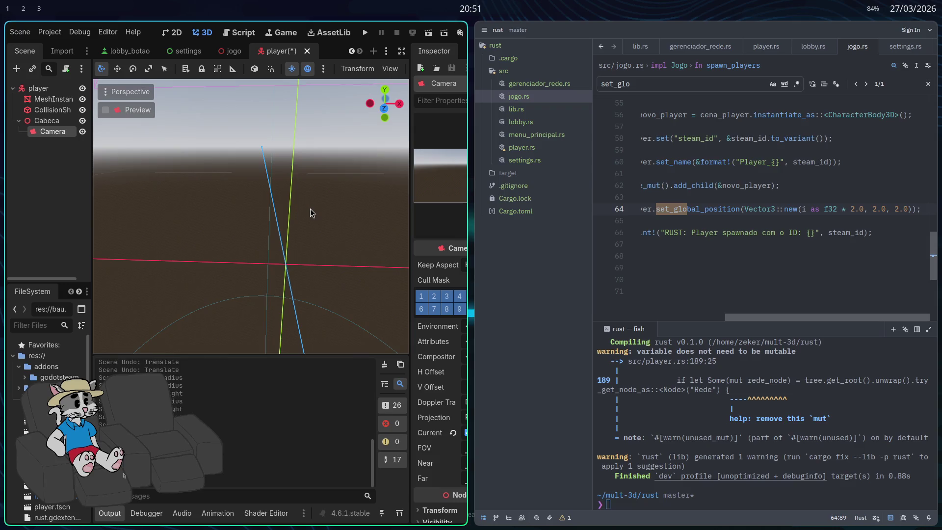
key("super+f")
scroll(375, 246, "down", 5)
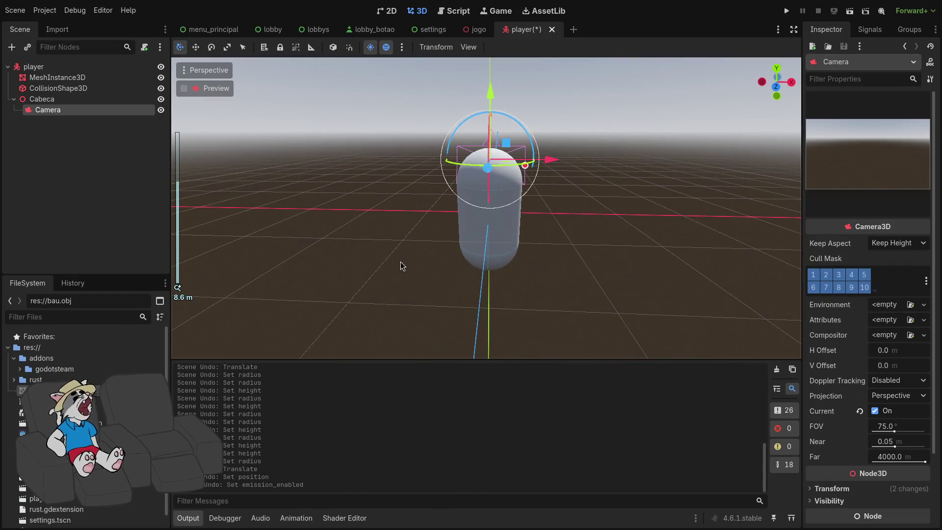
- Step through undo/redo of the camera move, leaving the camera at the capsule's head
key("ctrl+shift+z")
key("ctrl+shift+z")
key("ctrl+shift+z")
key("ctrl+z")
key("ctrl+z")
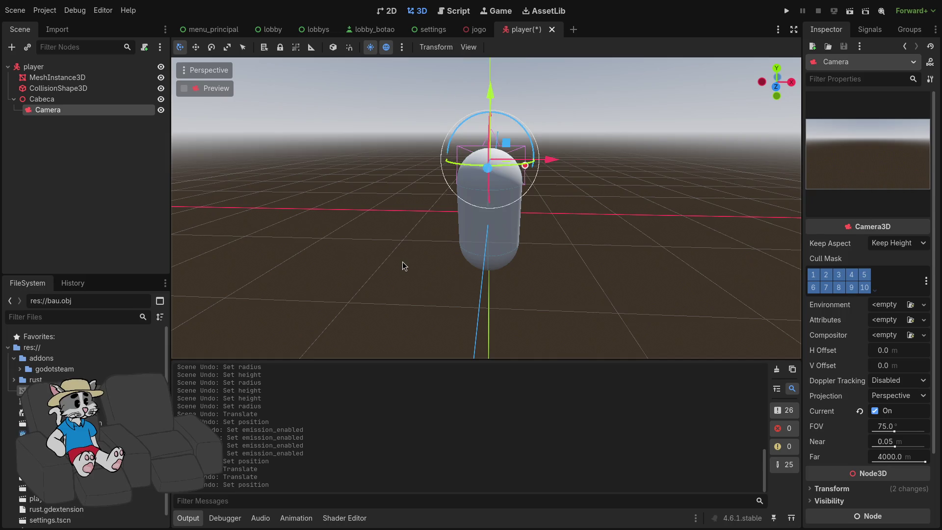
key("ctrl+shift+z")
key("ctrl+shift+z")
key("ctrl+shift+z")
key("ctrl+z")
key("ctrl+z")
key("ctrl+z")
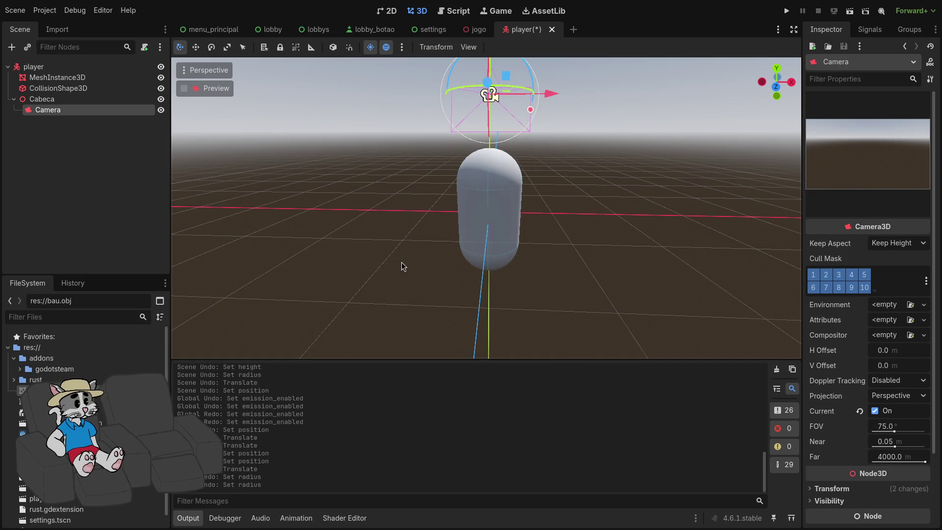
key("ctrl+shift+z")
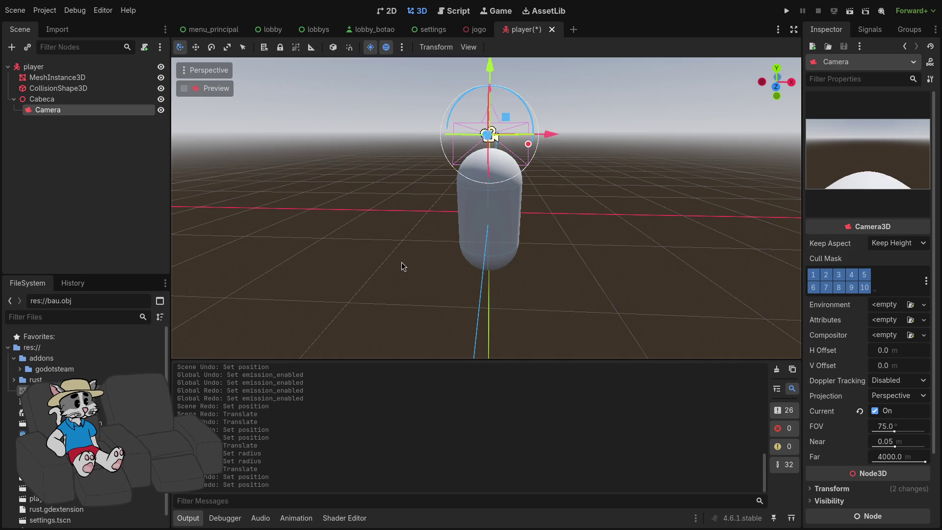
key("ctrl+z")
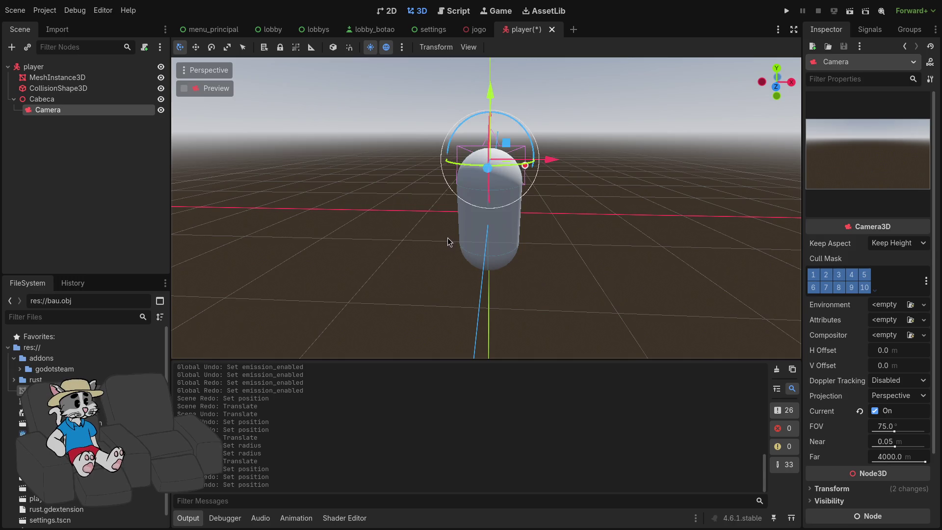
- Try shrinking the player root's scale to 0.65, then undo it back to 1.0
left_click(83, 68)
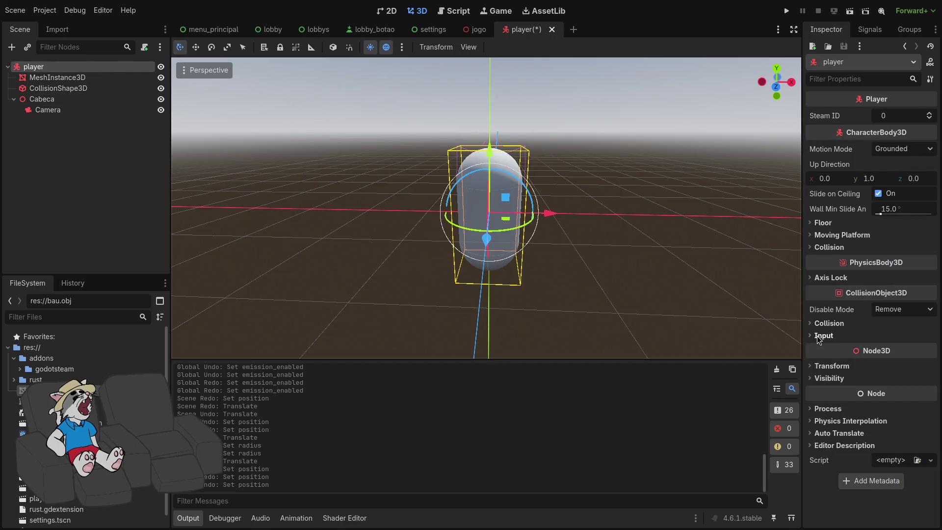
left_click(832, 366)
left_click_drag(838, 457, 812, 457)
key("ctrl+z")
key("ctrl+z")
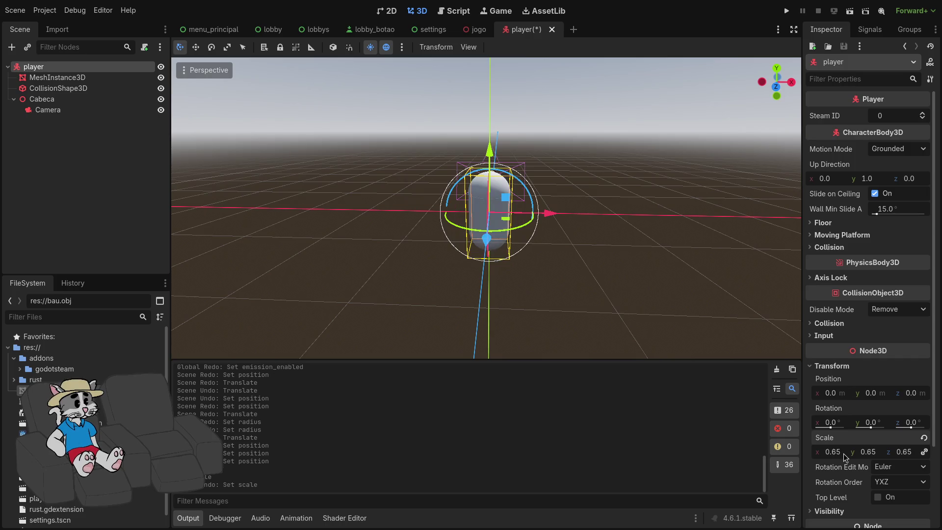
- Frame the Bau chest in the jogo scene, then review the player's mesh and collision nodes
left_click(474, 30)
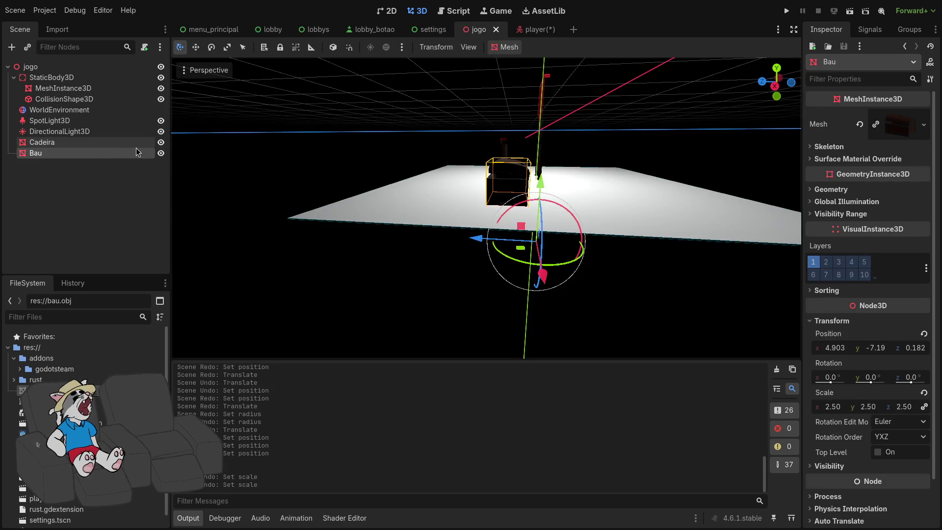
double_click(125, 152)
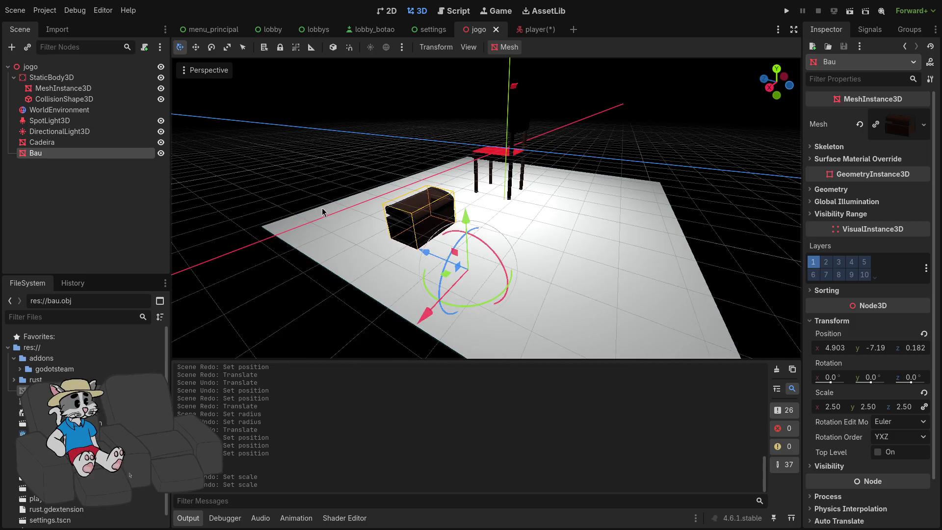
left_click(538, 31)
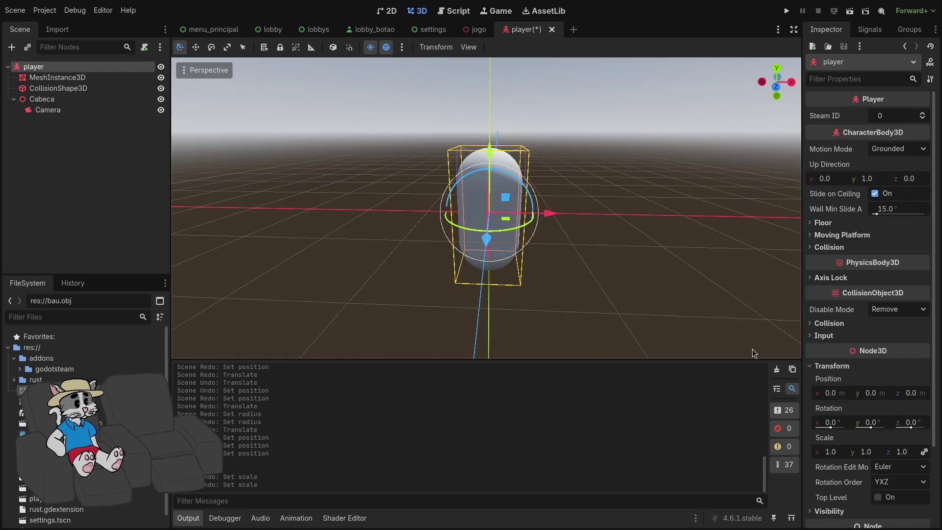
left_click(600, 240)
left_click(519, 201)
left_click(588, 189)
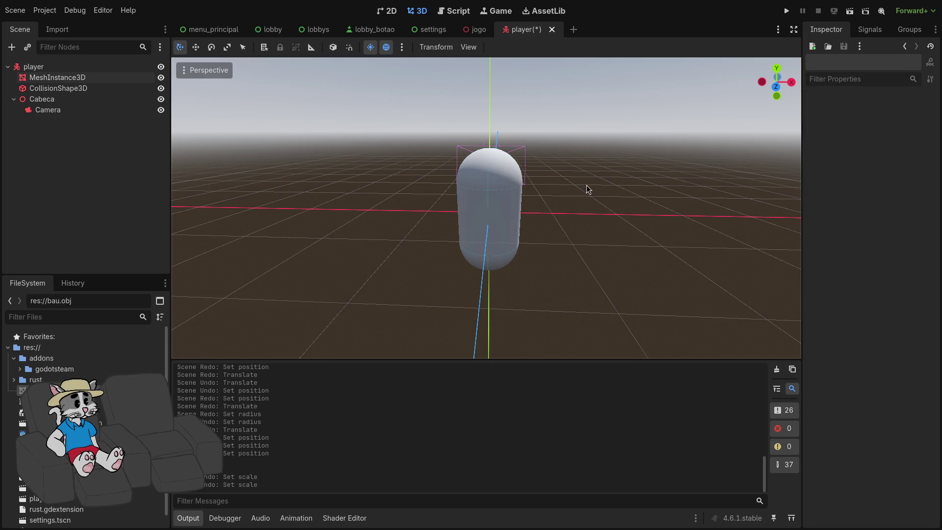
left_click(507, 188)
left_click(586, 176)
left_click(93, 67)
left_click(538, 169)
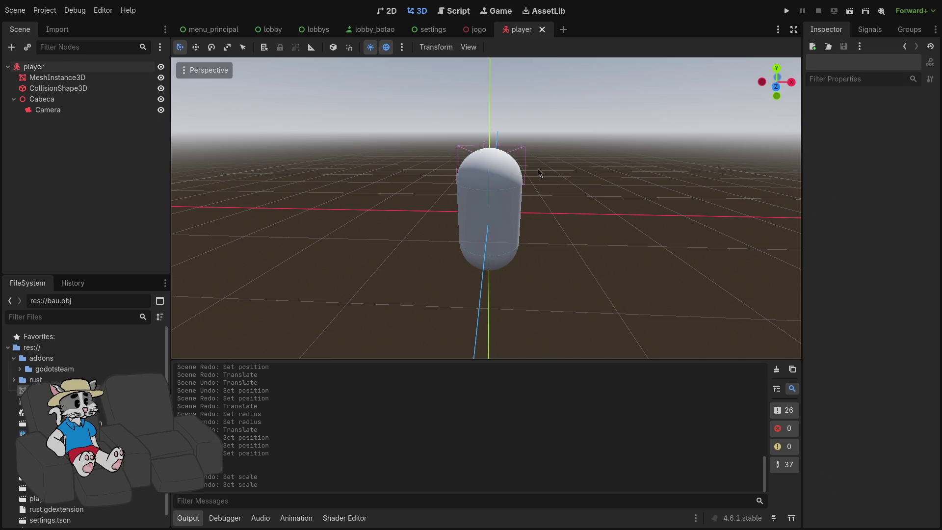
left_click(488, 187)
left_click(114, 138)
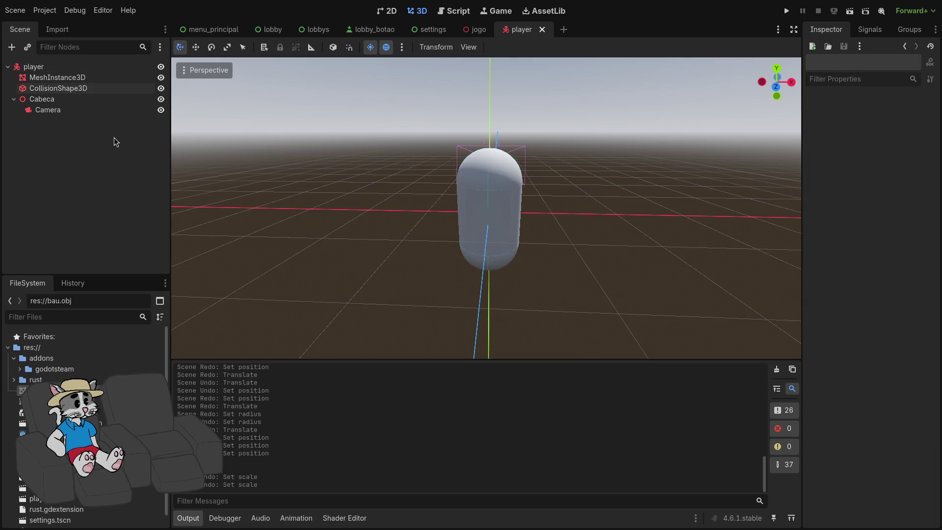
- Set the player root's scale to 0.04 on all axes and run the project
left_click(88, 68)
left_click(837, 449)
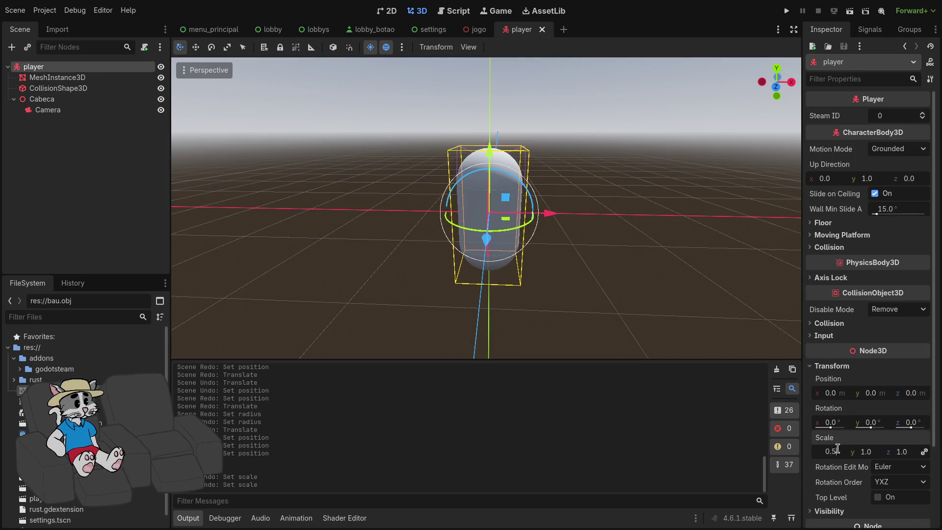
key("Return")
left_click(837, 449)
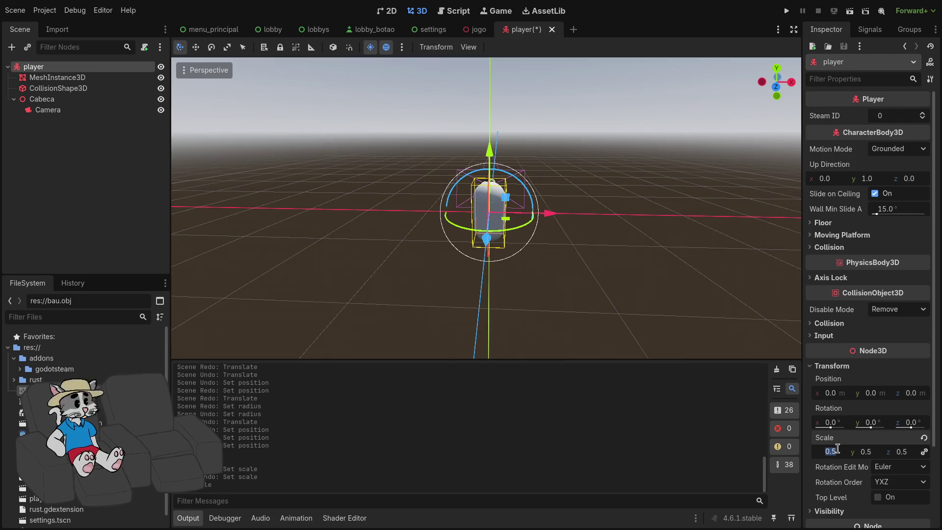
type("04")
key("Return")
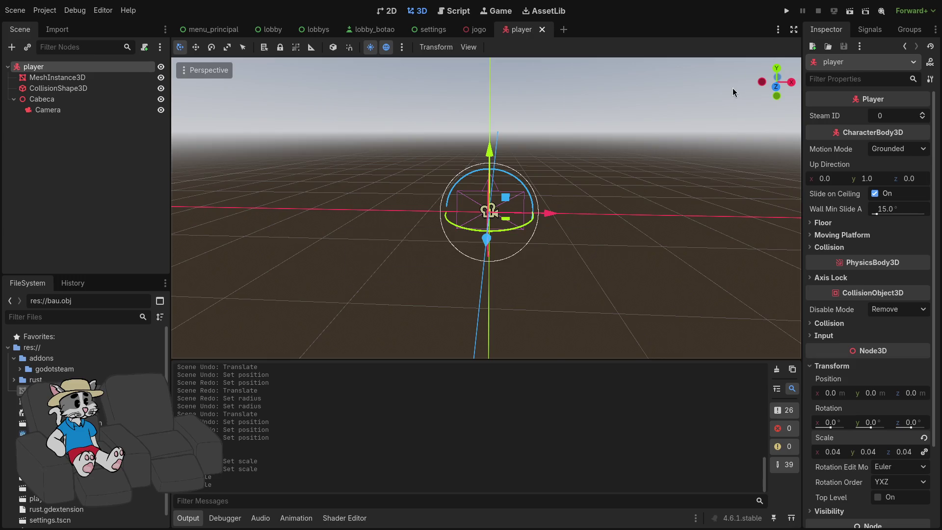
left_click(789, 11)
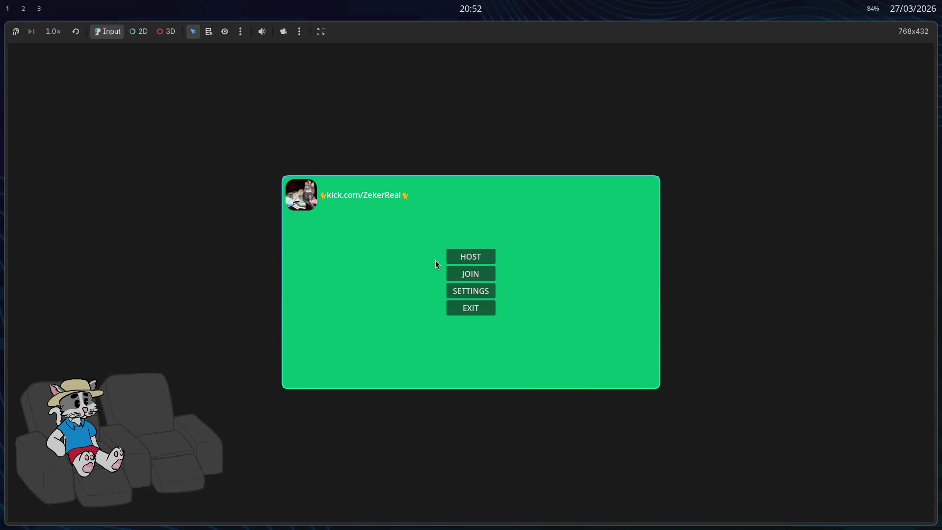
- Start the hosted game, then return to a fullscreen editor view of the player
left_click(606, 375)
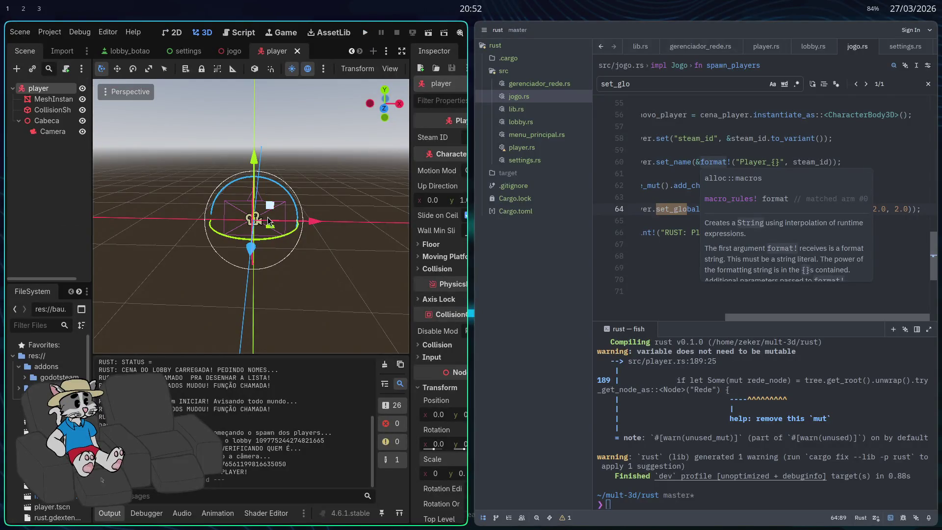
key("super+f")
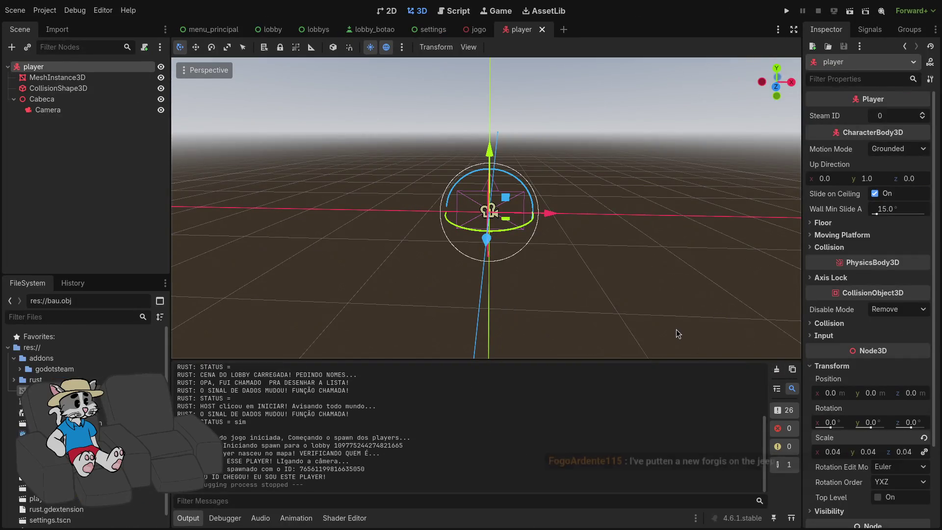
mouse_move(587, 290)
left_mouse_down()
mouse_move(441, 267)
mouse_move(379, 231)
left_mouse_up()
- Select the player root and set its scale to 0.06 on all axes
left_click(58, 88)
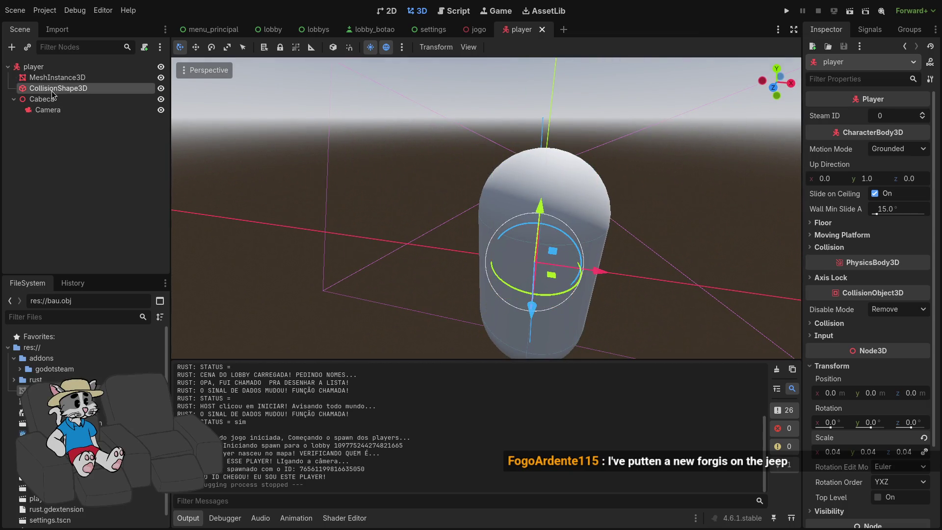
left_click(61, 78)
left_click(66, 88)
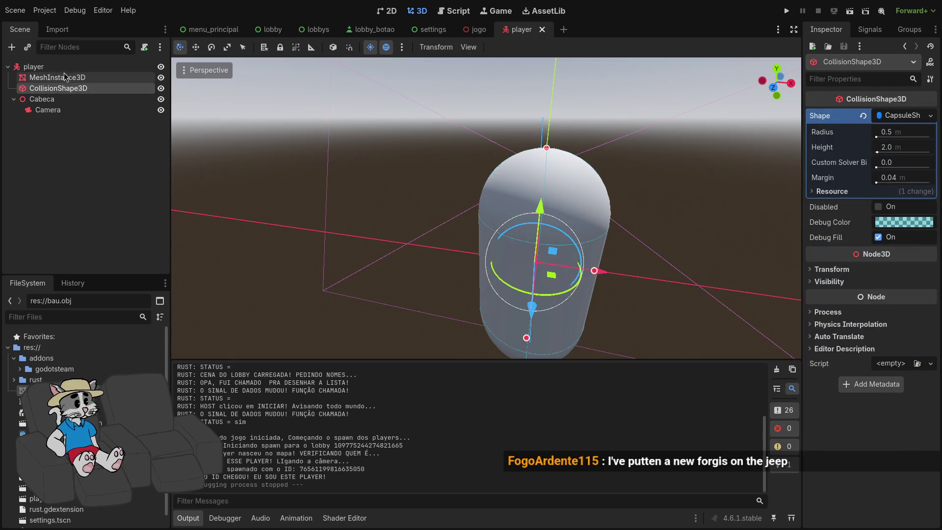
left_click(33, 66)
left_click(832, 452)
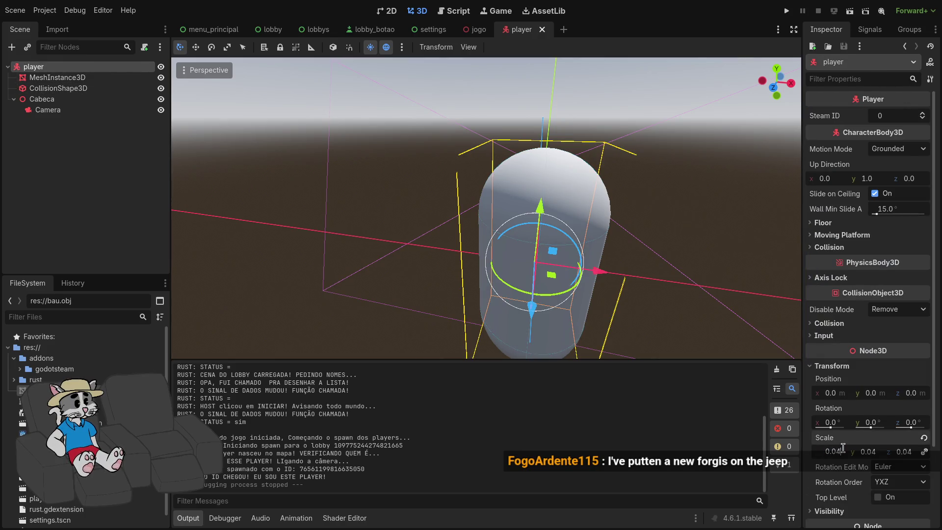
type("5")
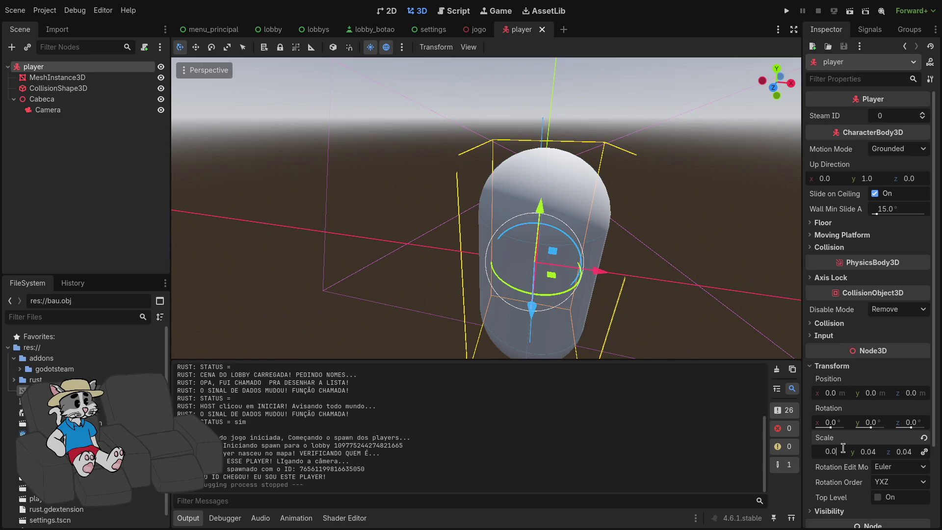
type("6")
key("Return")
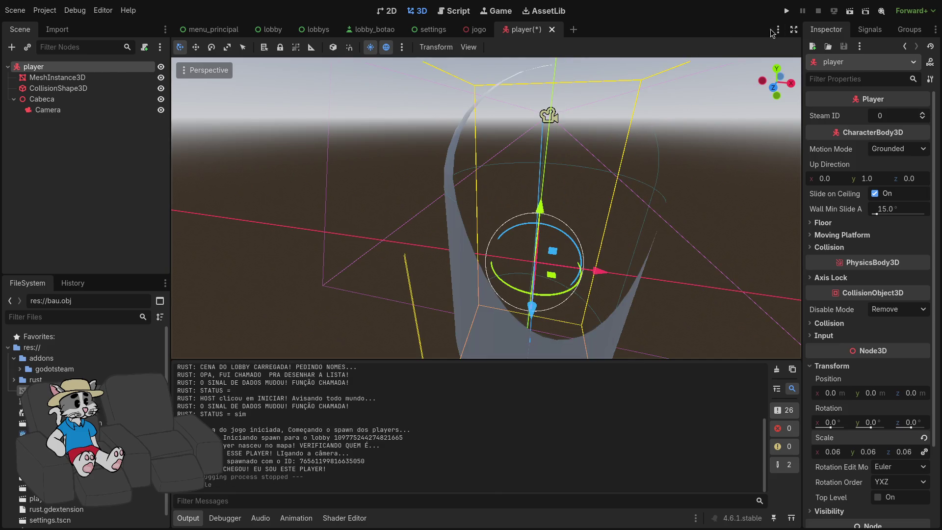
- Run the project, host a lobby, start the game, then stop it with F8
left_click(786, 10)
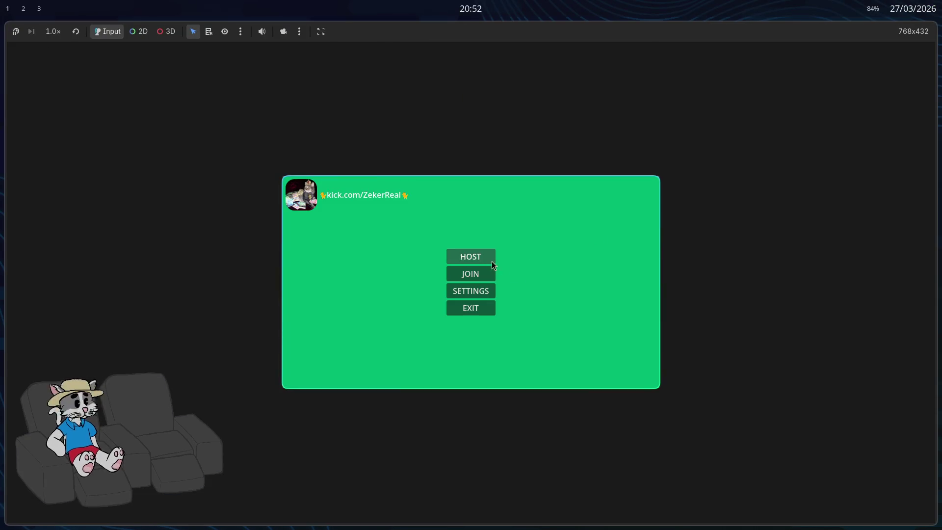
left_click(487, 264)
left_click(623, 376)
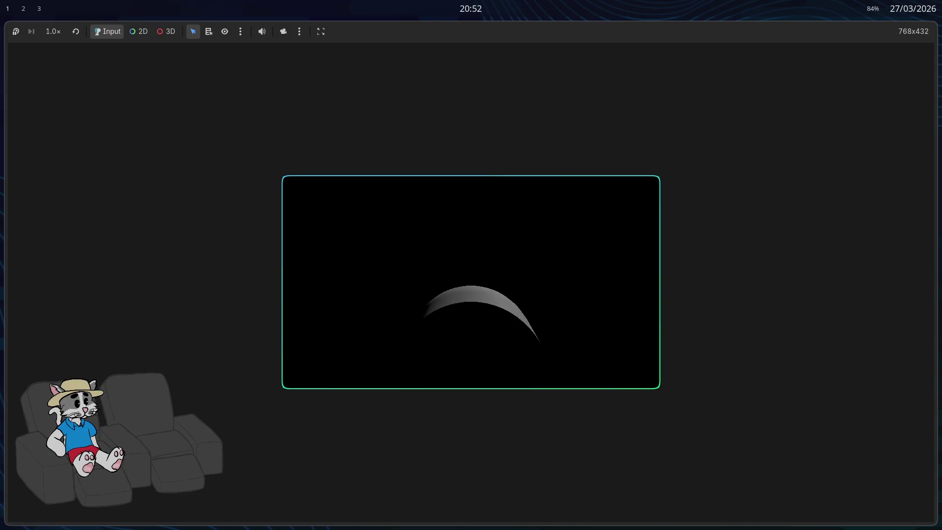
key("F8")
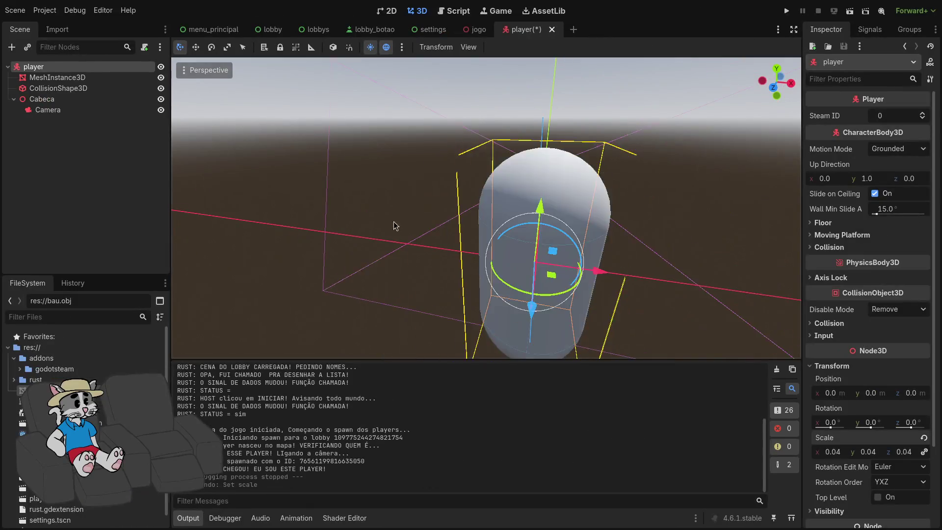
- Undo and redo the recent changes until the player's scale is back to 1.0
key("ctrl+z")
key("ctrl+z")
key("ctrl+z")
scroll(400, 245, "down", 5)
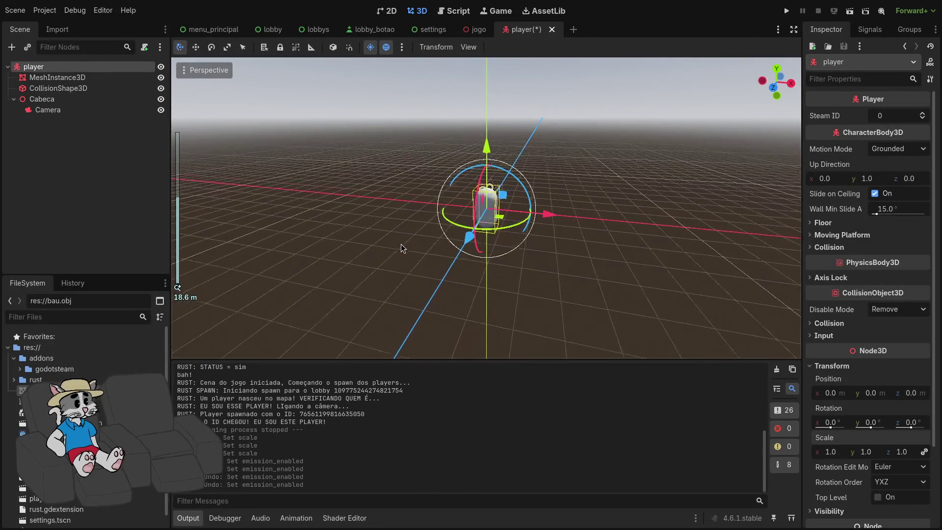
key("ctrl+shift+z")
key("ctrl+shift+z")
key("ctrl+shift+z")
key("ctrl+shift+z")
key("ctrl+z")
key("ctrl+z")
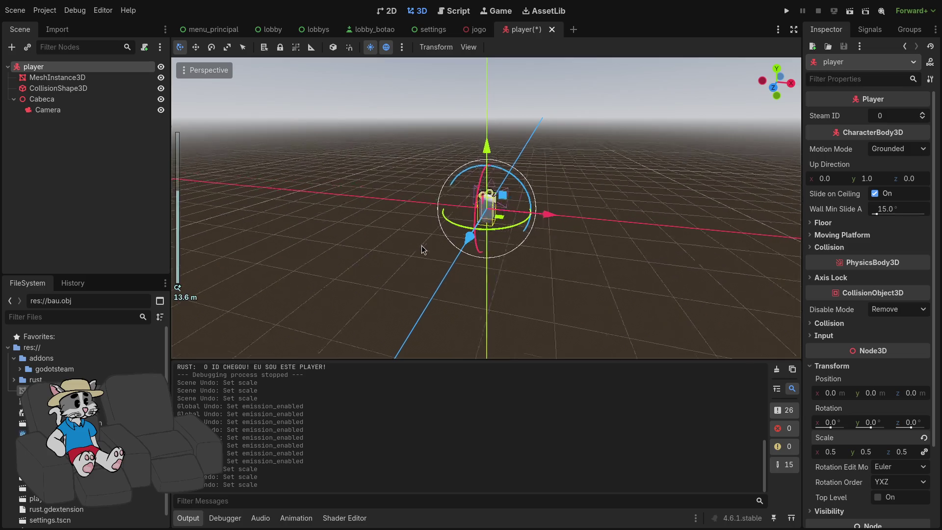
scroll(422, 248, "up", 5)
scroll(440, 243, "up", 5)
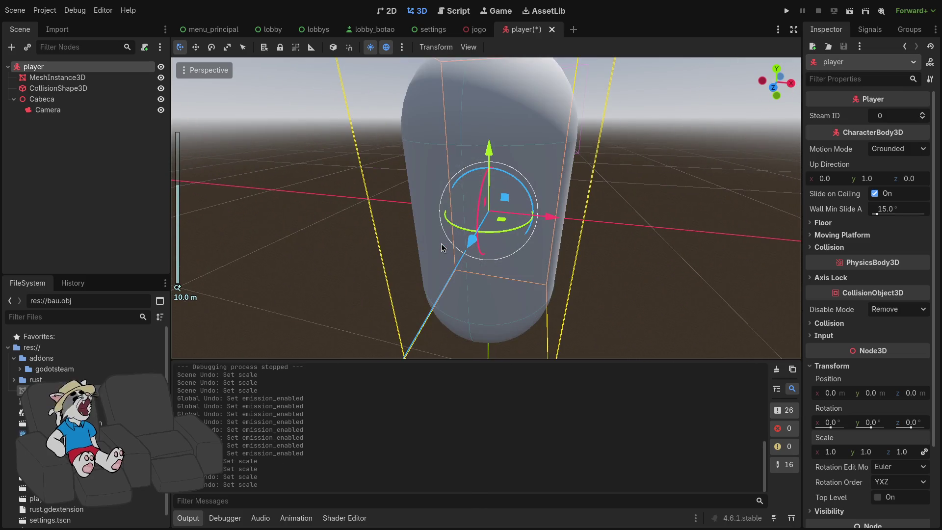
key("ctrl+z")
scroll(441, 243, "down", 5)
- Inspect the mesh and the 0.5 m radius, 2.0 m capsule collision shape, then switch to Blender
left_click(93, 80)
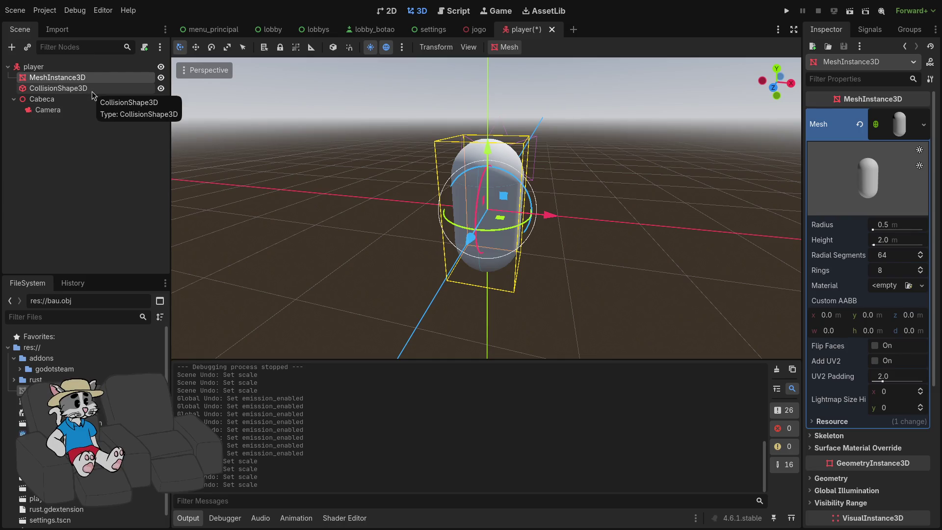
left_click(92, 91)
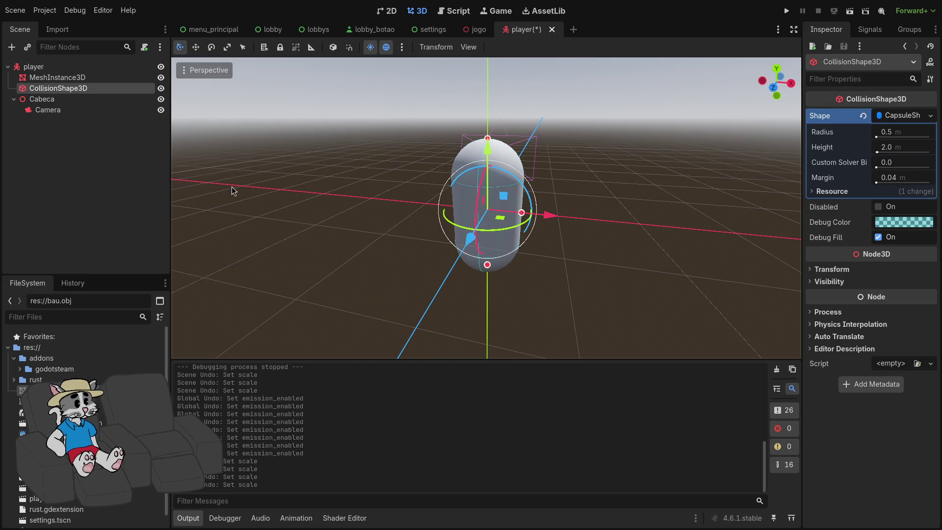
key("super+2")
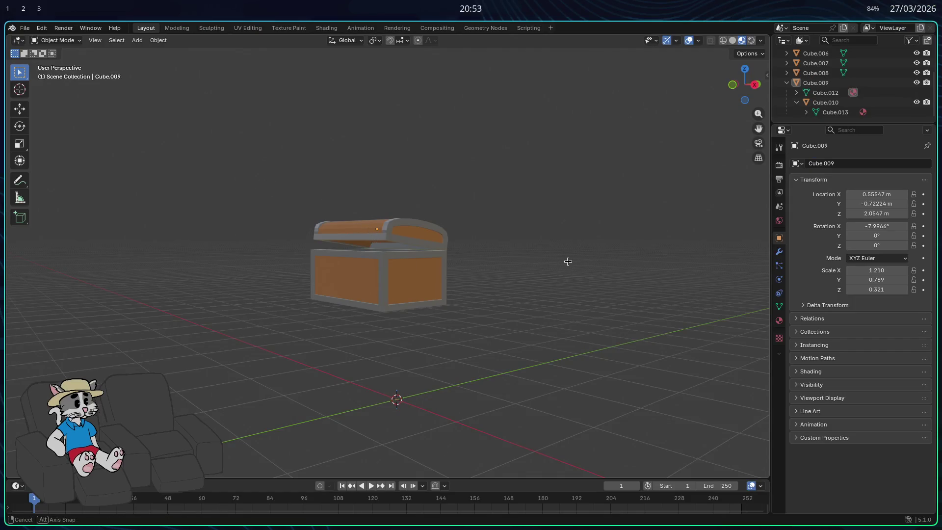
- Quit Blender and relaunch it from the app launcher
mouse_move(567, 261)
left_mouse_down()
mouse_move(369, 236)
mouse_move(349, 211)
left_mouse_up()
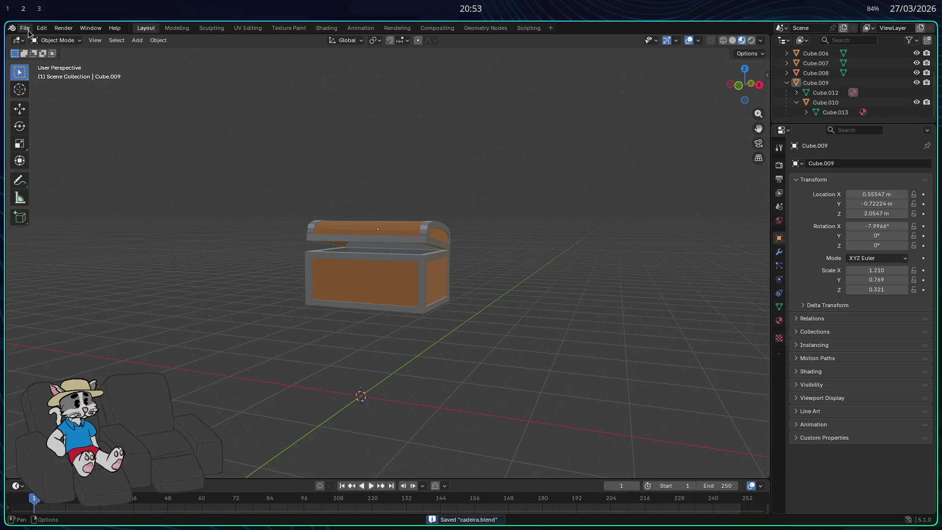
key("ctrl+q")
key("super")
type("ble")
key("Return")
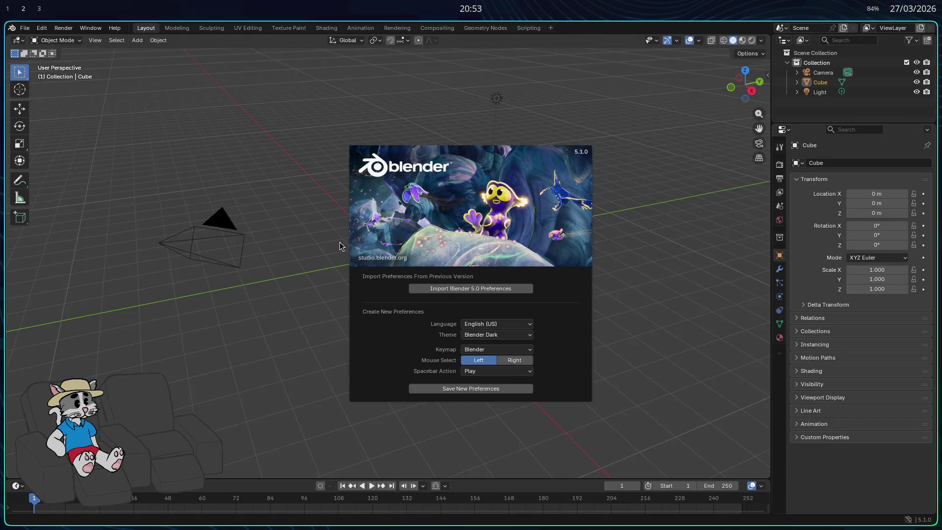
- Dismiss the splash screen and open cadeira.blend from the File menu
left_click(345, 242)
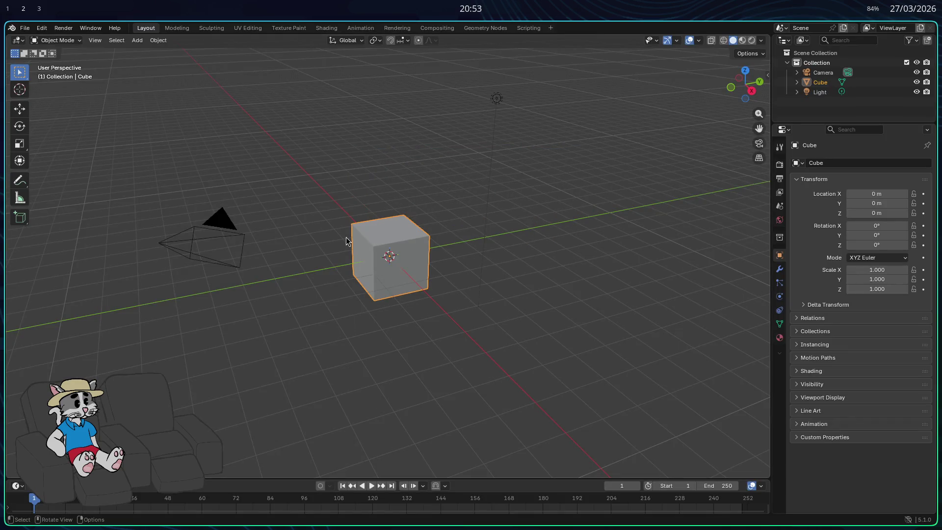
left_click(24, 28)
left_click(30, 47)
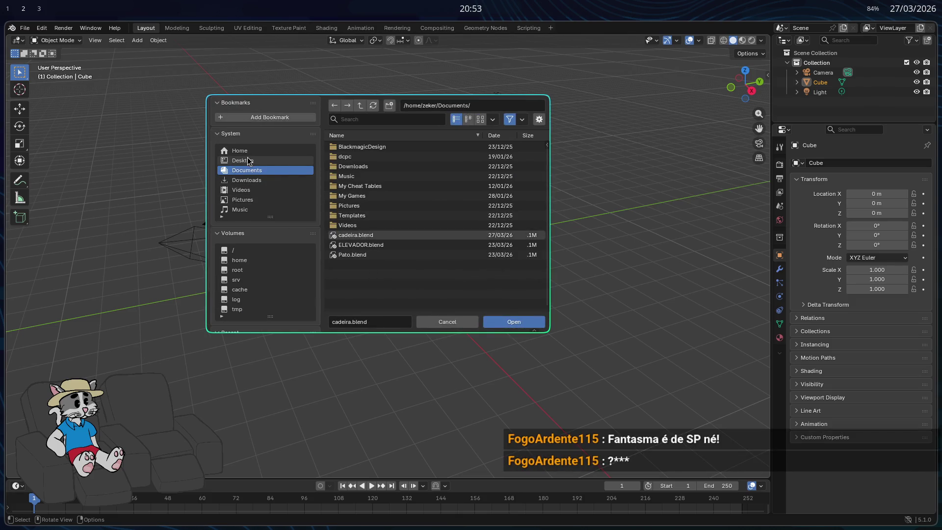
left_click(509, 324)
left_click_drag(510, 327, 581, 311)
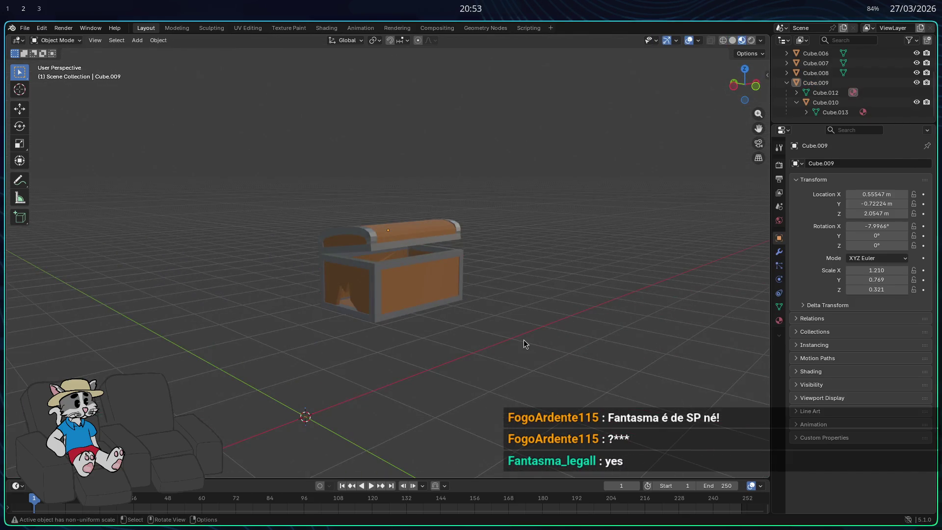
- Select all chest parts and lower them along Z to sit on the grid
scroll(787, 85, "up", 3)
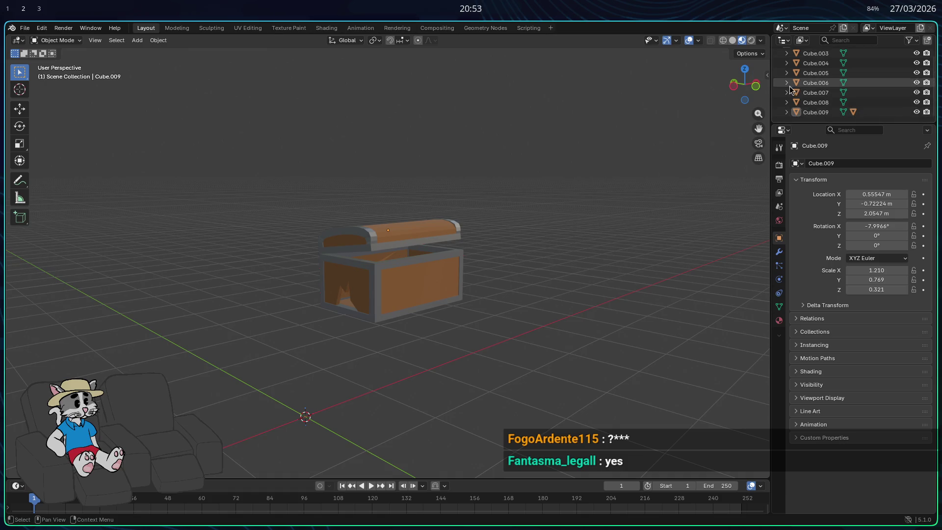
key("a")
scroll(793, 90, "down", 3)
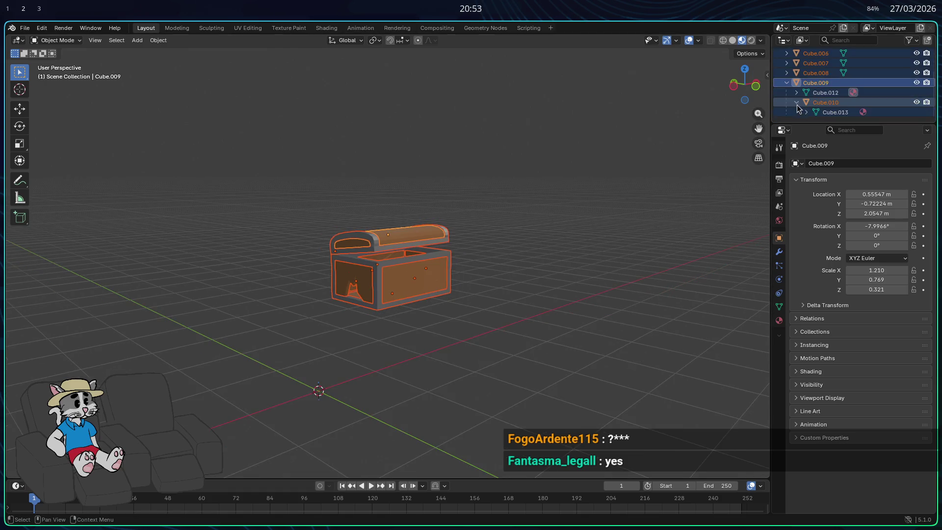
scroll(619, 243, "up", 2)
key("g")
key("z")
left_click_drag(569, 410, 616, 362)
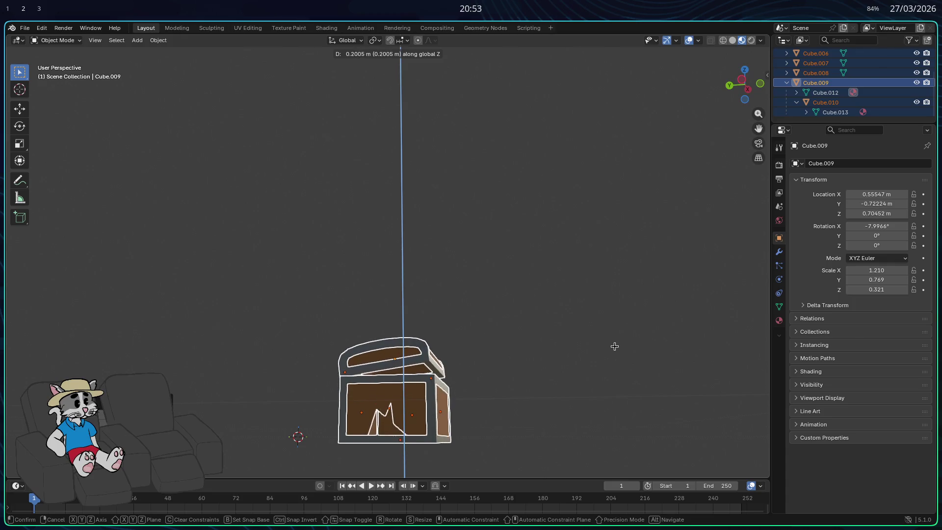
left_click_drag(603, 347, 598, 358)
left_click(600, 361)
- Shift the chest along X and Y toward the origin, leaving Cube.009 at X 0.023674 m
key("g")
key("x")
left_click(587, 362)
left_click_drag(587, 361, 401, 373)
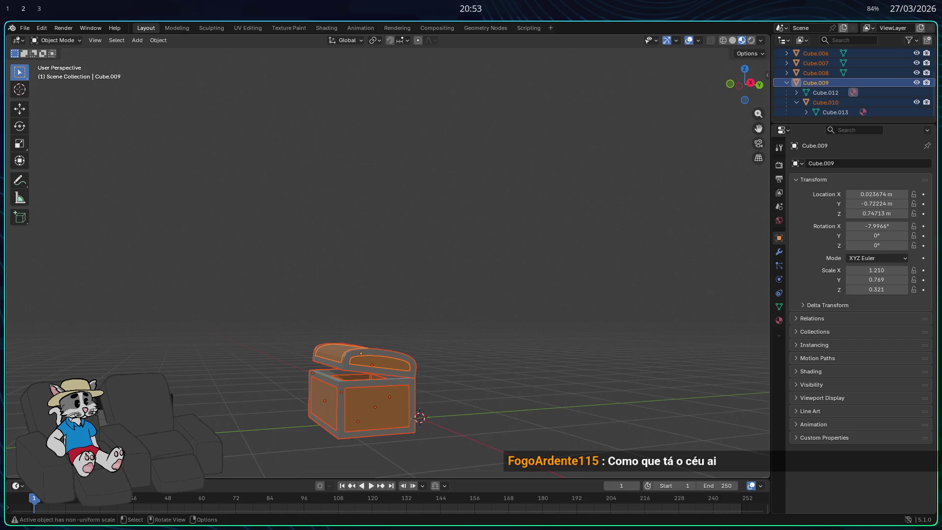
key("g")
key("y")
left_click(462, 368)
mouse_move(462, 368)
left_mouse_down()
mouse_move(514, 353)
mouse_move(545, 368)
left_mouse_up()
key("Tab")
key("Tab")
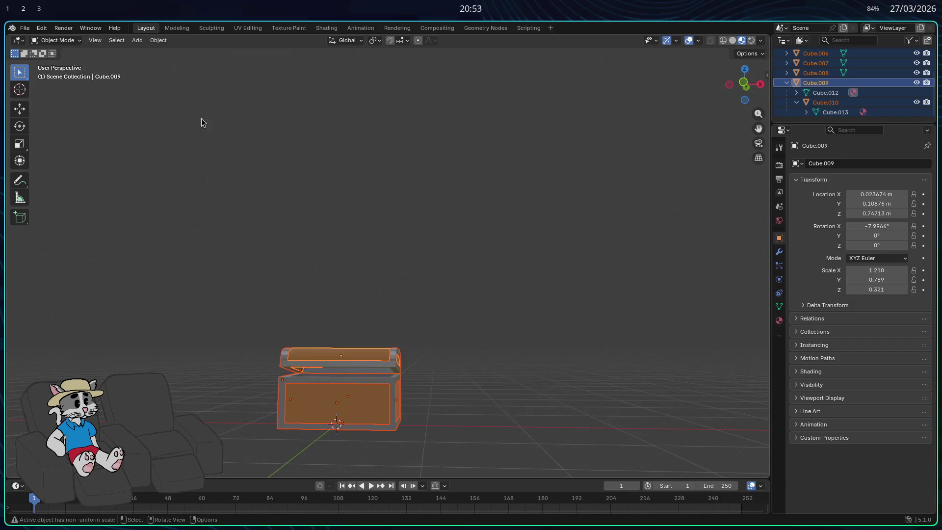
left_click(159, 41)
- Try Snap > Selection to Grid on the chest parts, then undo it
mouse_move(189, 65)
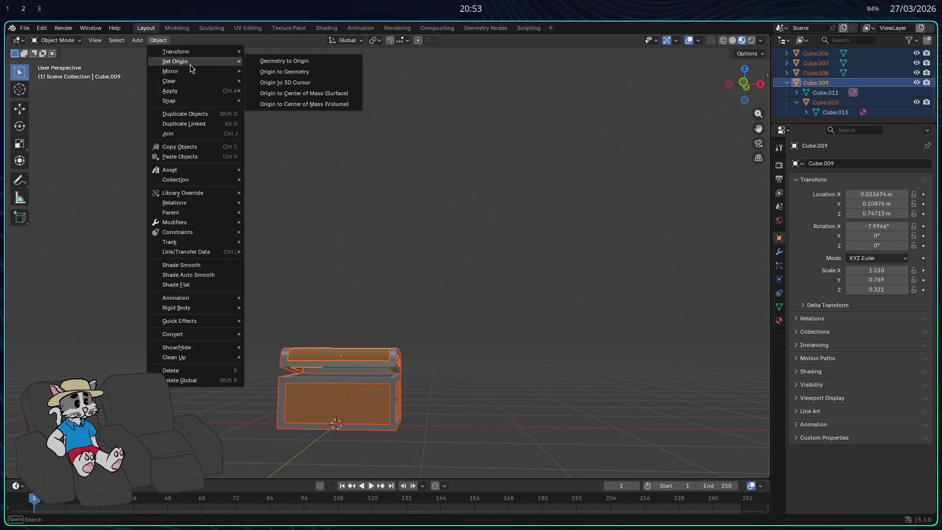
mouse_move(204, 51)
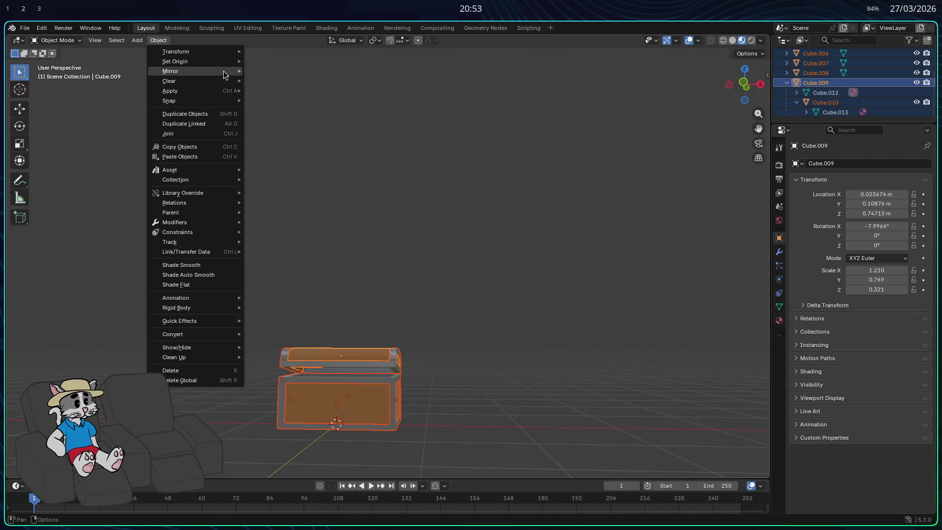
mouse_move(216, 101)
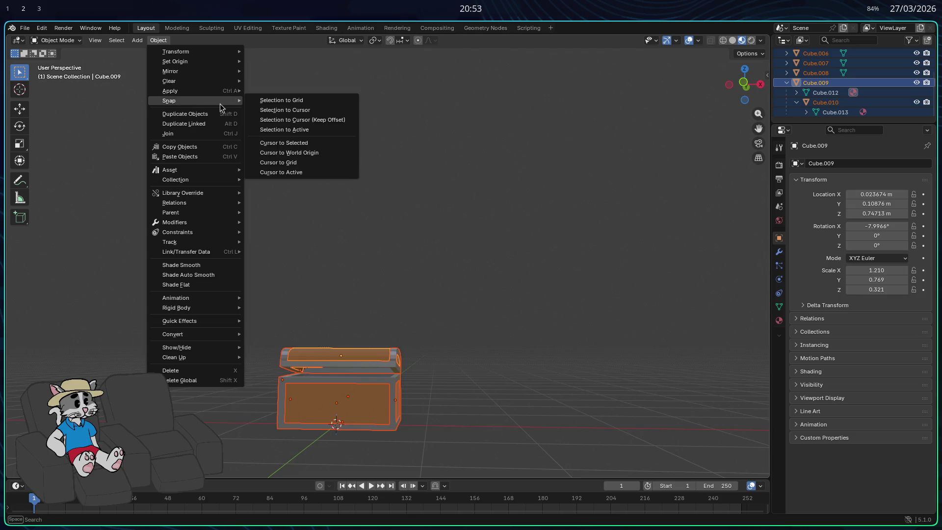
left_click(269, 100)
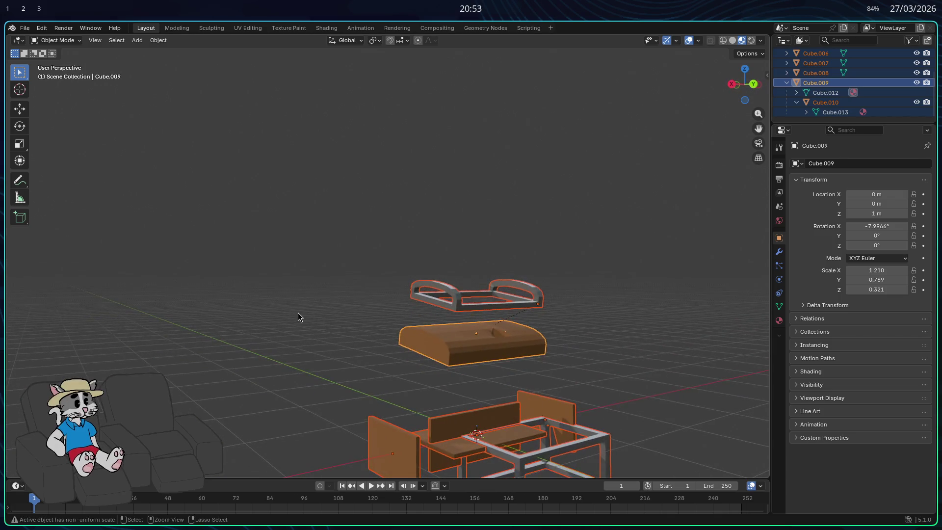
key("ctrl+z")
- Make Cube.003 active, select all parts, and join them with Ctrl+J
scroll(786, 63, "up", 3)
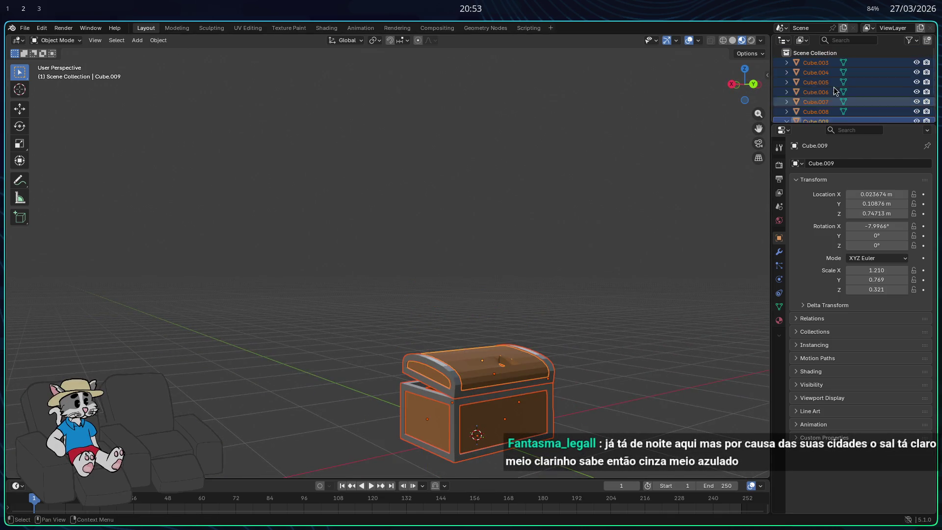
left_click(811, 67)
scroll(815, 91, "down", 2)
key("a")
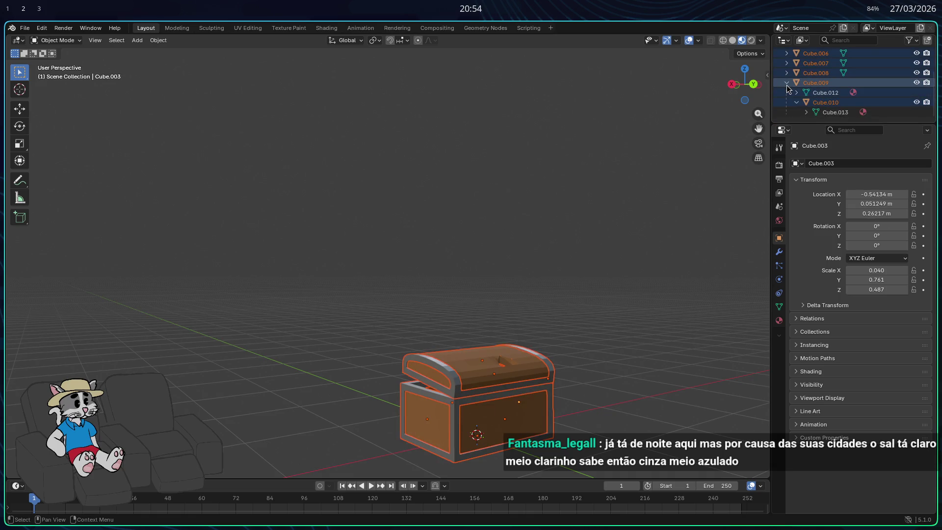
left_click(787, 84)
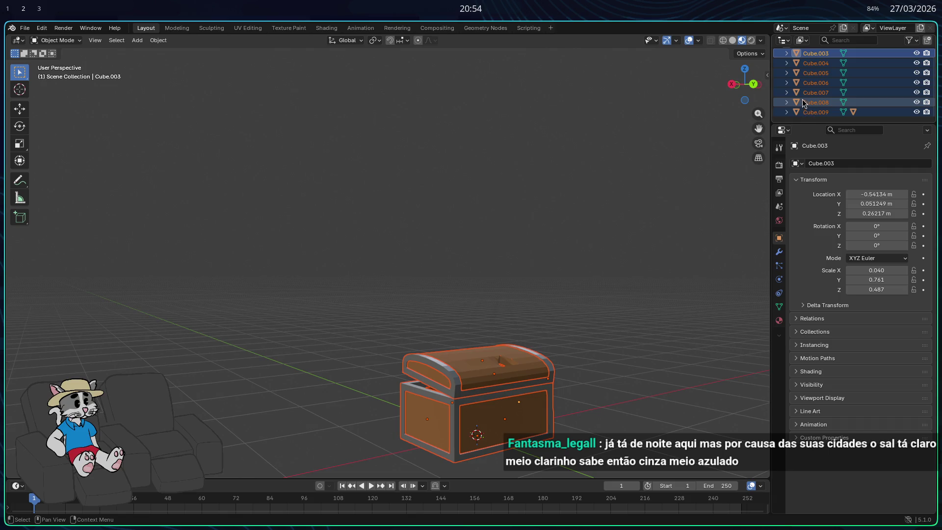
key("ctrl+j")
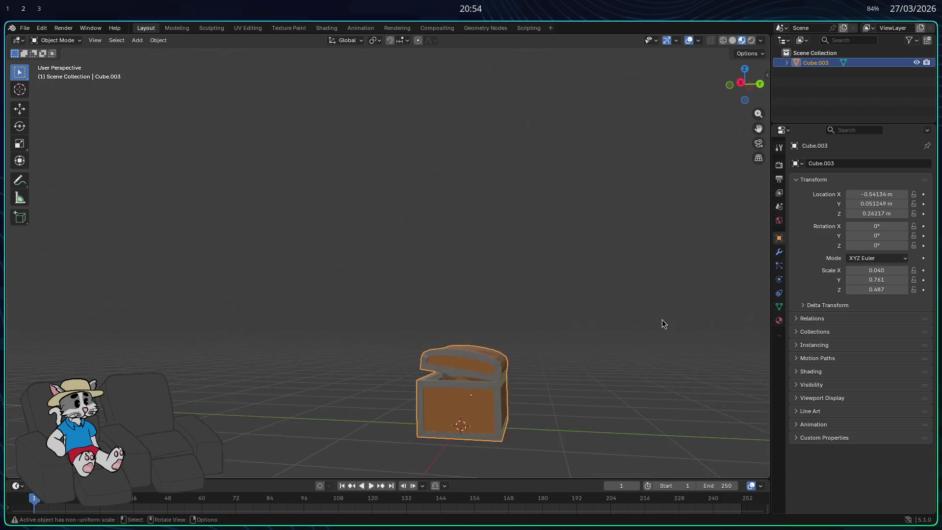
- Move the joined chest and enter 0 for its Z location
key("g")
left_click(477, 334)
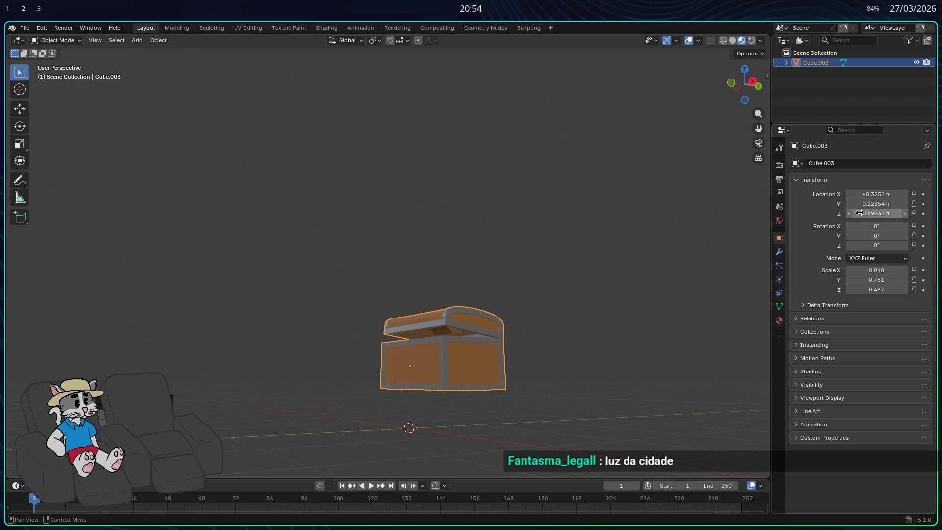
type("0")
key("Return")
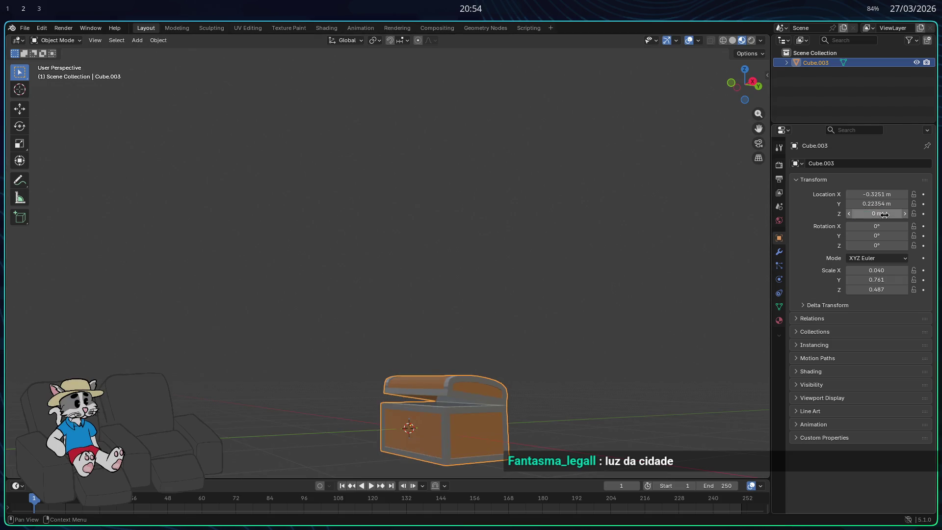
mouse_move(686, 381)
left_mouse_down()
mouse_move(671, 359)
mouse_move(626, 395)
left_mouse_up()
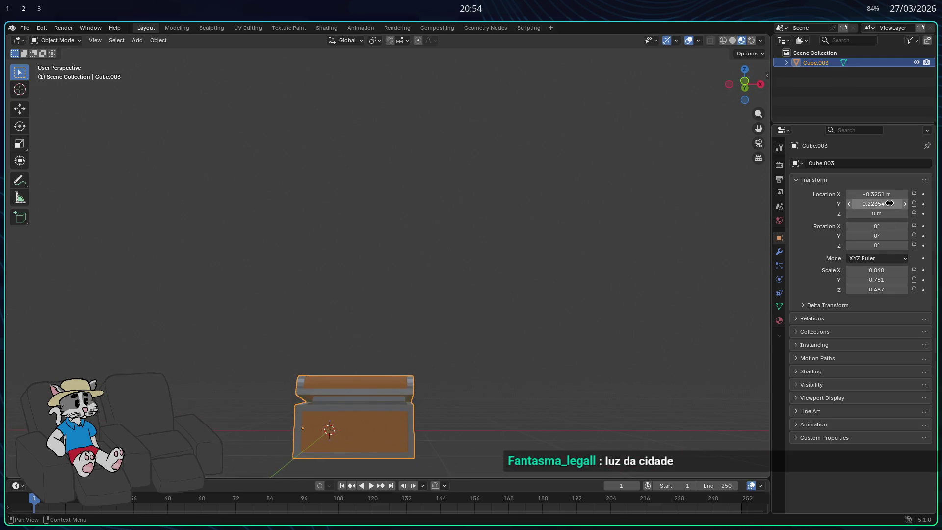
- Undo a stray move and zero the X and Y location values
key("g")
left_click(514, 309)
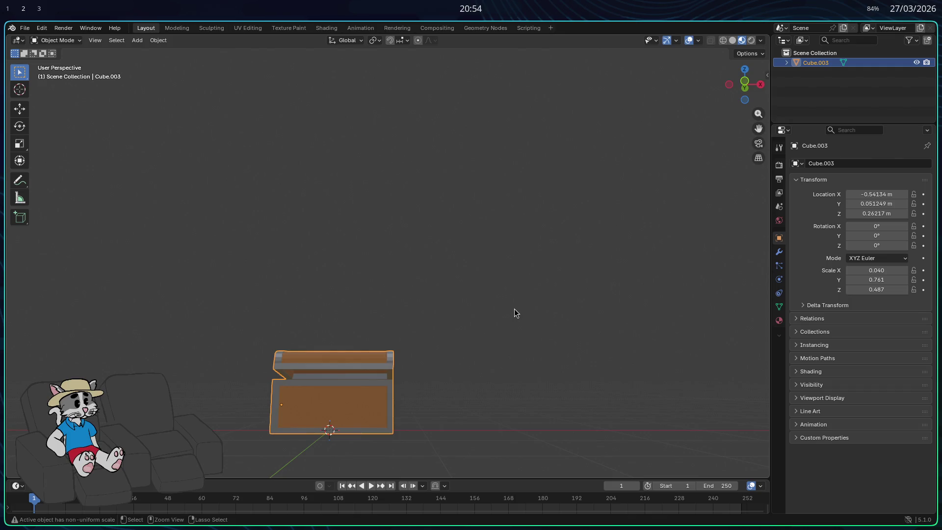
key("ctrl+z")
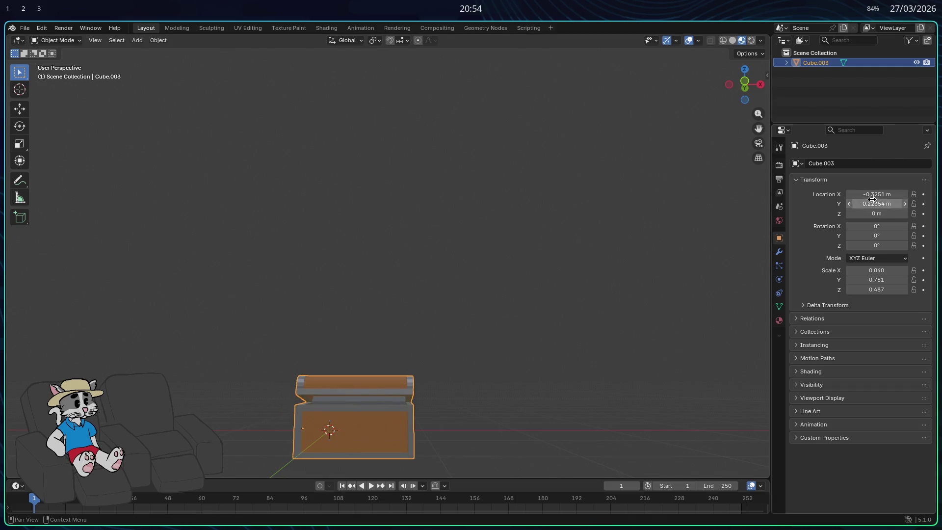
key("Return")
double_click(876, 195)
type("0")
key("Return")
left_click_drag(608, 334, 511, 328)
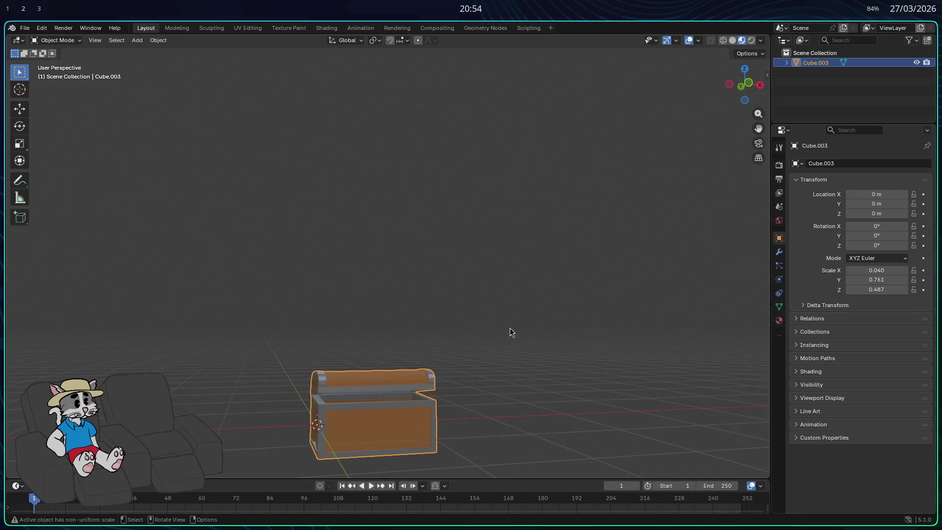
- Apply Geometry to Origin and Origin to Geometry so the chest is centred on its origin
left_click(159, 41)
mouse_move(177, 61)
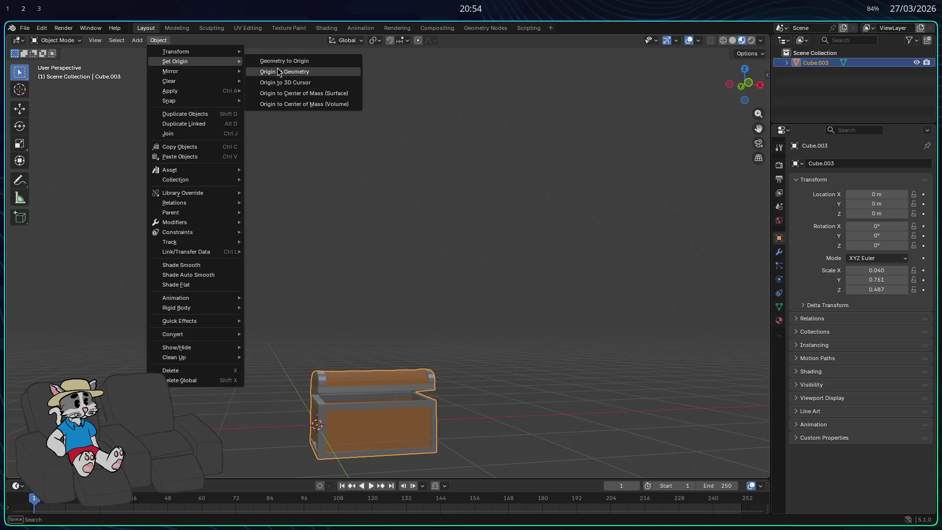
left_click(283, 64)
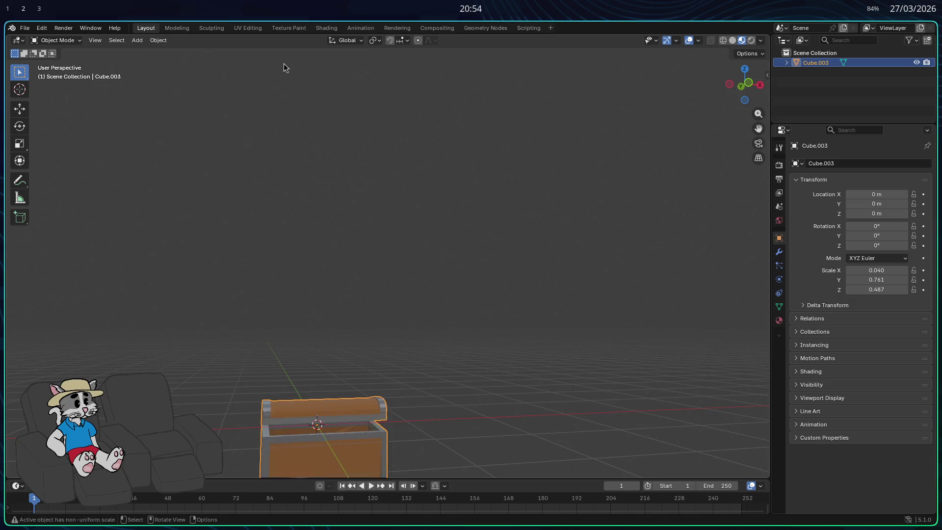
left_click(159, 43)
mouse_move(191, 62)
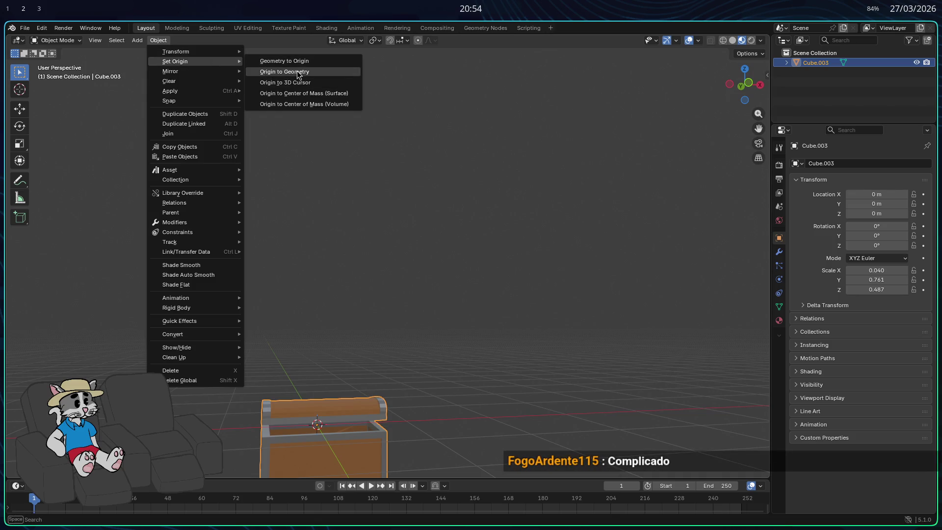
left_click(299, 71)
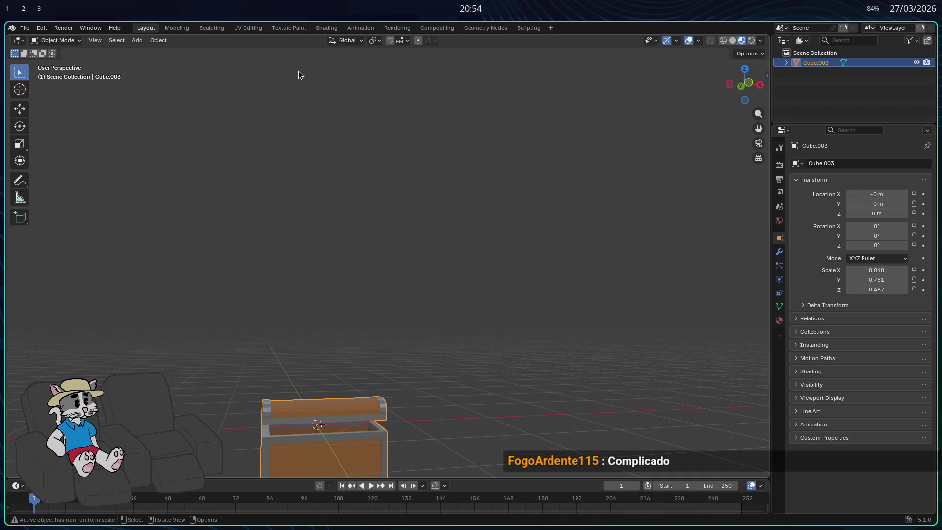
left_click(158, 40)
mouse_move(213, 62)
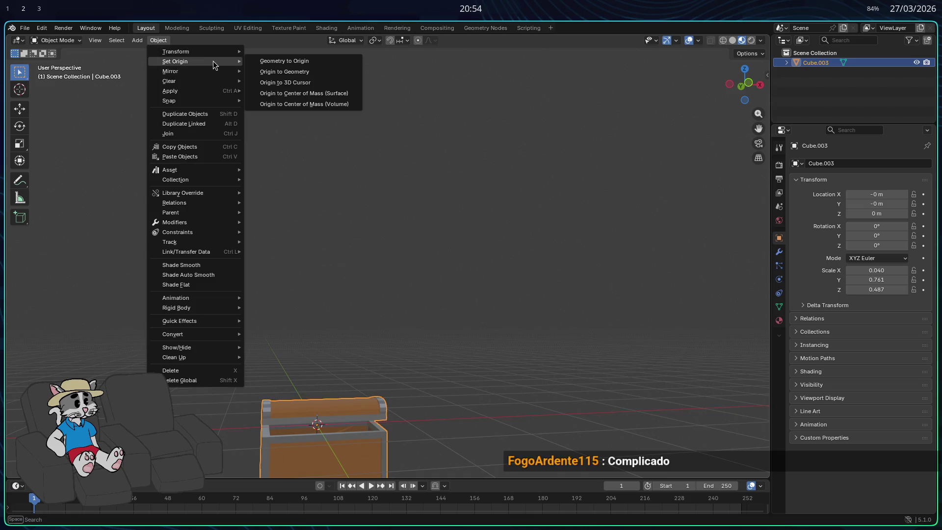
left_click(288, 60)
- Raise the chest along Z to 0.49308 m so it rests on the grid
left_click_drag(388, 196, 387, 265)
key("g")
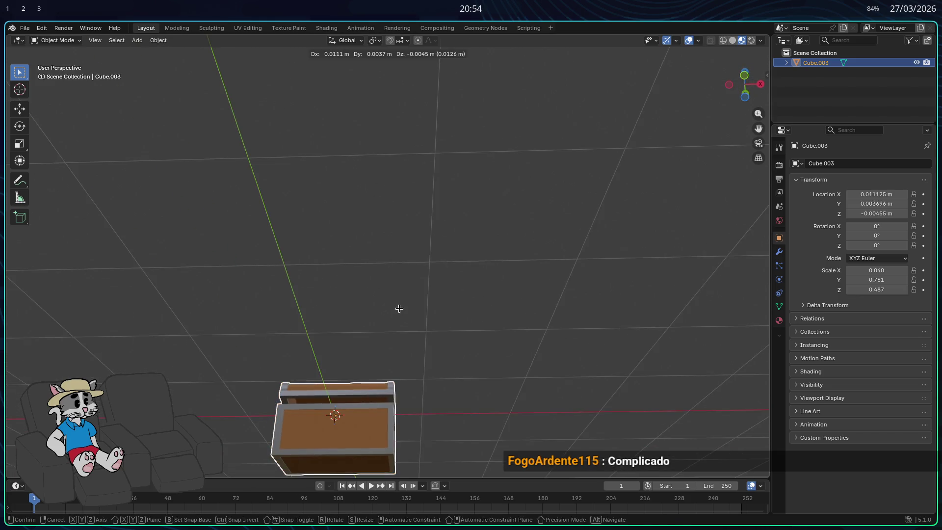
key("z")
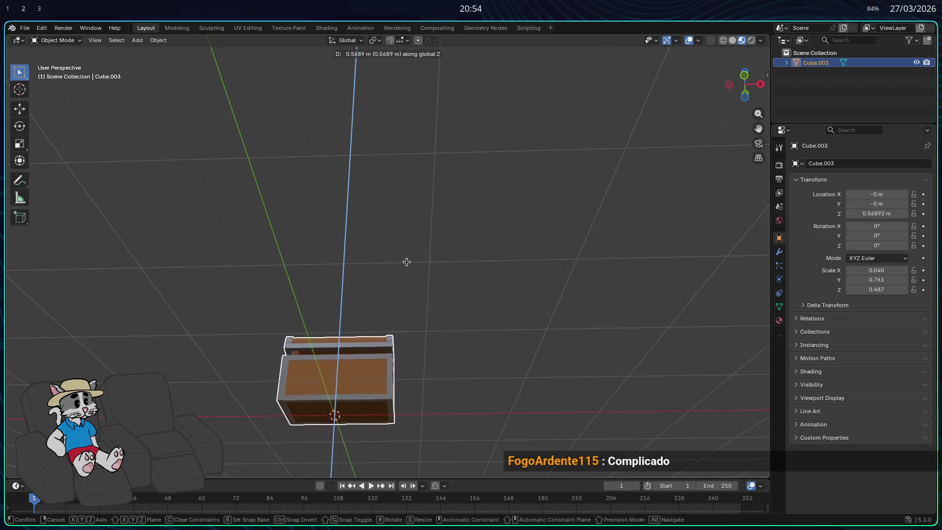
left_click(406, 267)
mouse_move(405, 267)
left_mouse_down()
mouse_move(407, 221)
mouse_move(420, 316)
left_mouse_up()
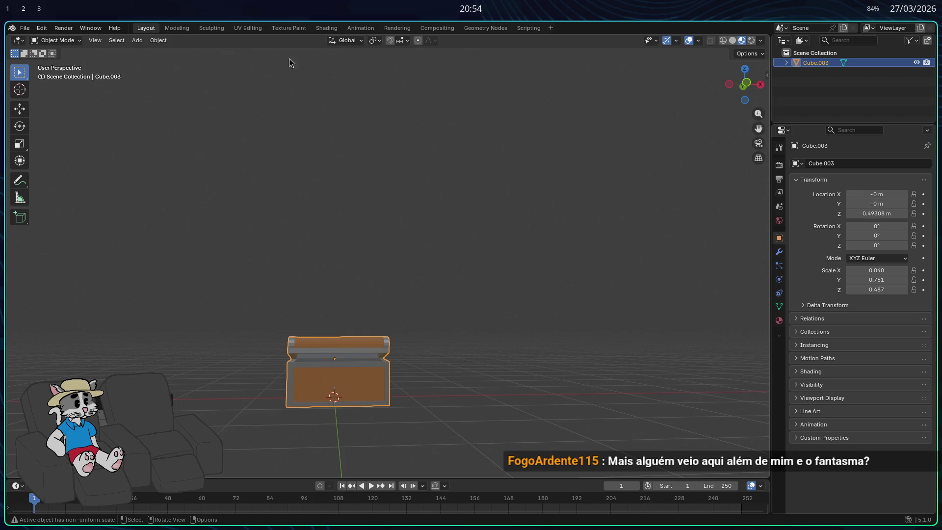
left_click(155, 43)
- Set the chest's origin to the 3D cursor at the world centre
mouse_move(184, 60)
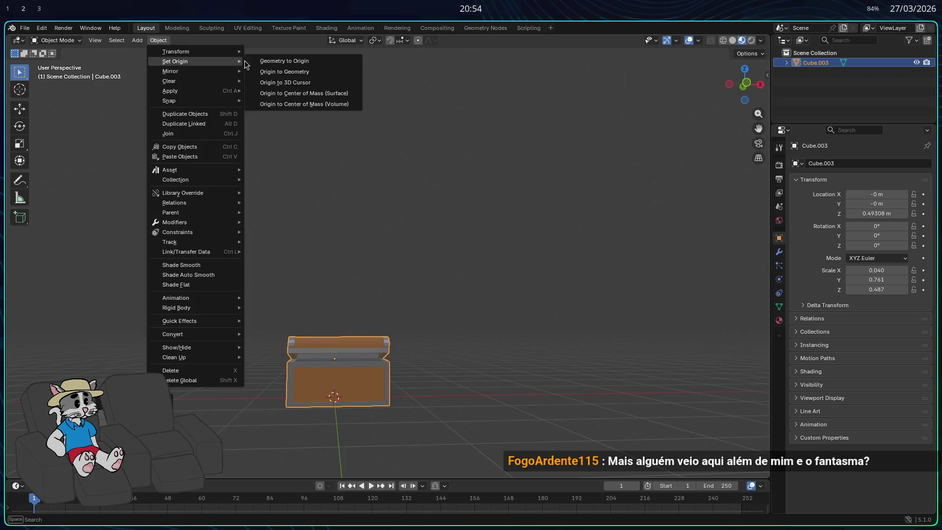
left_click(307, 84)
mouse_move(484, 246)
left_mouse_down()
mouse_move(493, 269)
mouse_move(471, 312)
mouse_move(484, 319)
mouse_move(515, 305)
mouse_move(461, 369)
mouse_move(538, 406)
mouse_move(539, 368)
mouse_move(582, 225)
mouse_move(561, 510)
left_mouse_up()
mouse_move(543, 467)
left_mouse_down()
mouse_move(538, 414)
mouse_move(474, 411)
mouse_move(456, 422)
left_mouse_up()
scroll(456, 422, "up", 1)
- Nudge the chest vertically and set Origin to 3D Cursor again so its location reads 0 m
key("g")
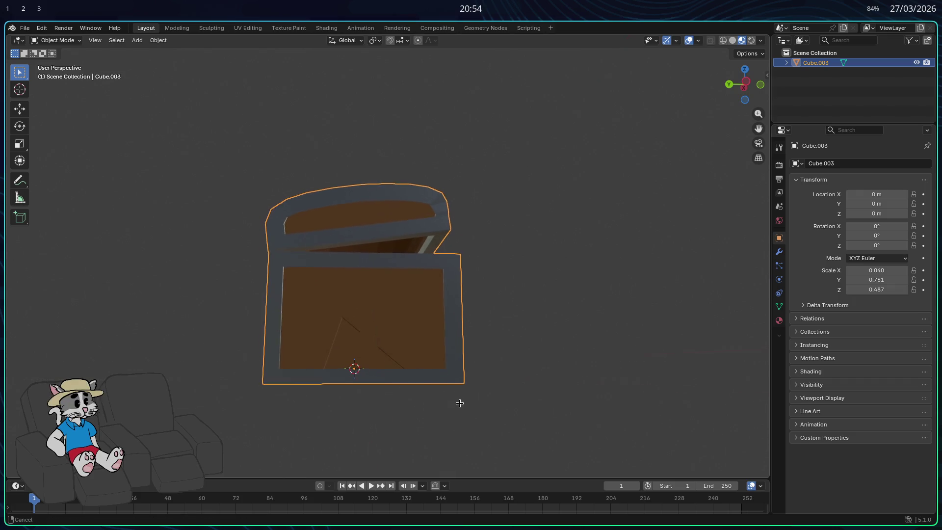
key("z")
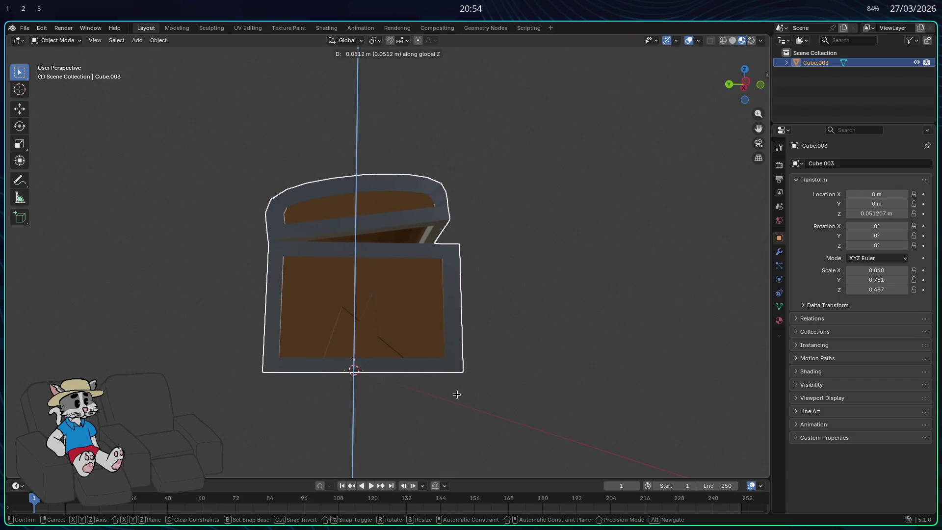
left_click(456, 393)
left_click(165, 40)
mouse_move(230, 63)
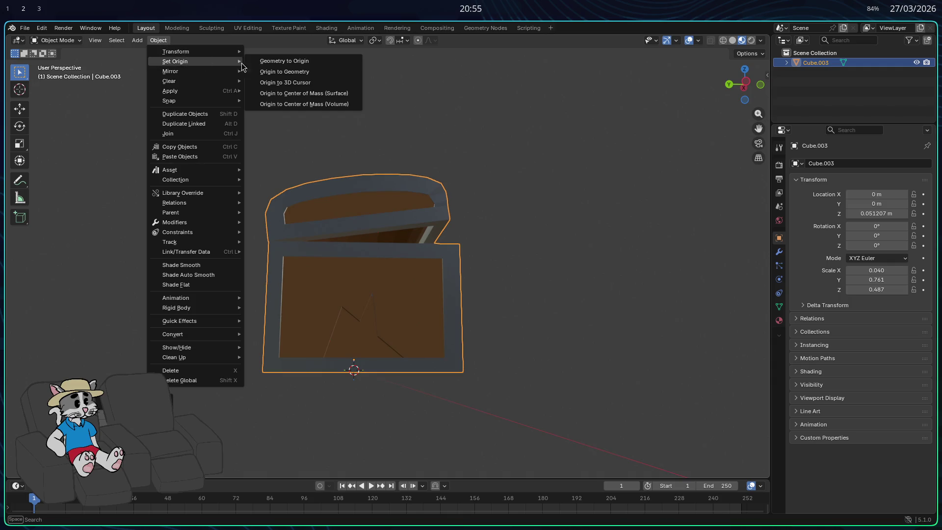
left_click(283, 82)
scroll(446, 270, "up", 2)
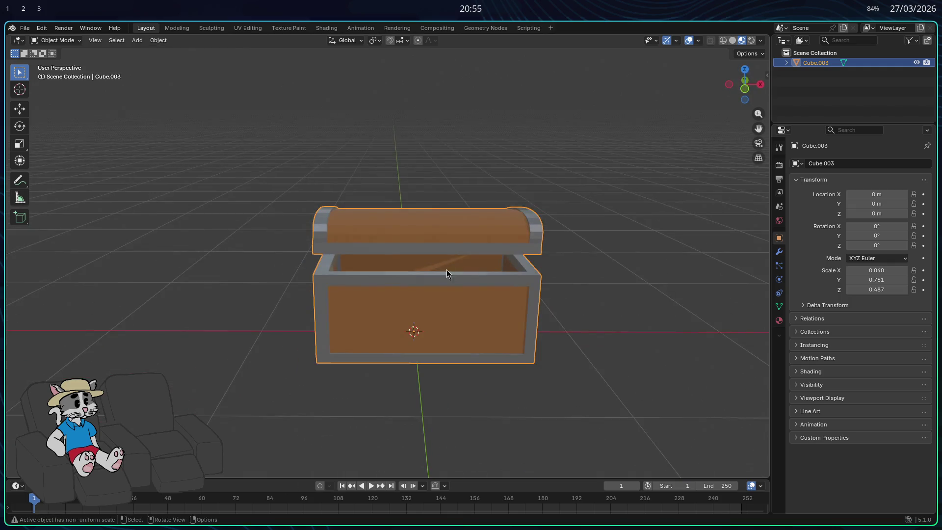
left_click(24, 28)
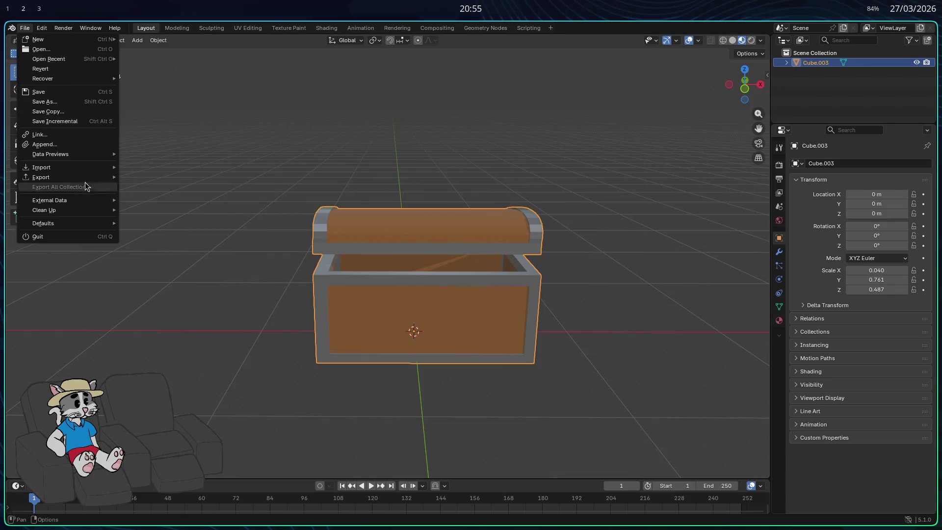
- Export the chest from Blender as Wavefront bau2.obj into the mult-3d folder, then return to Godot
mouse_move(87, 176)
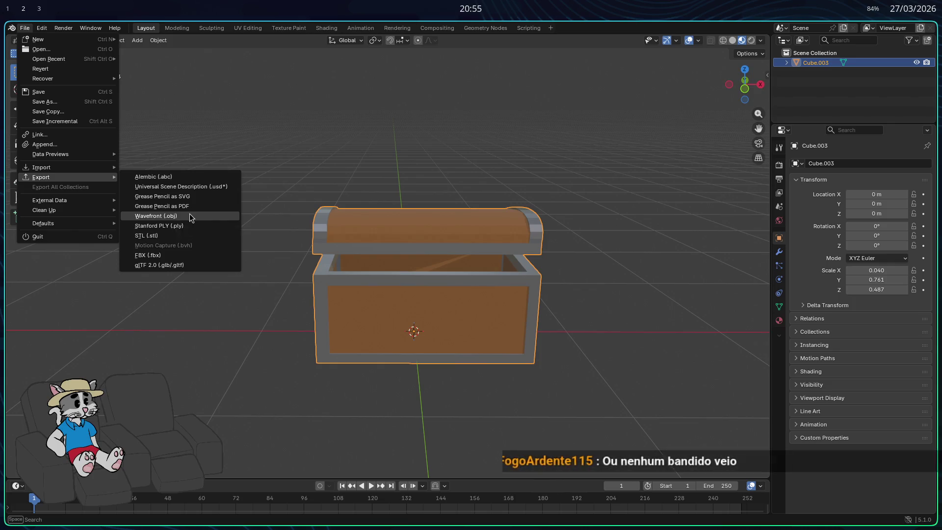
left_click(189, 213)
left_click(275, 323)
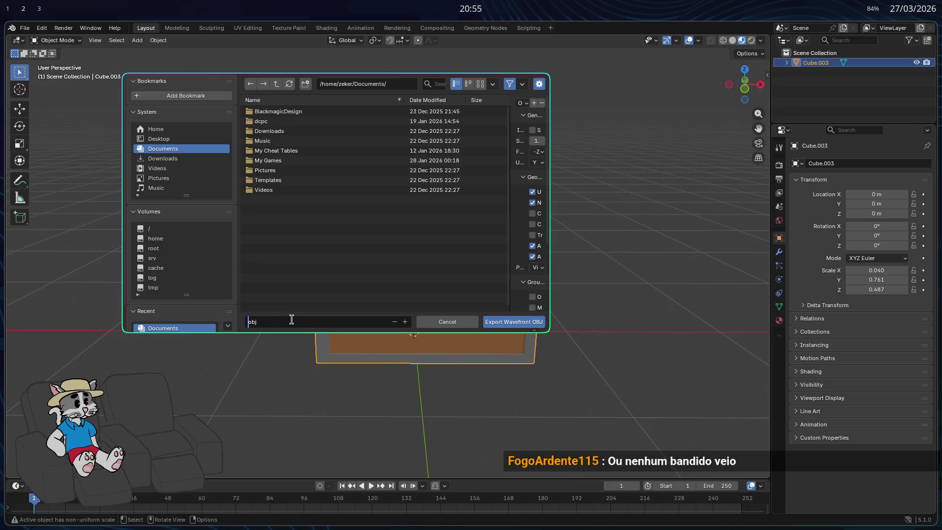
type("bau2")
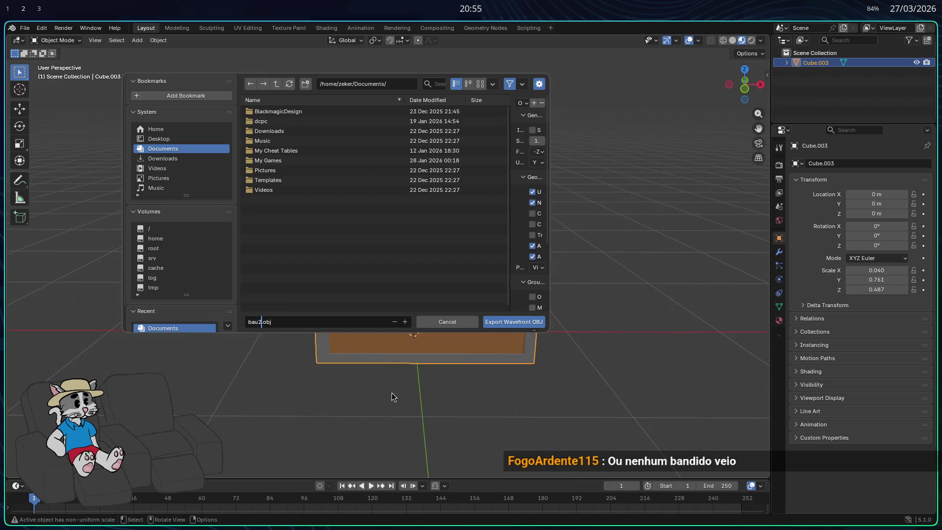
left_click(170, 130)
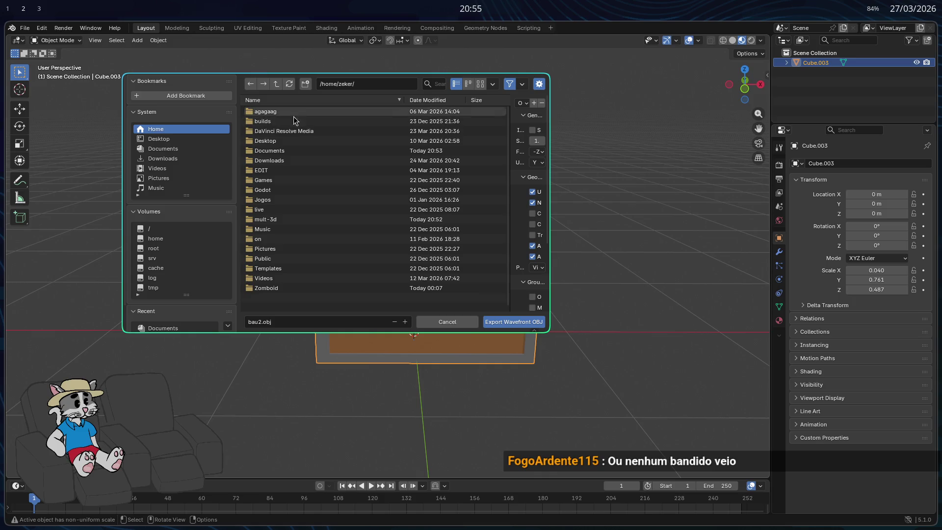
left_click(265, 219)
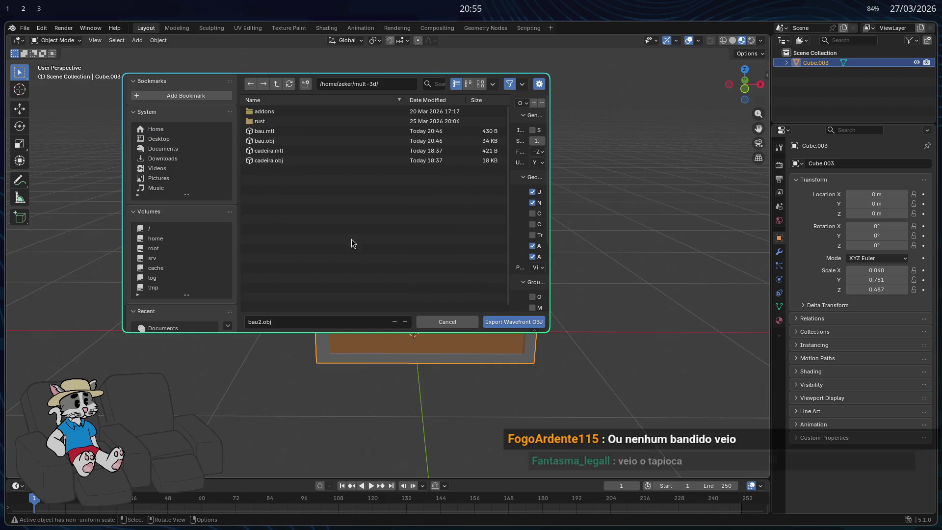
left_click(511, 324)
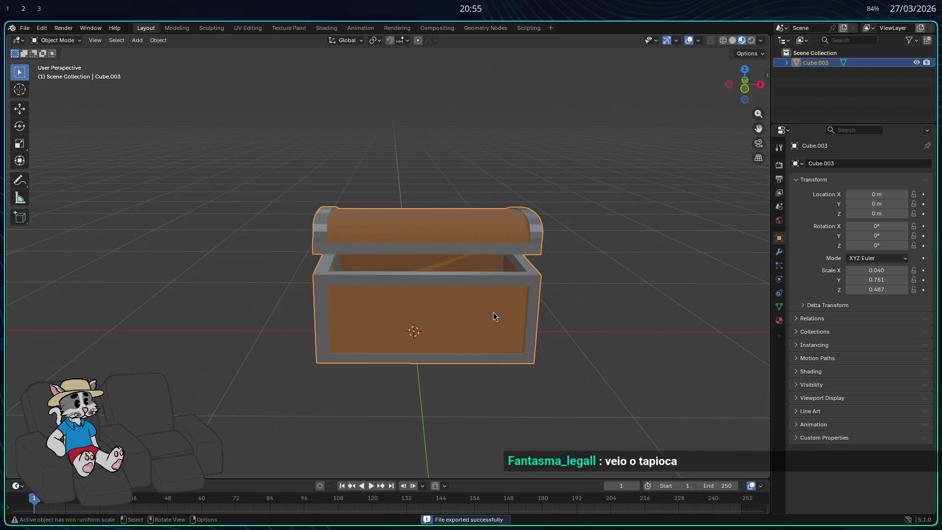
key("alt+Tab")
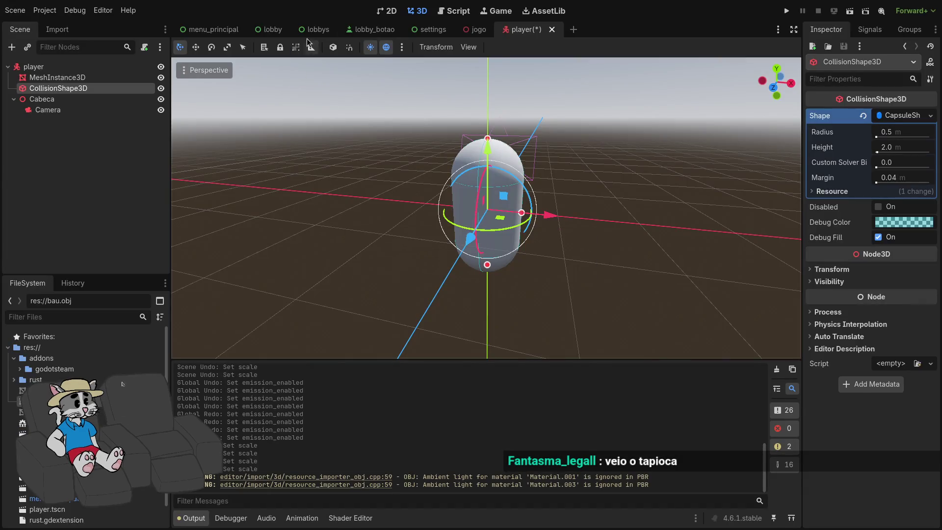
- In the jogo scene, trial-add bau2.obj and undo it, then delete bau2.obj and bau.obj from the project
left_click(474, 30)
mouse_move(34, 390)
left_mouse_down()
mouse_move(563, 298)
mouse_move(455, 263)
left_mouse_up()
key("ctrl+z")
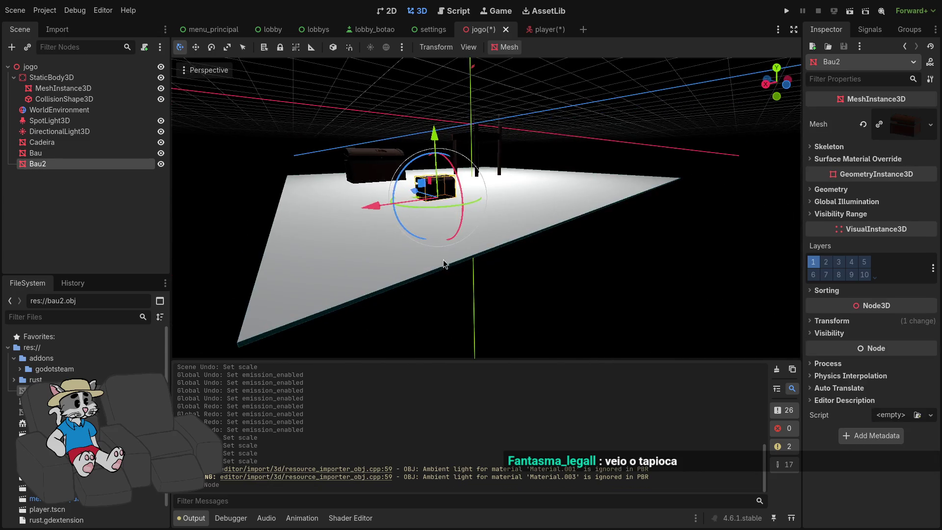
key("Delete")
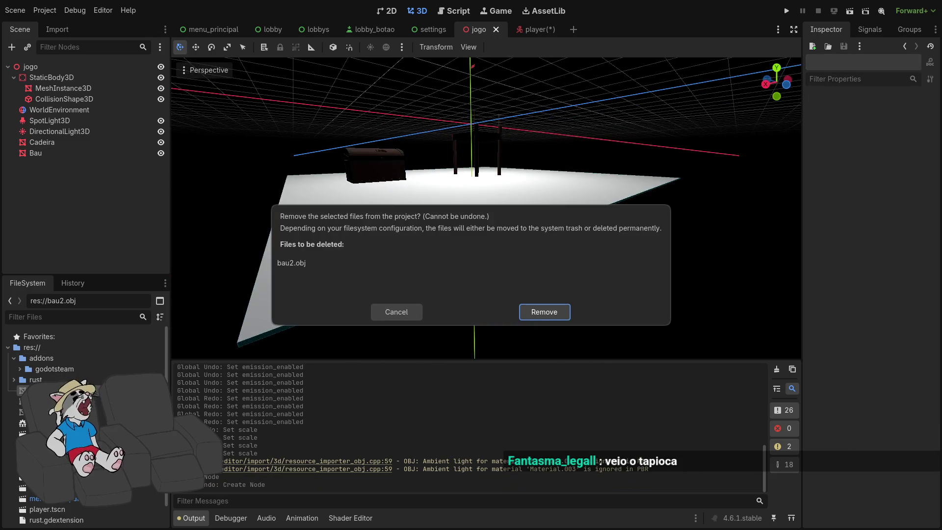
left_click(545, 312)
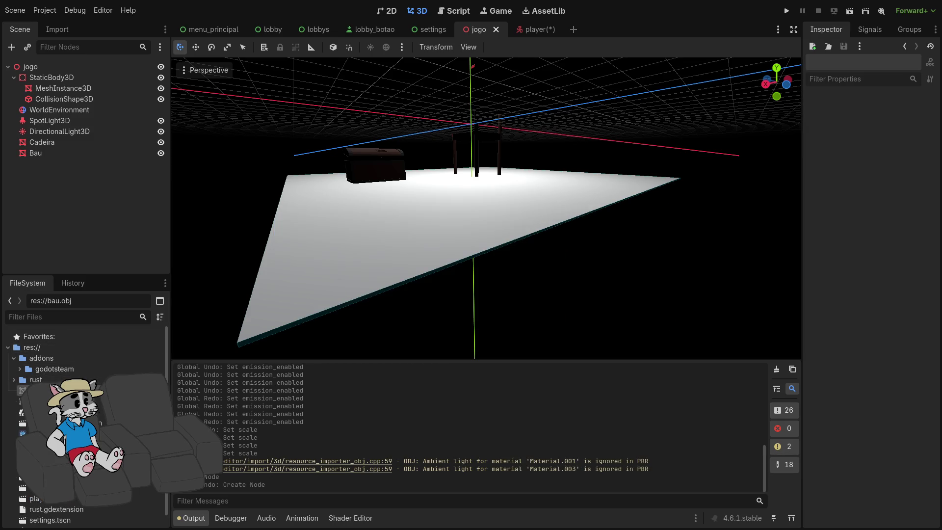
key("Delete")
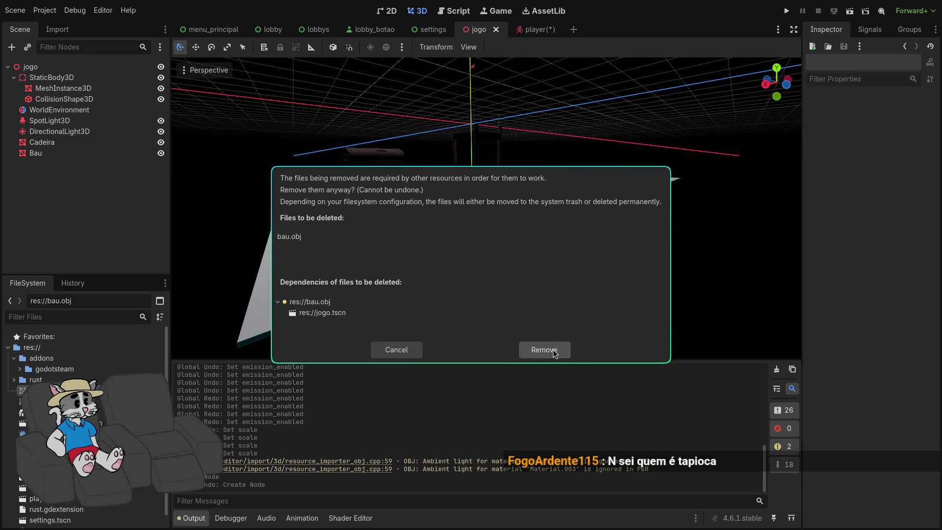
left_click(555, 354)
- Delete the Bau chest node from the jogo scene
left_click(63, 155)
key("Delete")
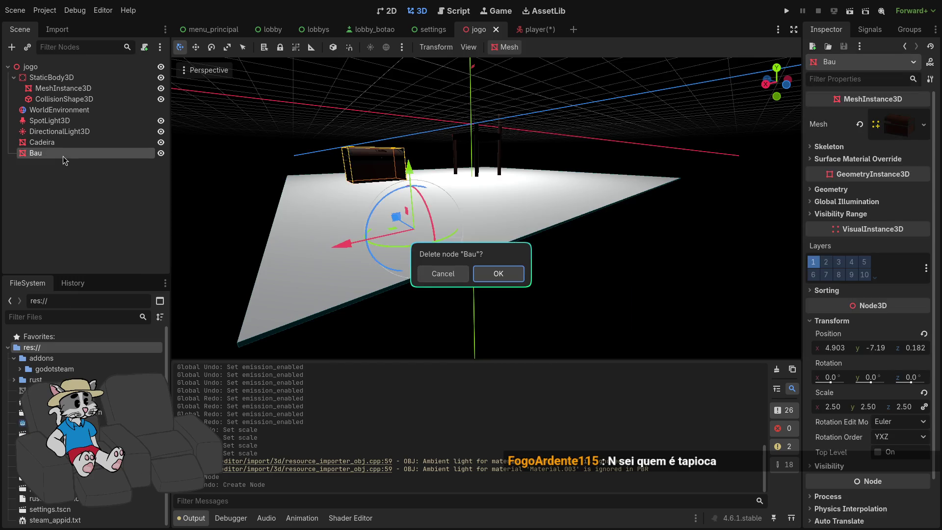
left_click(516, 275)
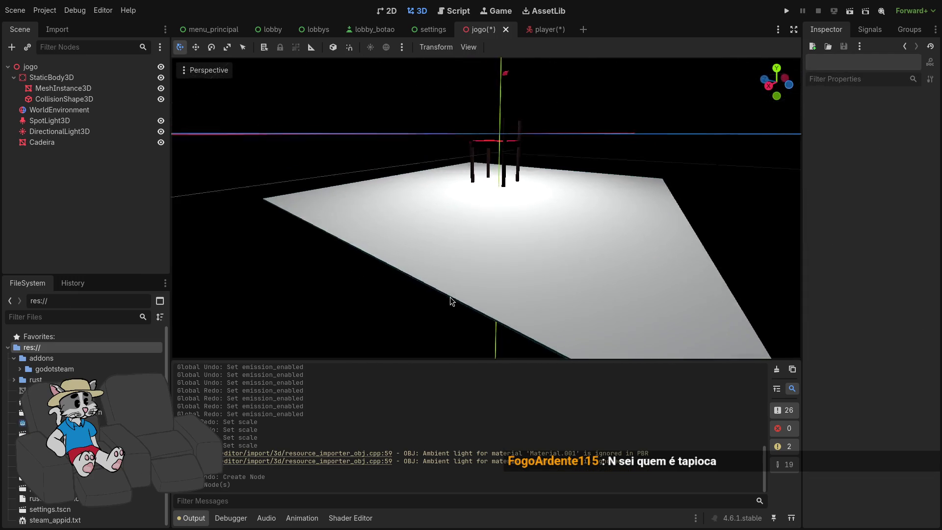
key("alt+Tab")
key("alt+Tab")
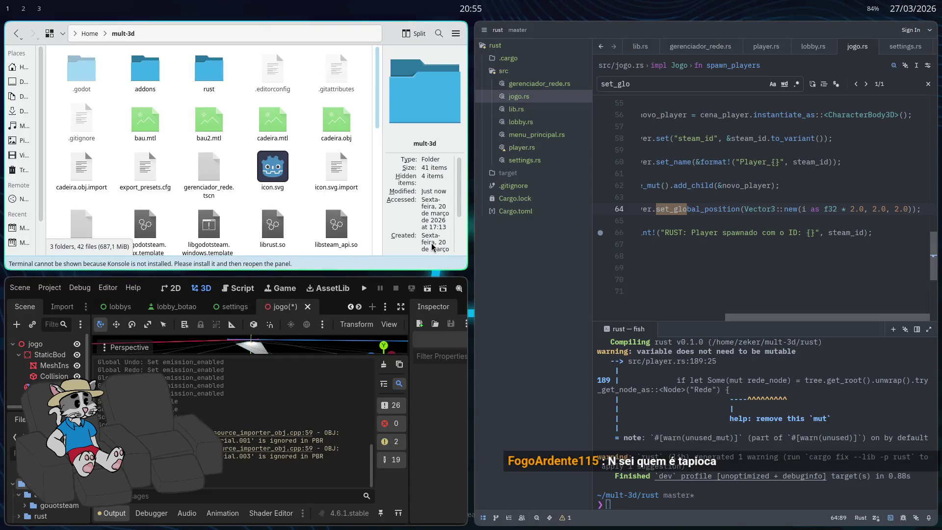
- Delete bau.mtl and bau2.mtl from mult-3d and bring Blender's chest scene up full screen
scroll(229, 164, "down", 1)
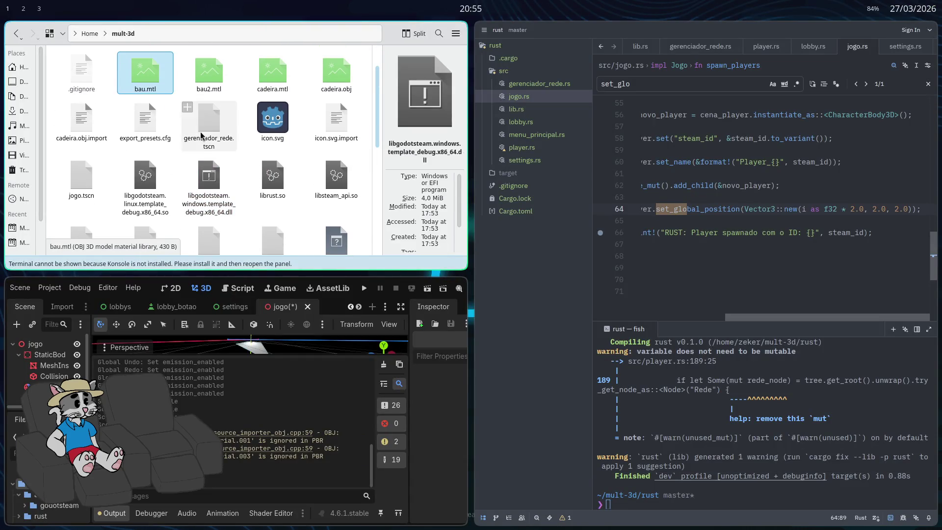
left_click(146, 70)
key("Delete")
key("Delete")
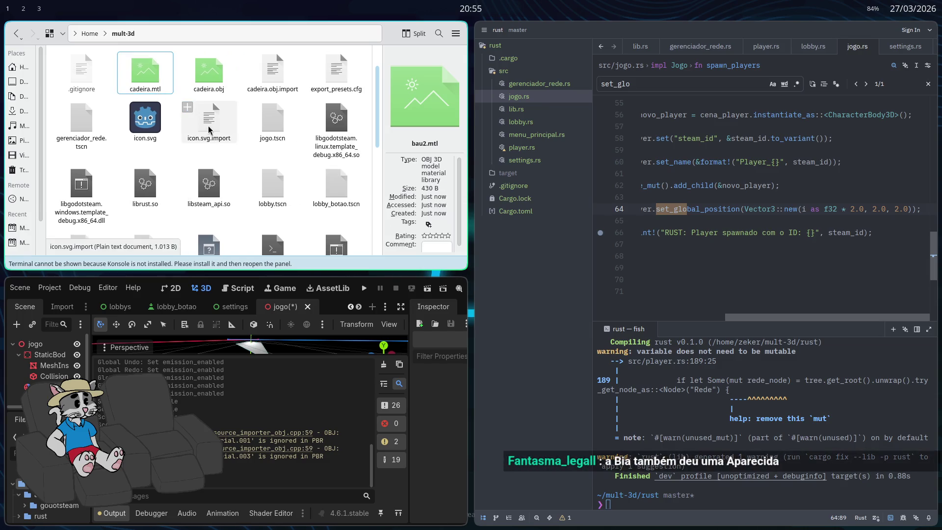
key("ctrl+q")
key("super+2")
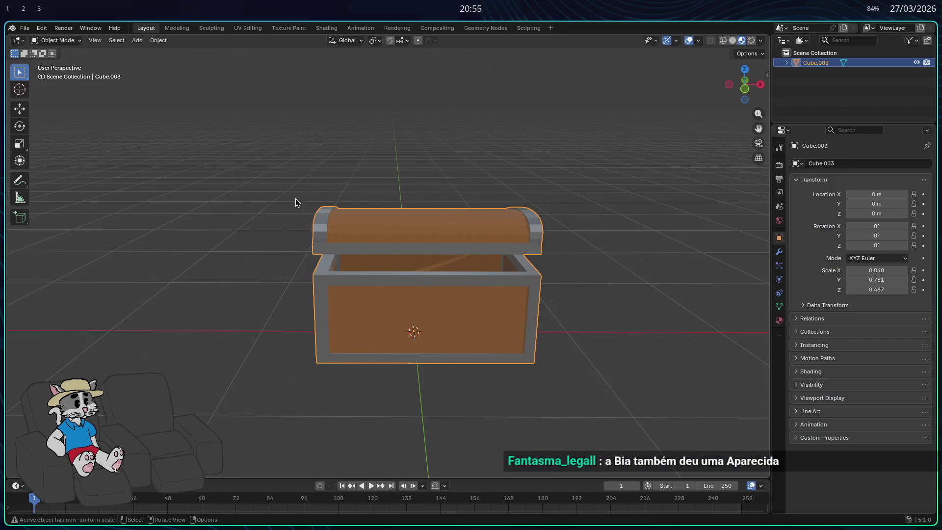
- Export the chest from Blender's File menu as Wavefront bau2.obj, then go to the Godot workspace
left_click(24, 29)
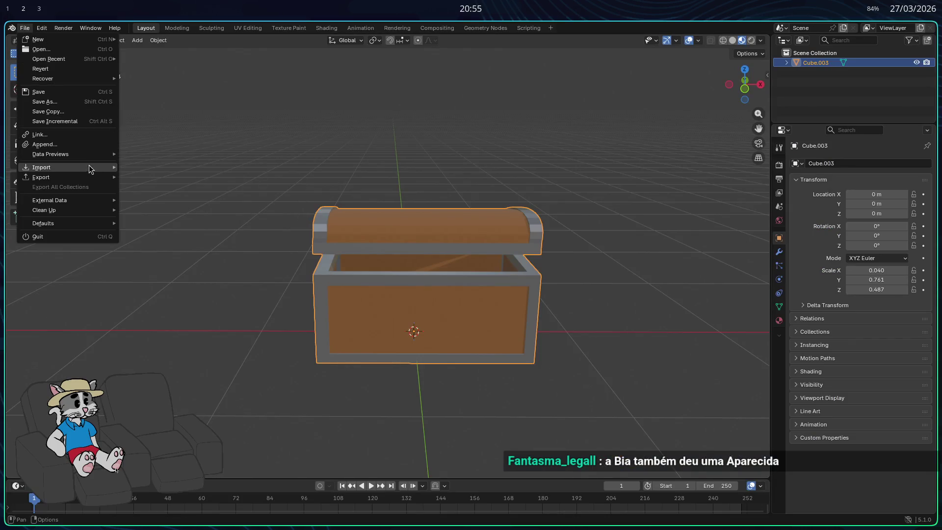
mouse_move(87, 178)
left_click(180, 216)
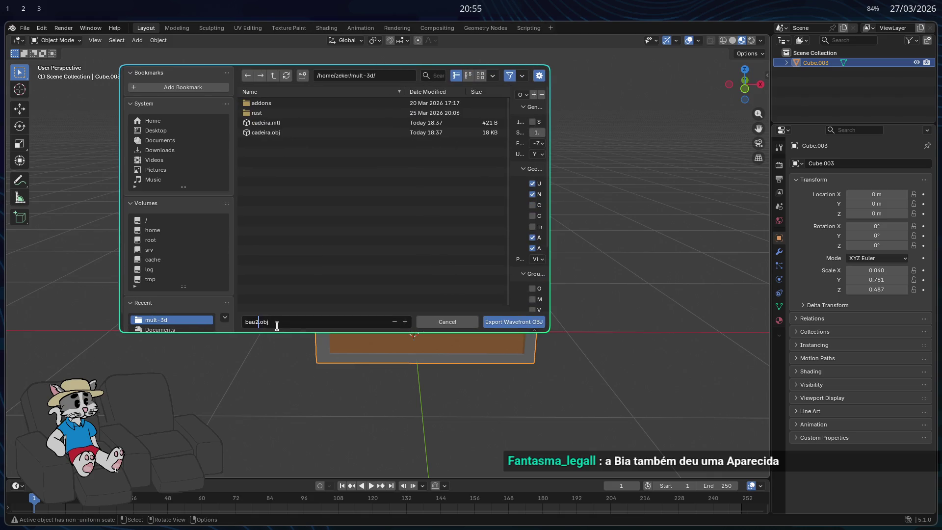
left_click(512, 323)
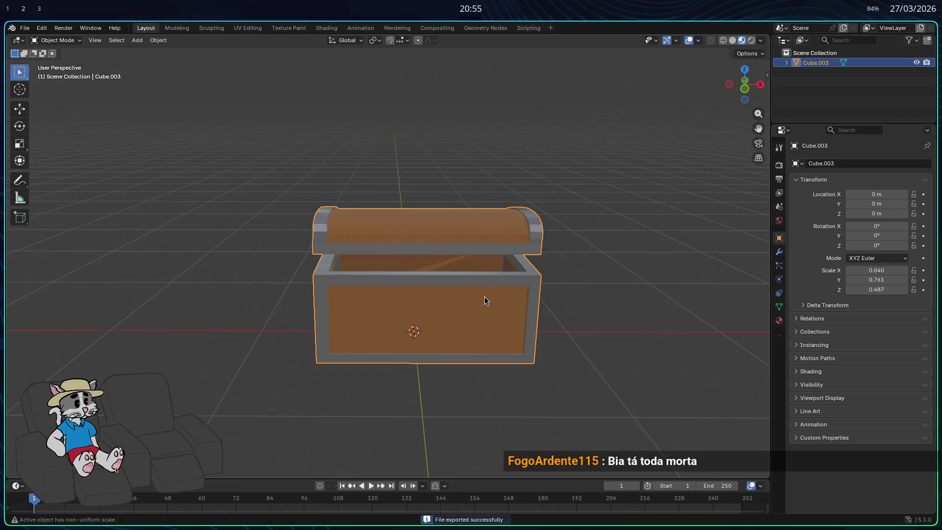
key("super+1")
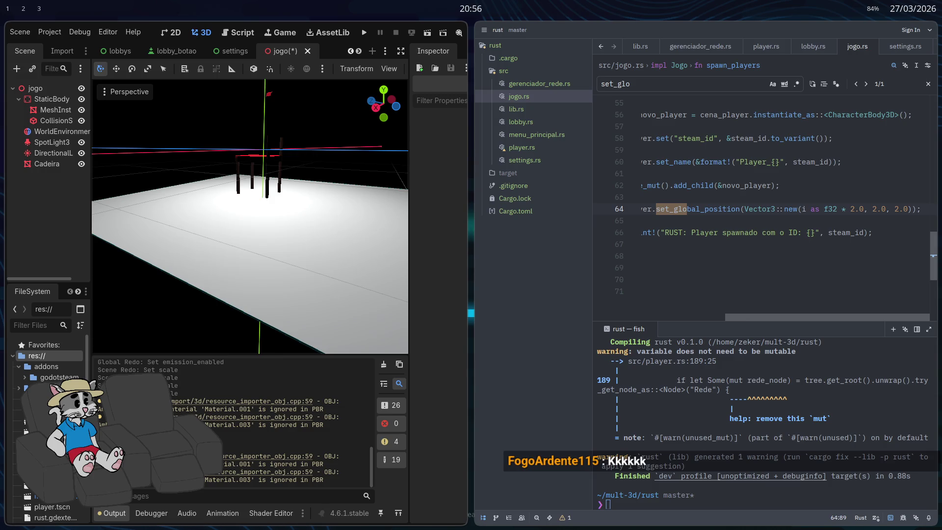
- Place bau.obj in the maximized jogo scene and undo it, then return to Blender's app launcher
key("super+f")
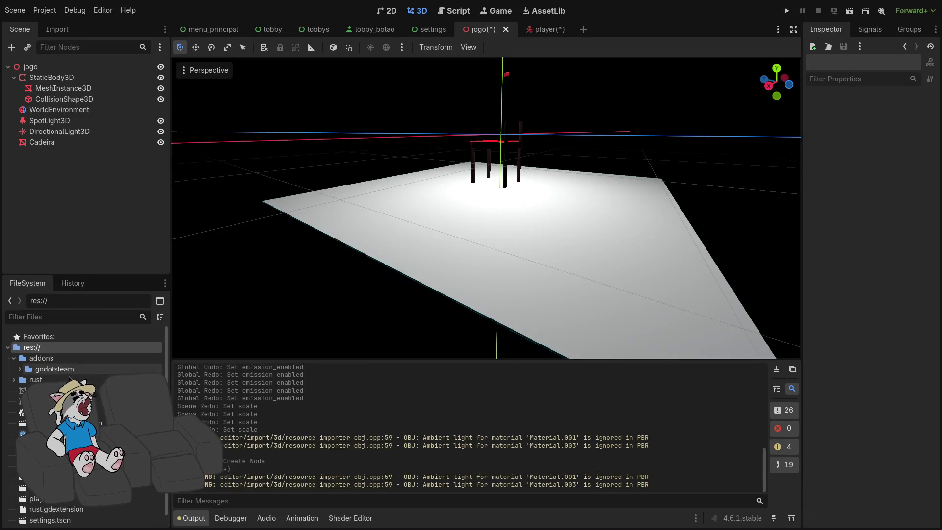
mouse_move(39, 391)
left_mouse_down()
mouse_move(491, 255)
mouse_move(513, 218)
left_mouse_up()
scroll(492, 237, "up", 3)
scroll(493, 238, "up", 3)
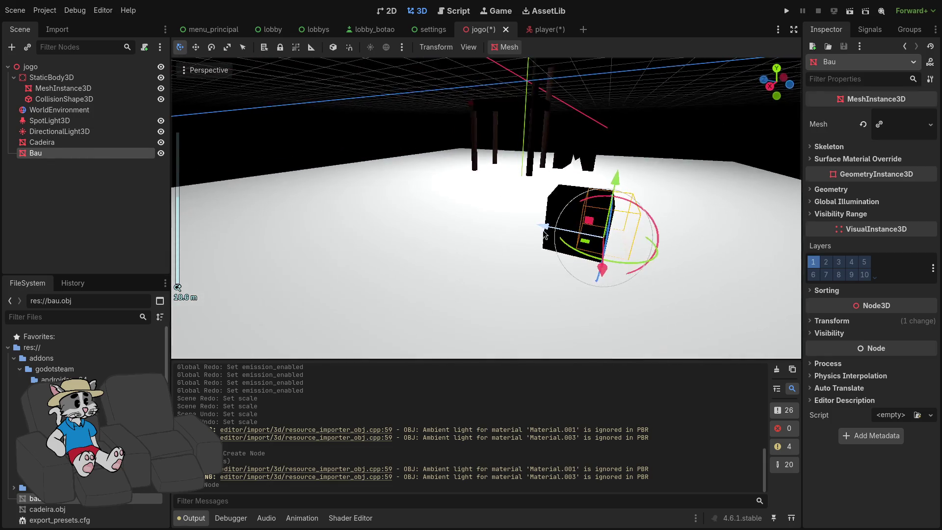
scroll(516, 235, "down", 3)
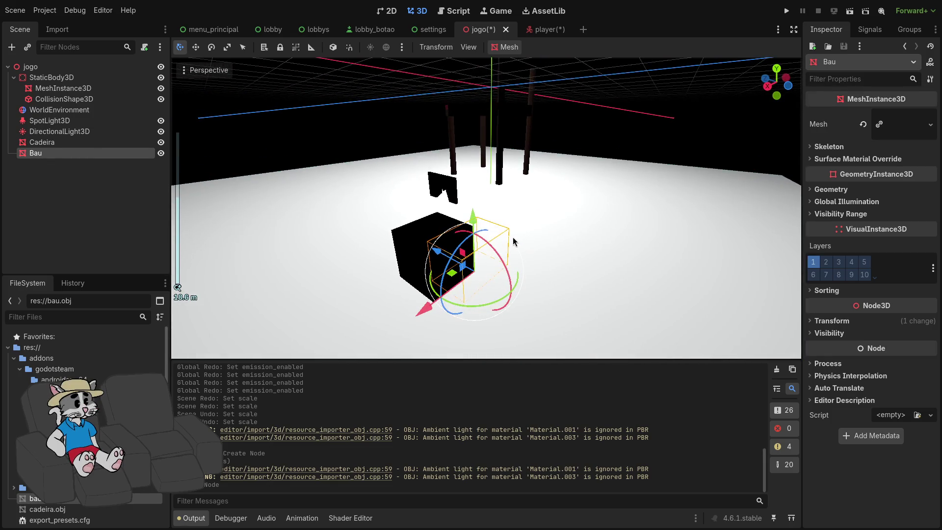
key("ctrl+z")
scroll(497, 245, "down", 2)
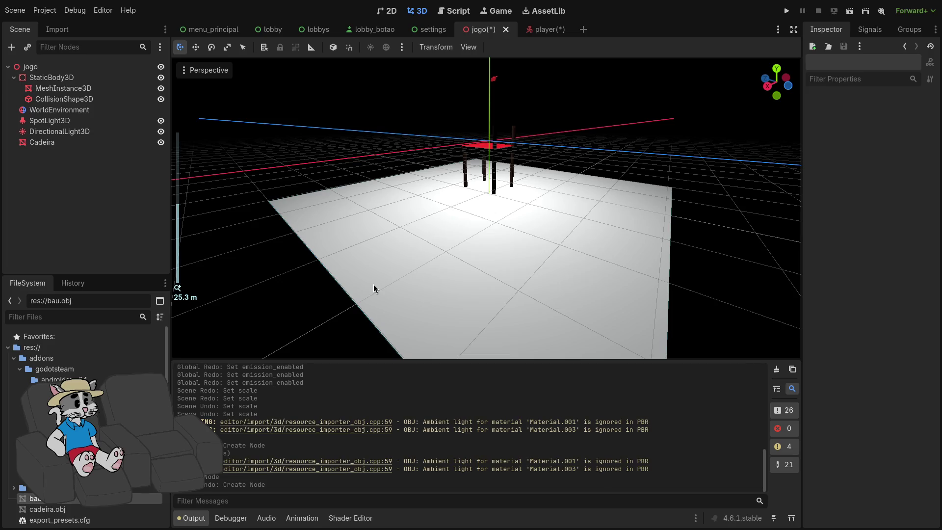
key("super+2")
key("super+r")
- Launch Dolphin with 'dol' and select bau.mtl in the mult-3d folder
type("dol")
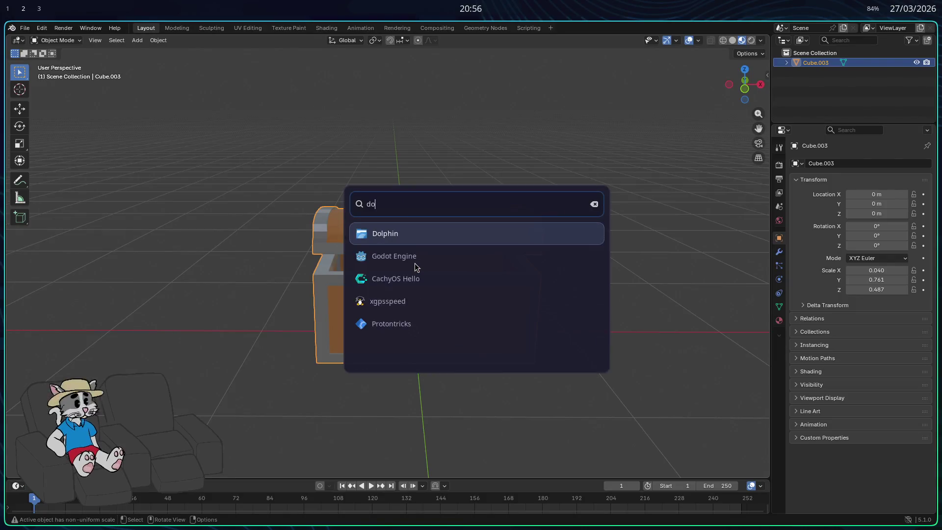
key("Return")
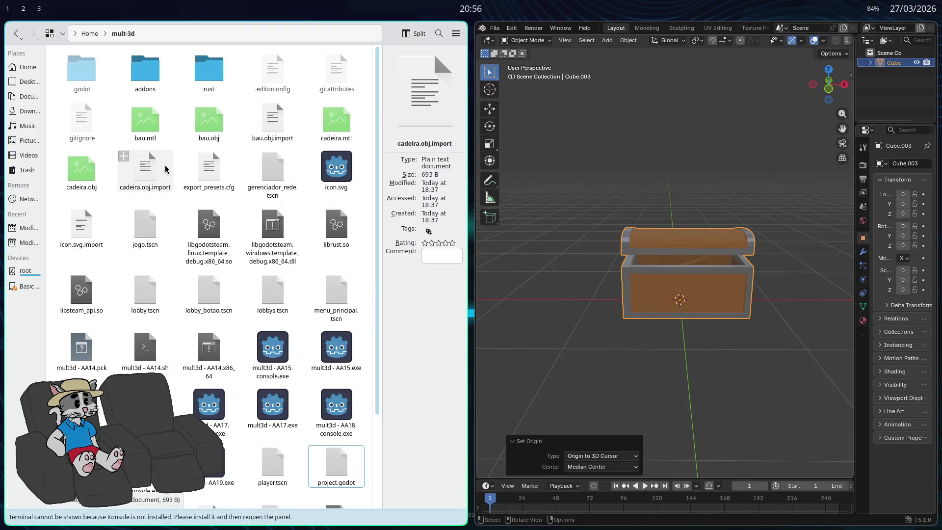
left_click(158, 139)
left_click(191, 150)
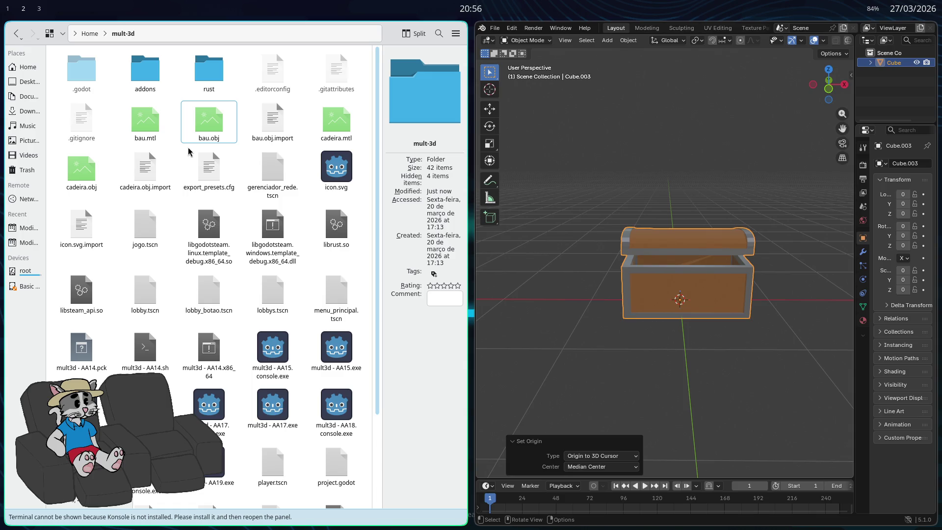
left_click(146, 123)
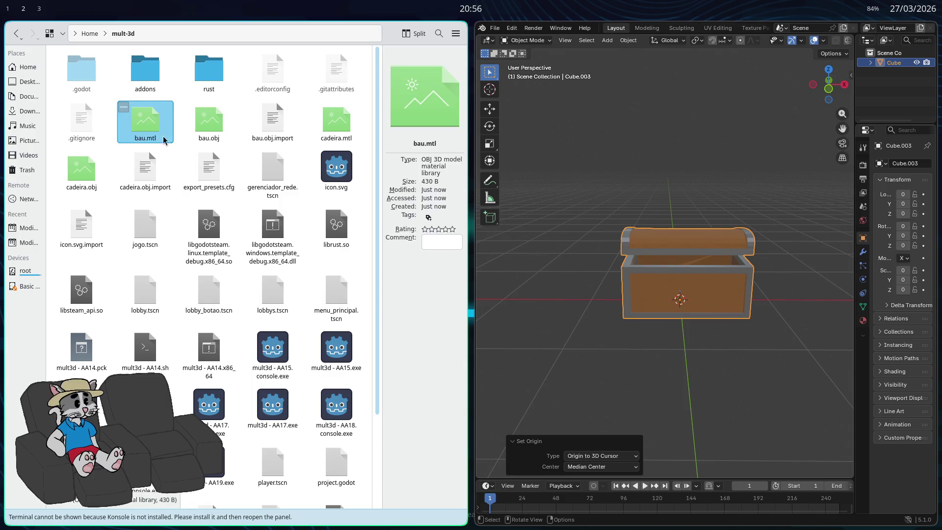
- Drop bau.obj into Godot's 3D scene again, then move the old bau files to the Trash
key("alt+Tab")
mouse_move(34, 498)
left_mouse_down()
mouse_move(37, 486)
mouse_move(294, 344)
mouse_move(456, 278)
mouse_move(447, 279)
left_mouse_up()
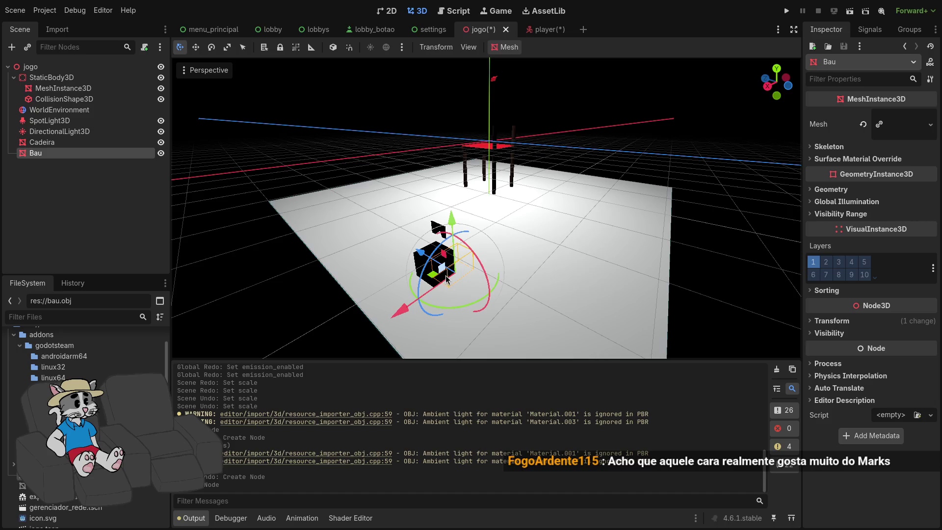
key("alt+Tab")
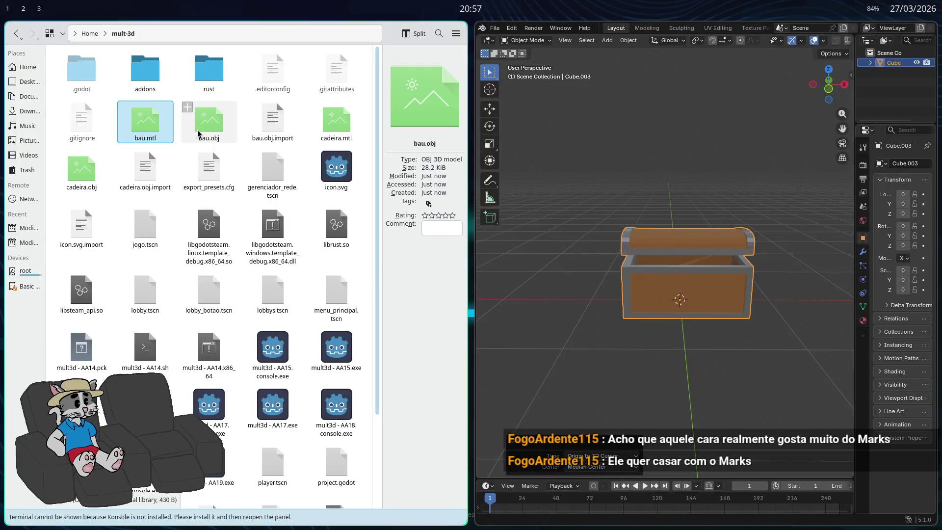
key("Delete")
key("Delete")
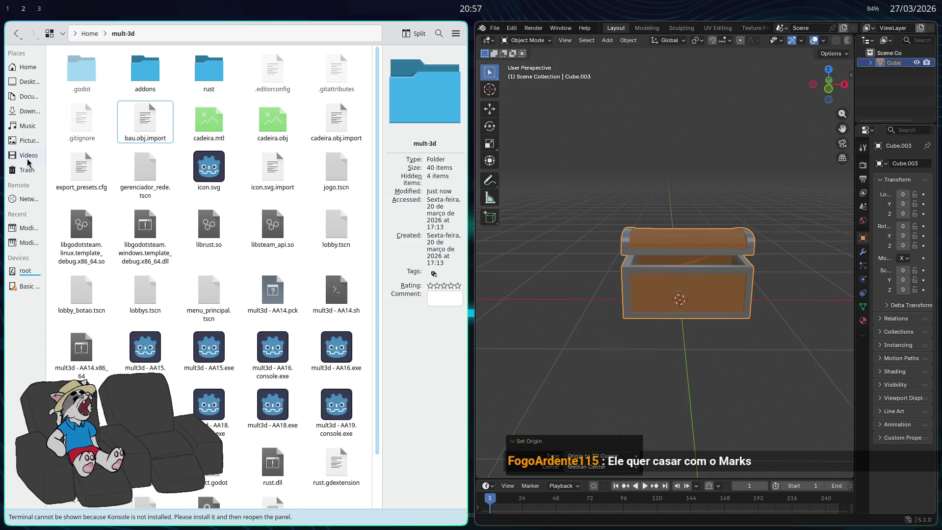
- Browse the Trash and select the bau.2 files, closing their actions menu without restoring
left_click(27, 170)
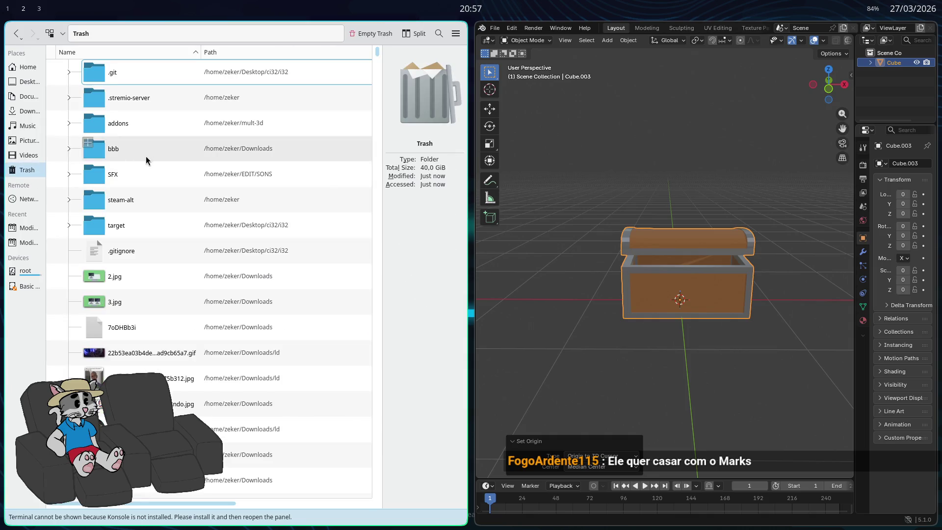
left_click(179, 278)
scroll(180, 277, "down", 5)
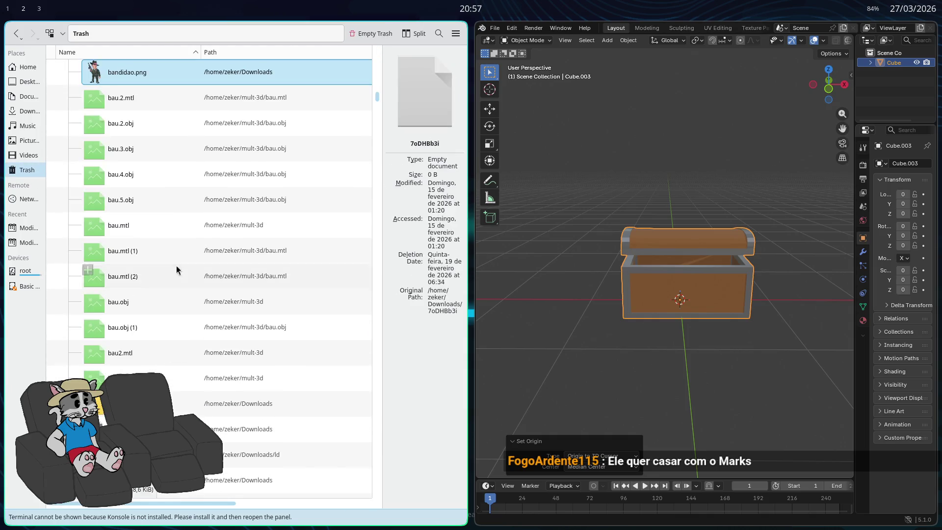
left_click(141, 117)
left_click(142, 109)
left_click(142, 118, "ctrl")
right_click(146, 106)
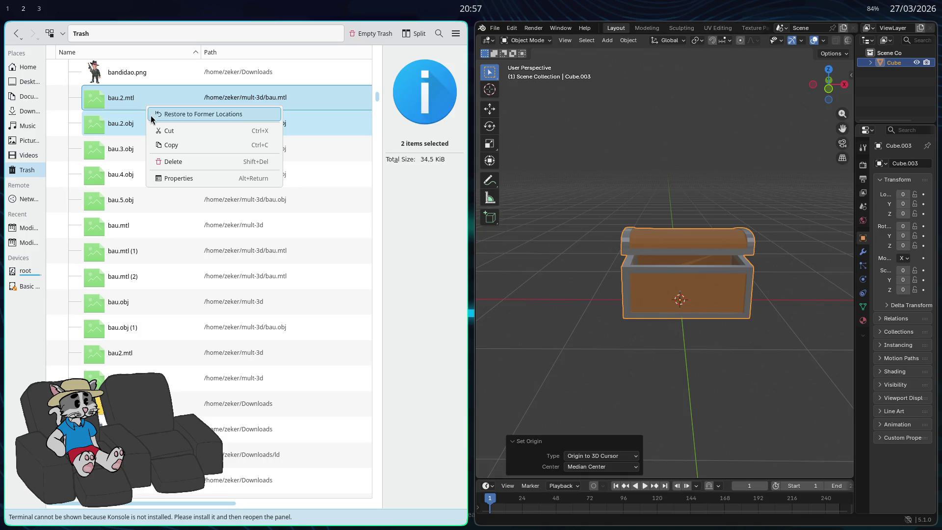
left_click(133, 216)
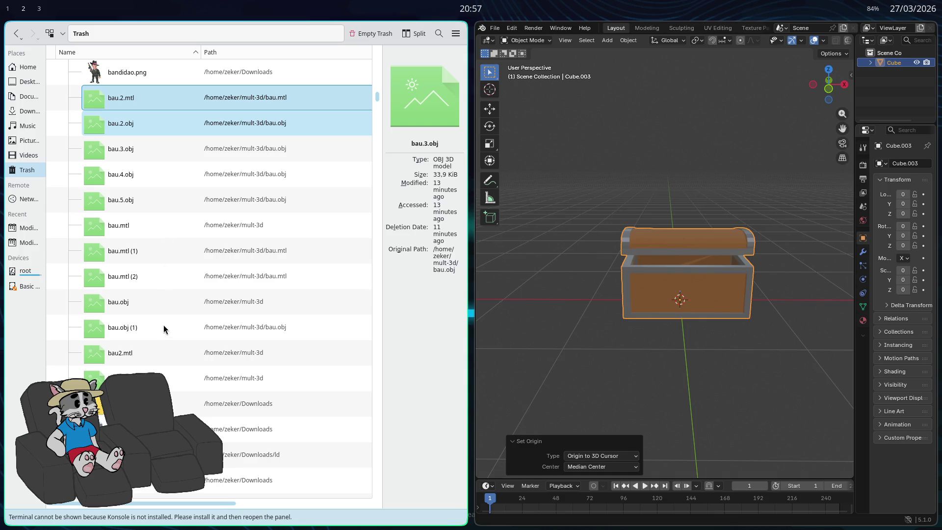
- Restore bau2.mtl and bau2.obj from the Trash to their former mult-3d location
left_click(143, 378)
left_click(143, 353, "ctrl")
right_click(166, 379)
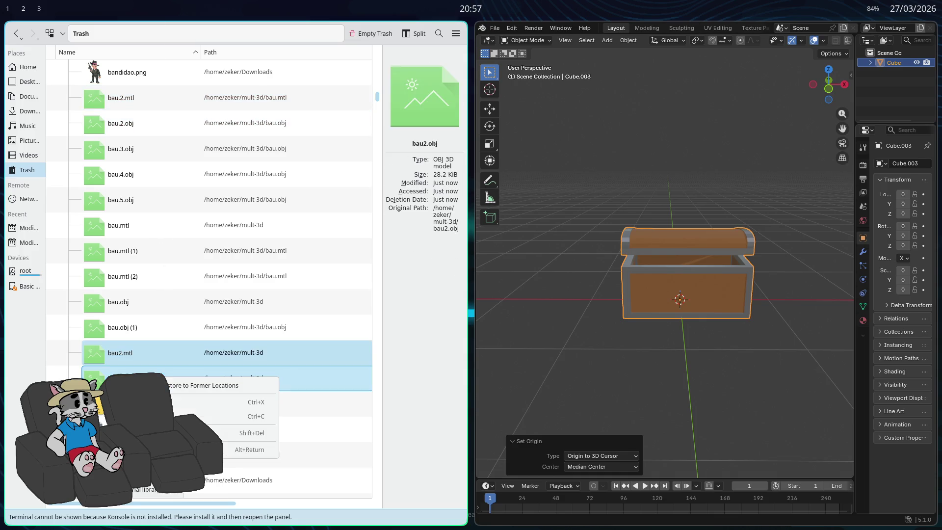
left_click(206, 385)
key("alt+Tab")
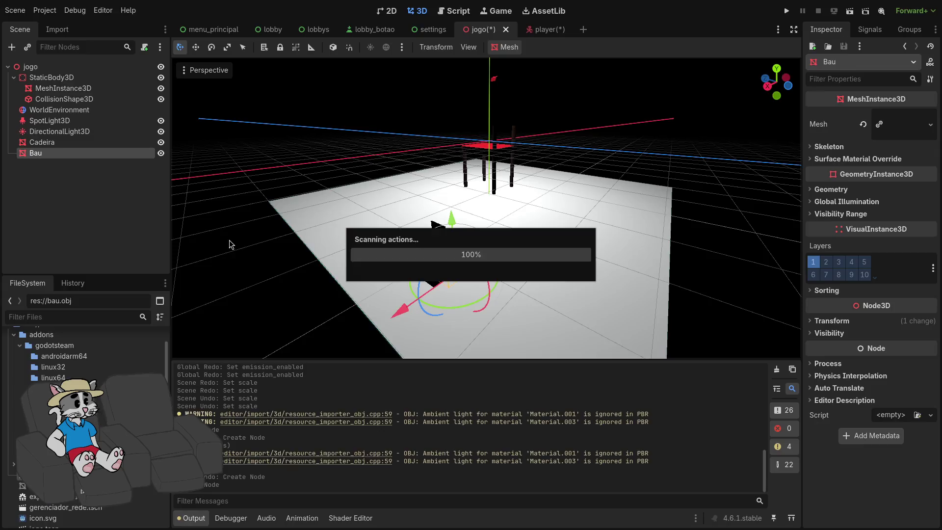
- Place bau2.obj in the jogo scene and delete the old Bau node
mouse_move(74, 441)
left_mouse_down()
mouse_move(343, 304)
mouse_move(520, 250)
left_mouse_up()
scroll(521, 250, "up", 3)
left_click(375, 319)
left_click(44, 153)
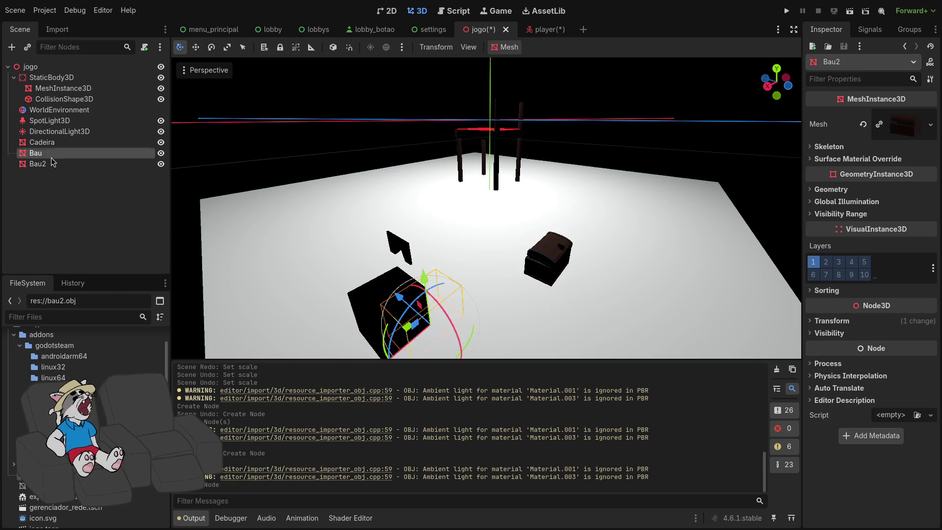
key("Delete")
key("Return")
- Move the Bau2 chest toward the floor centre and scale it to 4.4
left_click(550, 270)
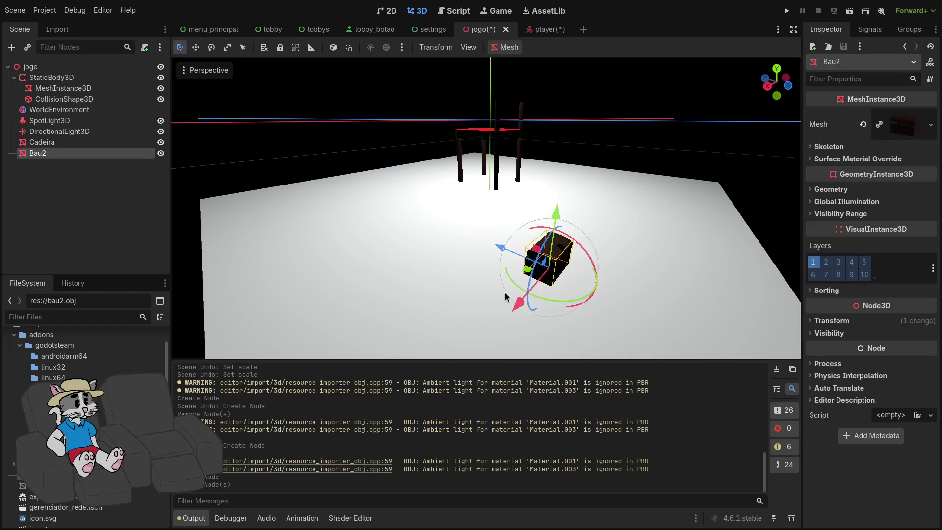
scroll(529, 310, "up", 3)
mouse_move(702, 313)
left_mouse_down()
mouse_move(649, 278)
mouse_move(462, 230)
mouse_move(496, 263)
mouse_move(545, 257)
left_mouse_up()
key("ctrl+z")
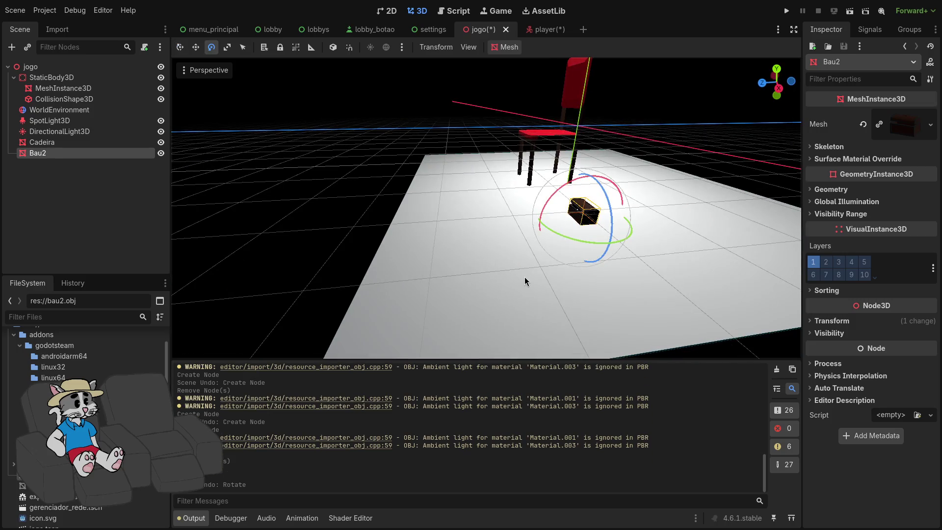
left_click(837, 323)
type("4.4")
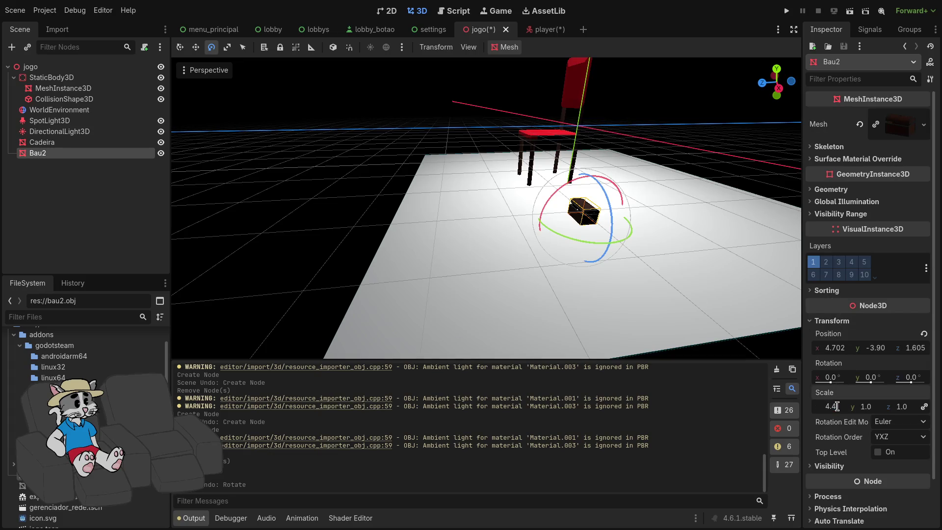
key("Return")
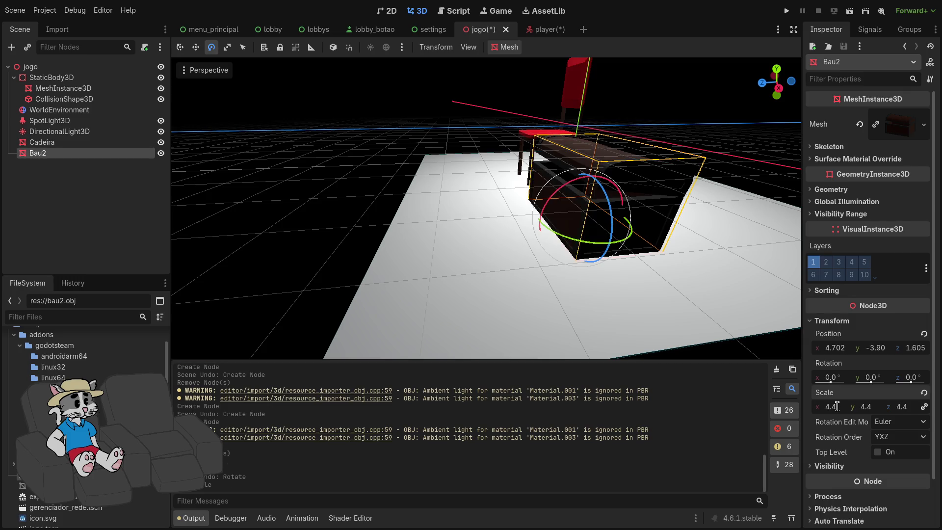
- Shift the chest to x 5.762, z 1.223 and run the project to test it
right_click(786, 307)
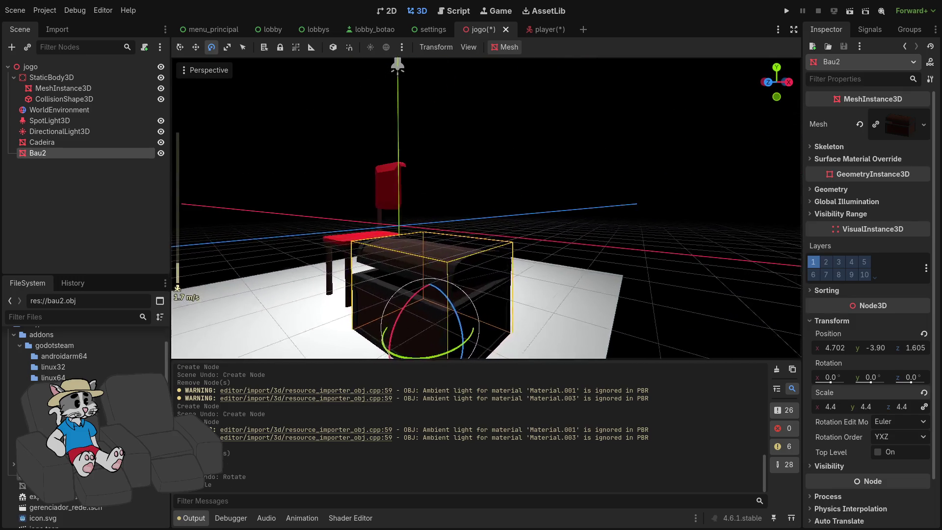
key("w")
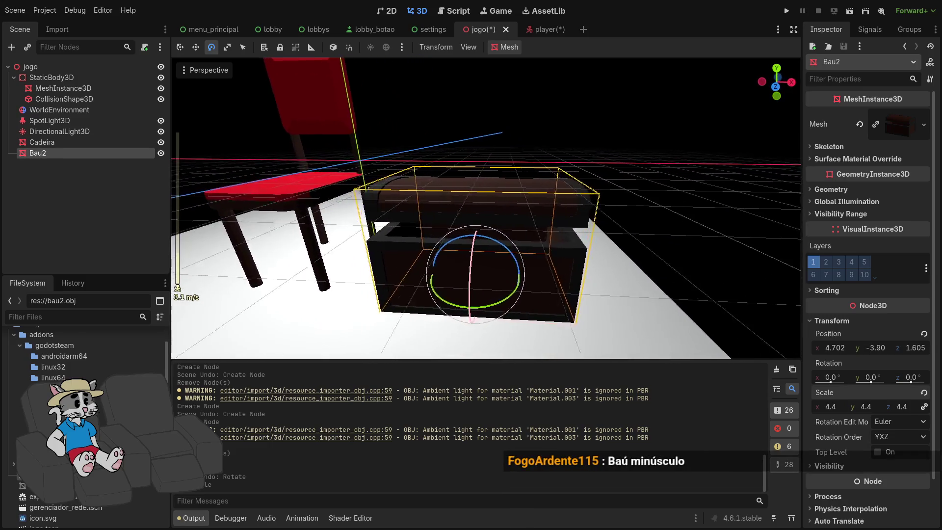
key("a")
left_click_drag(580, 273, 602, 267)
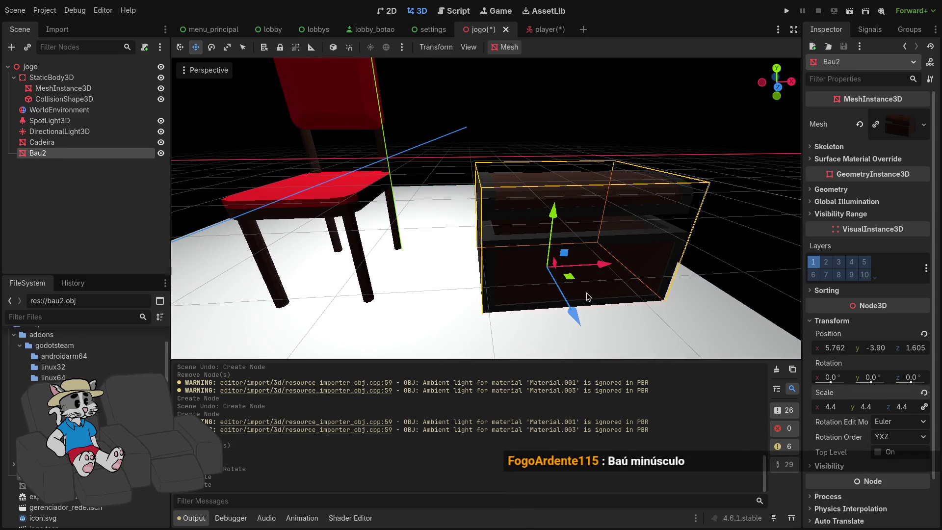
left_click(789, 11)
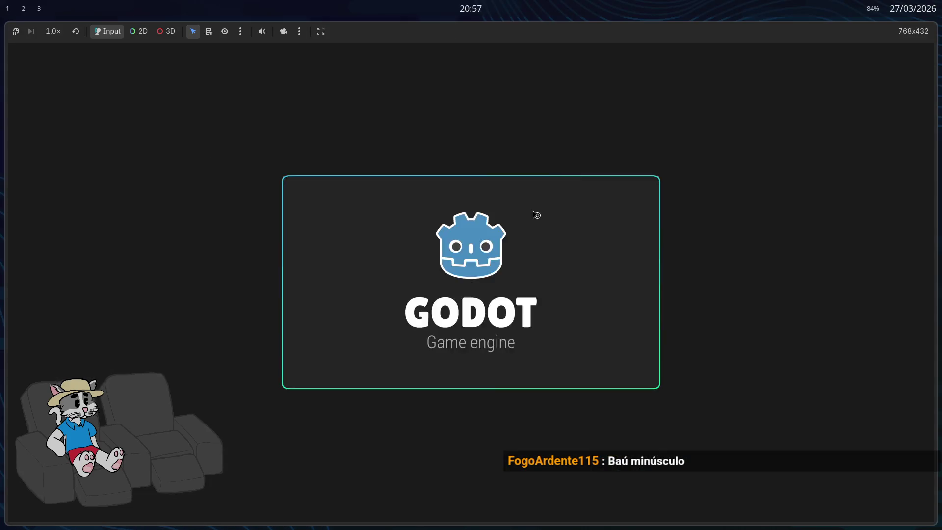
- Host and start a match to view the chest in the game, then close it
left_click(471, 256)
left_click(637, 372)
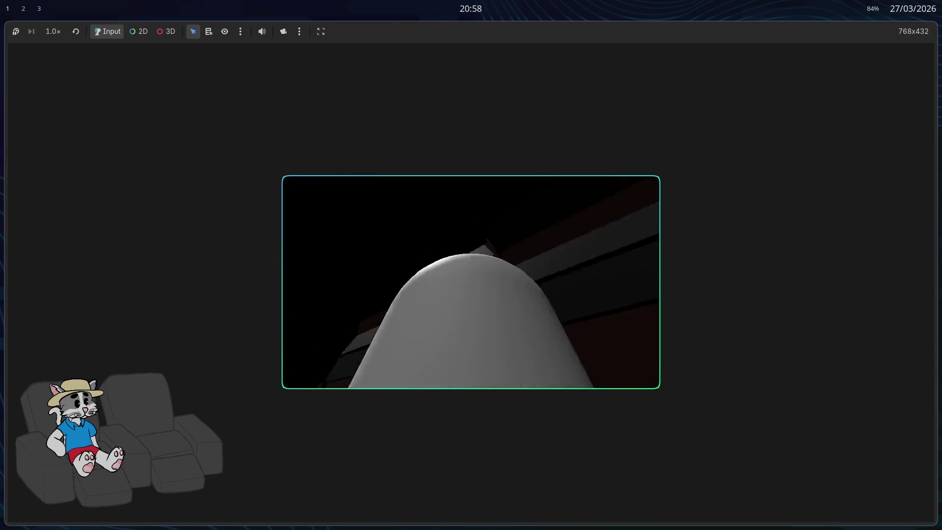
key("Escape")
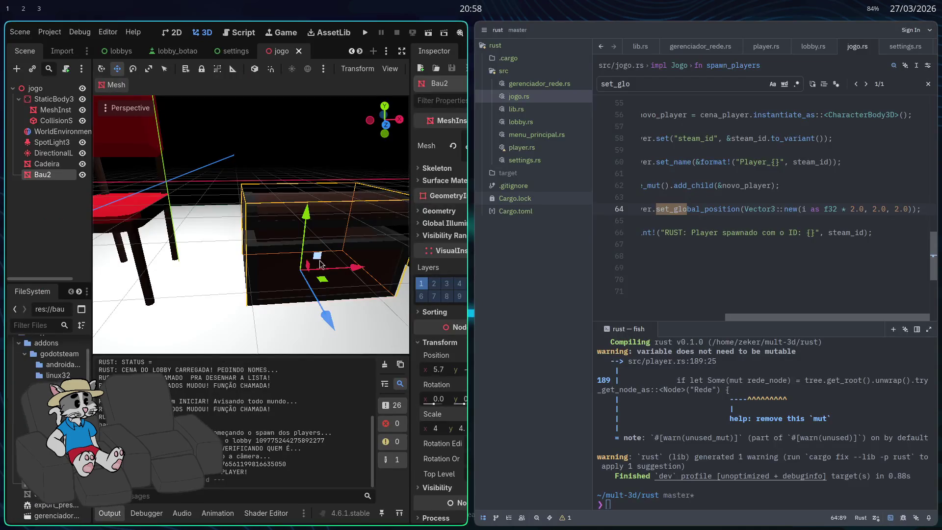
- Set Bau2's scale to 6.2 and play-test again via HOST and Start
key("super+f")
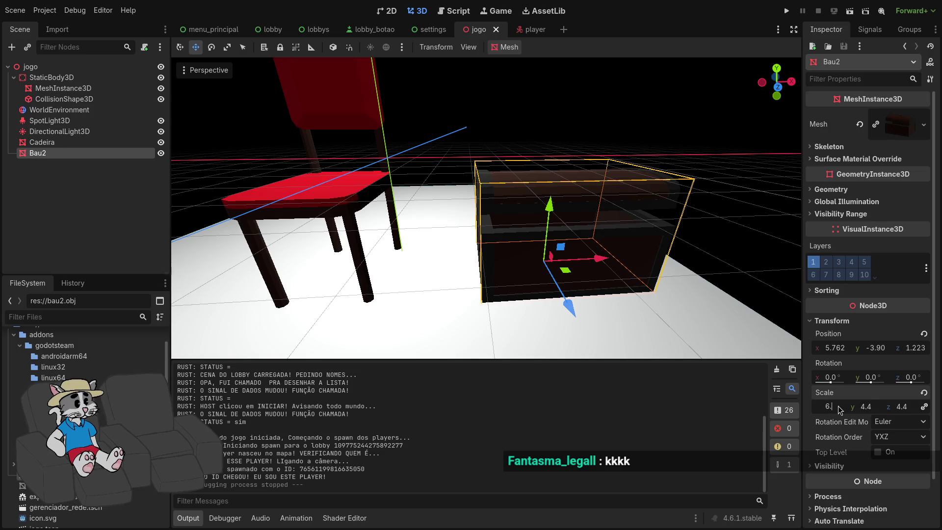
type("2")
key("Return")
key("s")
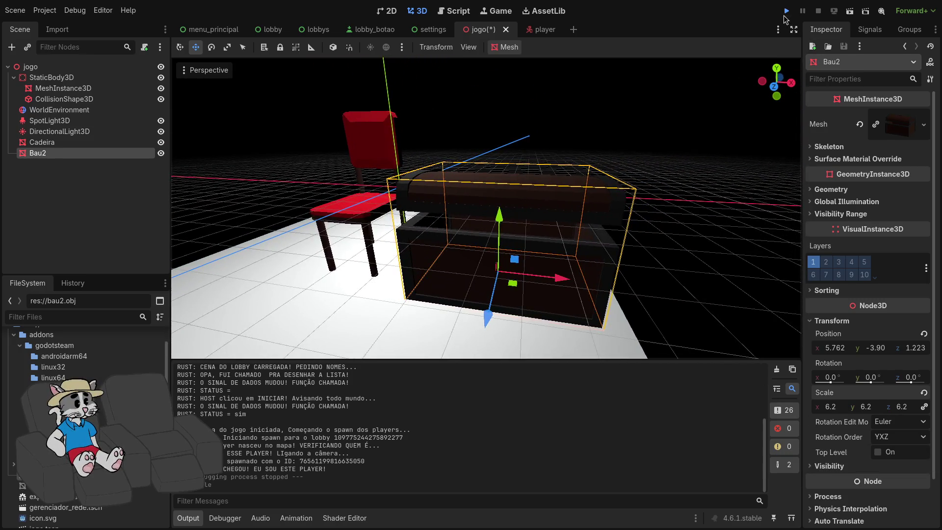
left_click(786, 11)
left_click(489, 256)
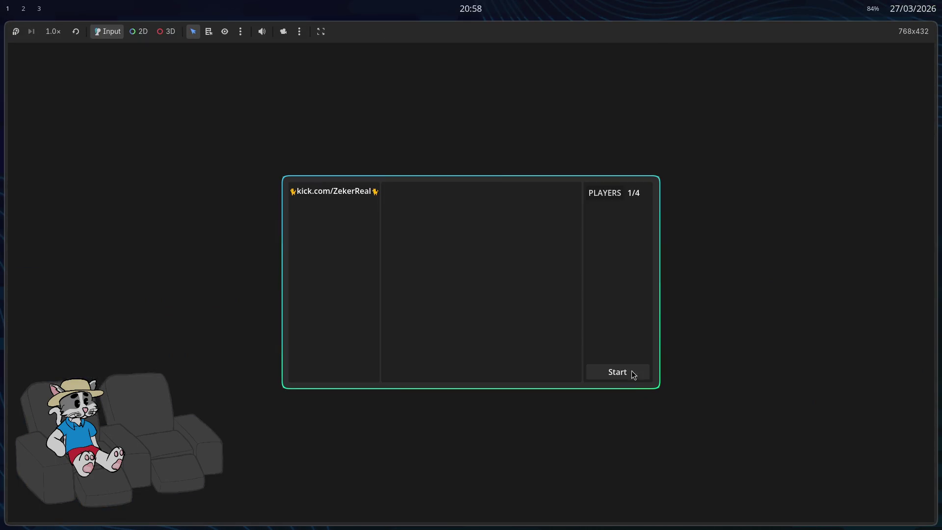
left_click(632, 376)
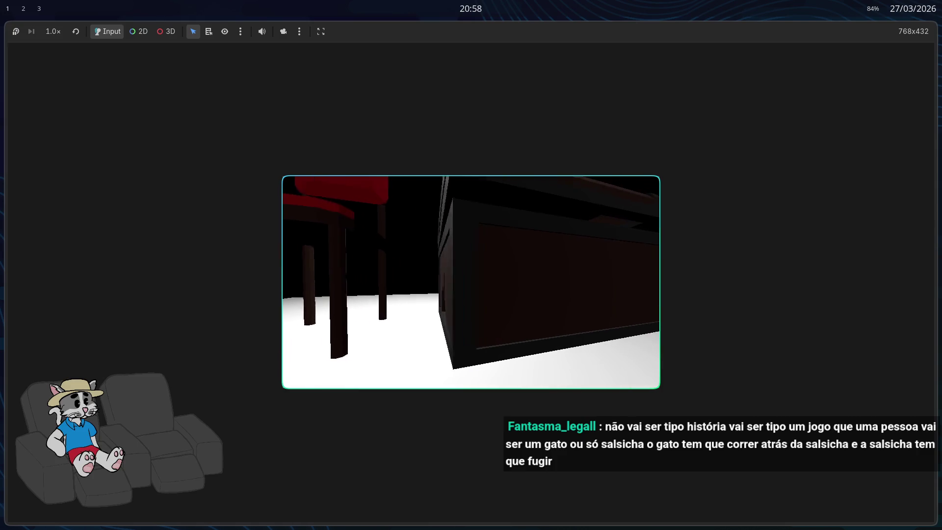
key("Escape")
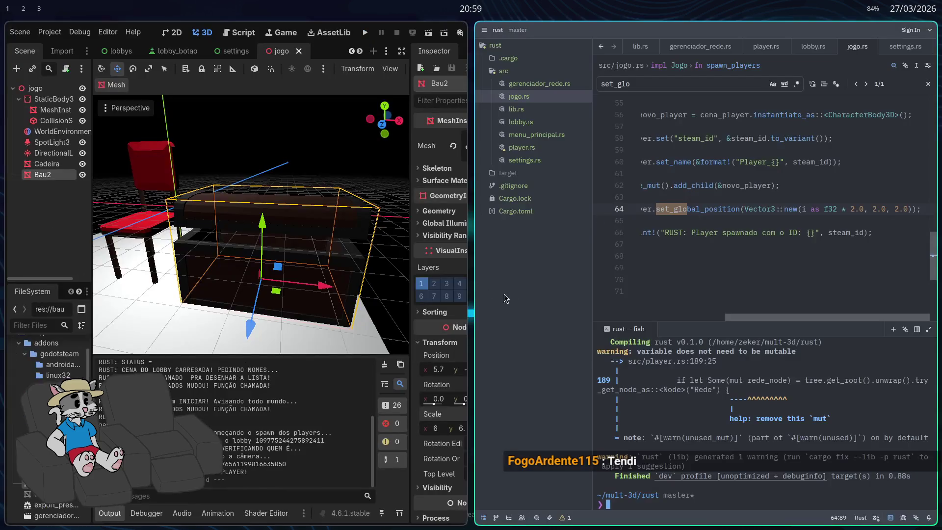
- Start a new scene containing bau2.obj and reset the chest's position to the origin
key("super+f")
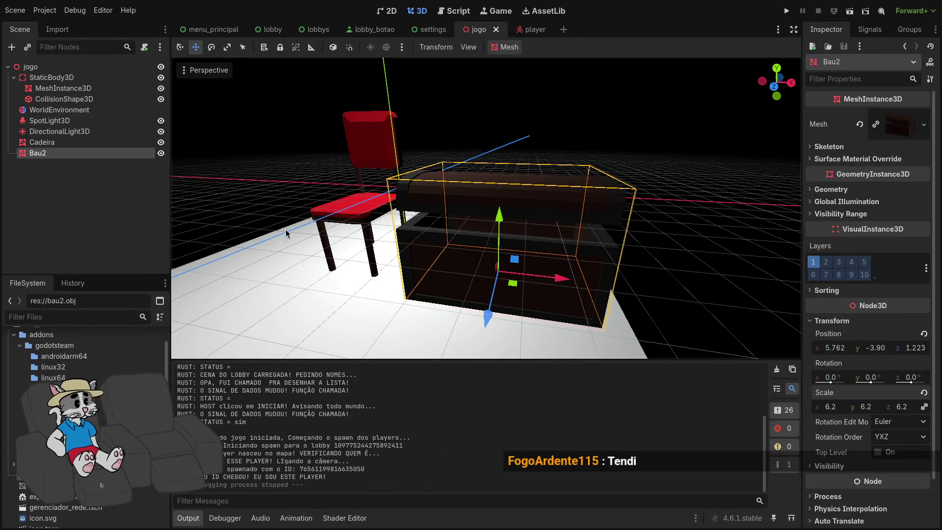
right_click(93, 155)
mouse_move(126, 167)
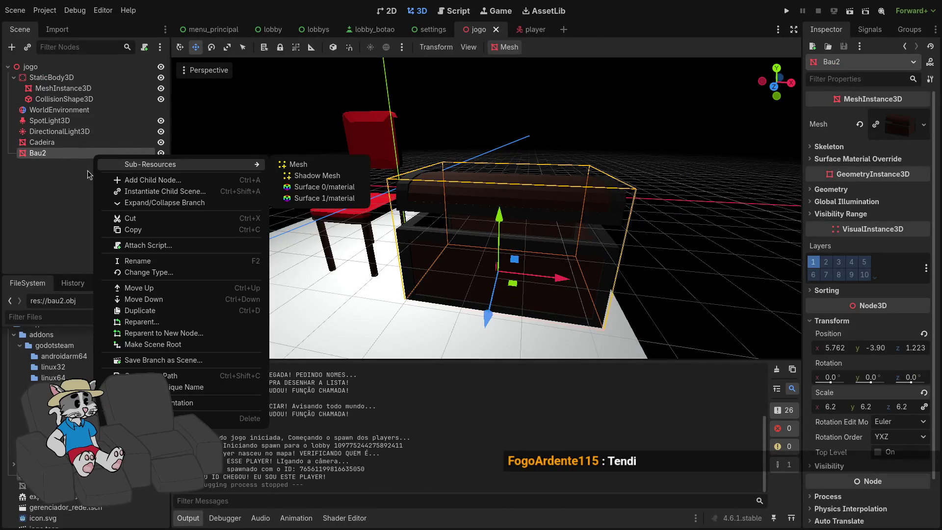
key("Escape")
left_click(564, 30)
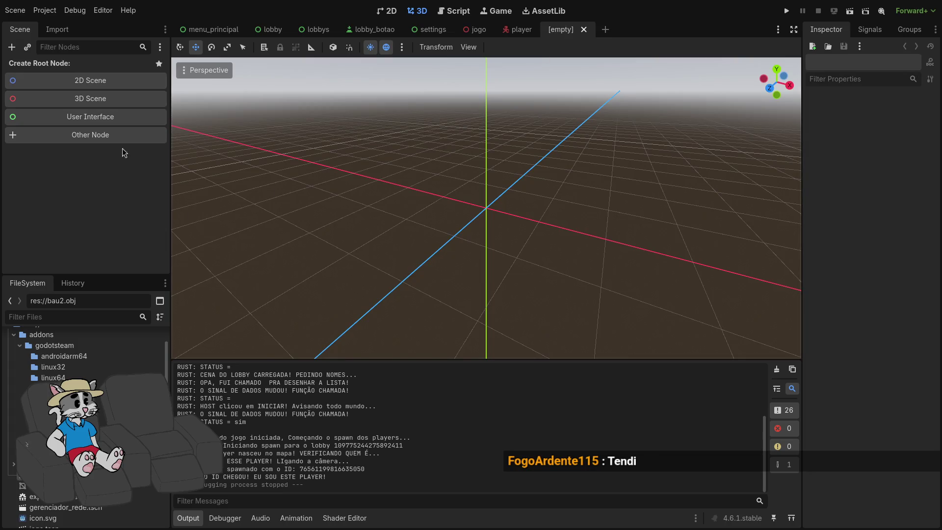
mouse_move(50, 442)
left_mouse_down()
mouse_move(459, 263)
mouse_move(488, 214)
left_mouse_up()
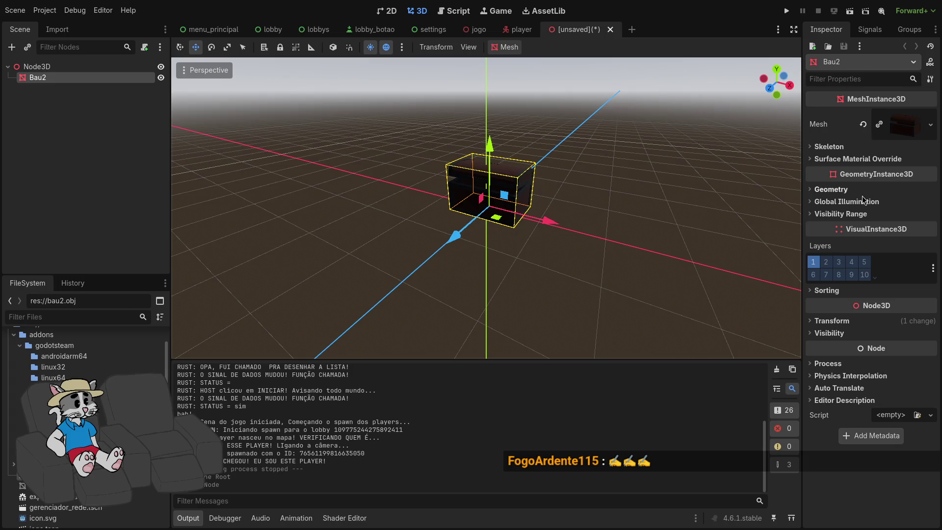
left_click(830, 320)
left_click(924, 334)
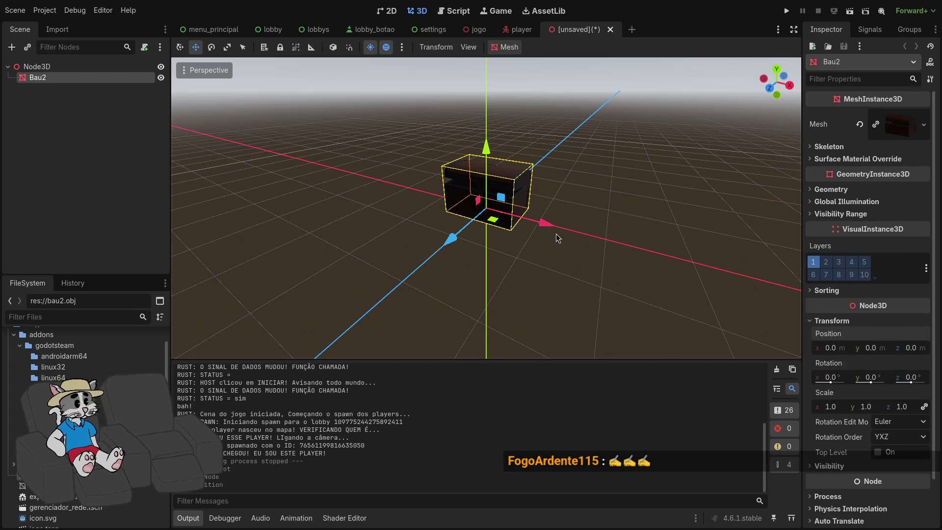
- Make Bau2 the scene root and delete the leftover Node3D
scroll(563, 238, "up", 5)
left_click_drag(563, 238, 208, 126)
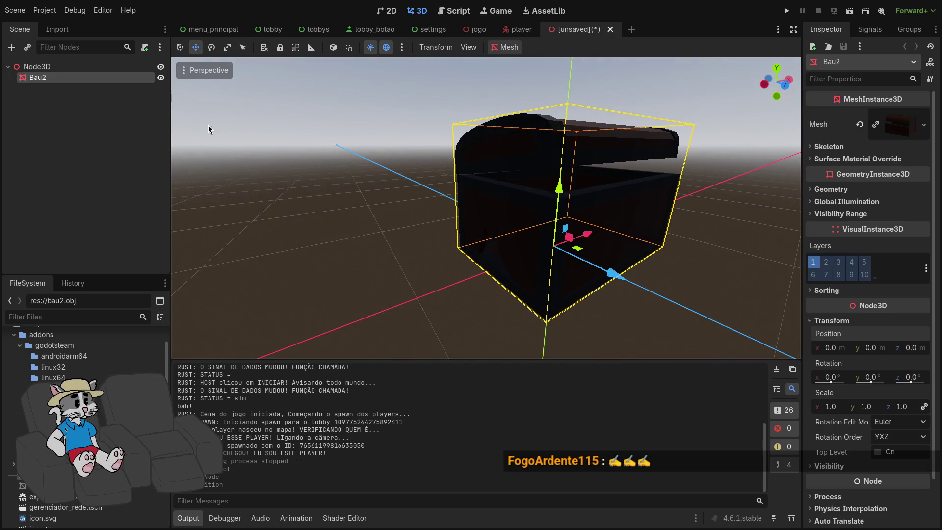
left_click(70, 67)
left_click(69, 69)
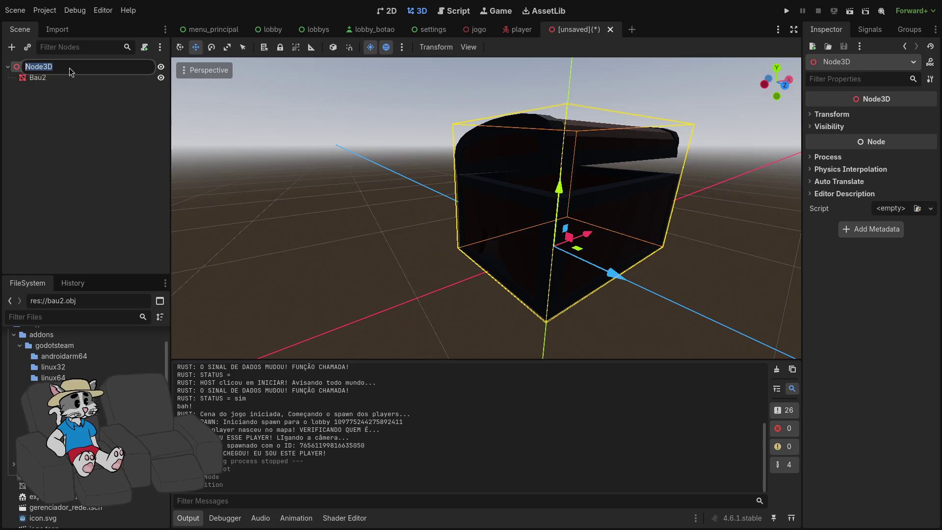
right_click(69, 79)
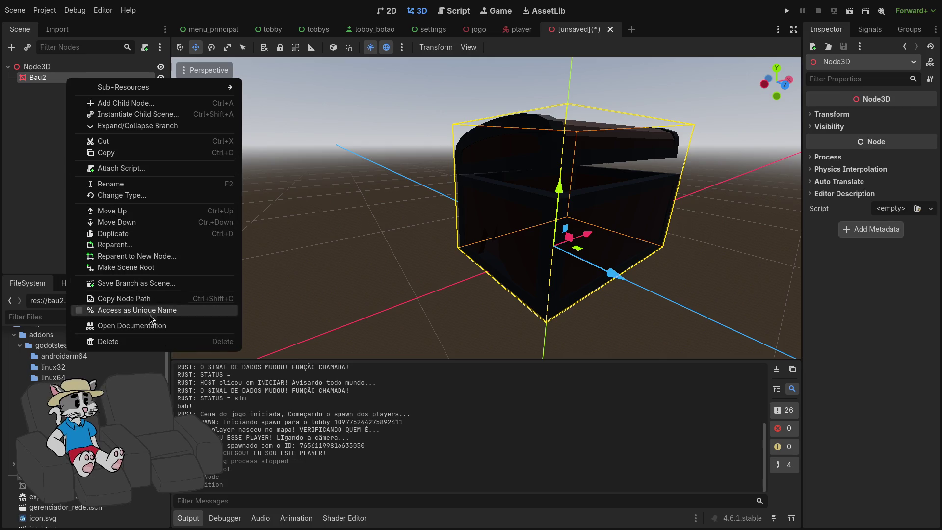
left_click(137, 267)
left_click(63, 82)
key("Delete")
- Add a plain Node child to Bau2, then undo back to the Node3D root layout
left_click(49, 67)
right_click(47, 67)
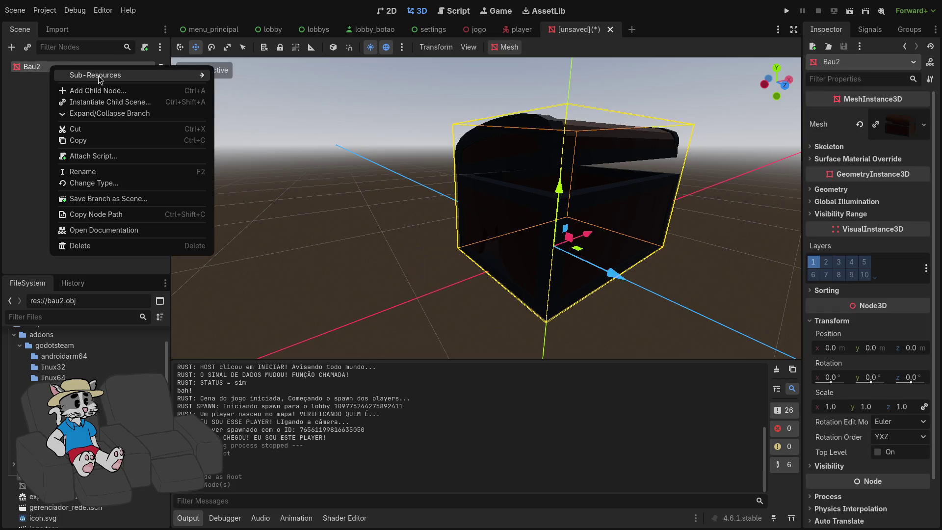
left_click(96, 91)
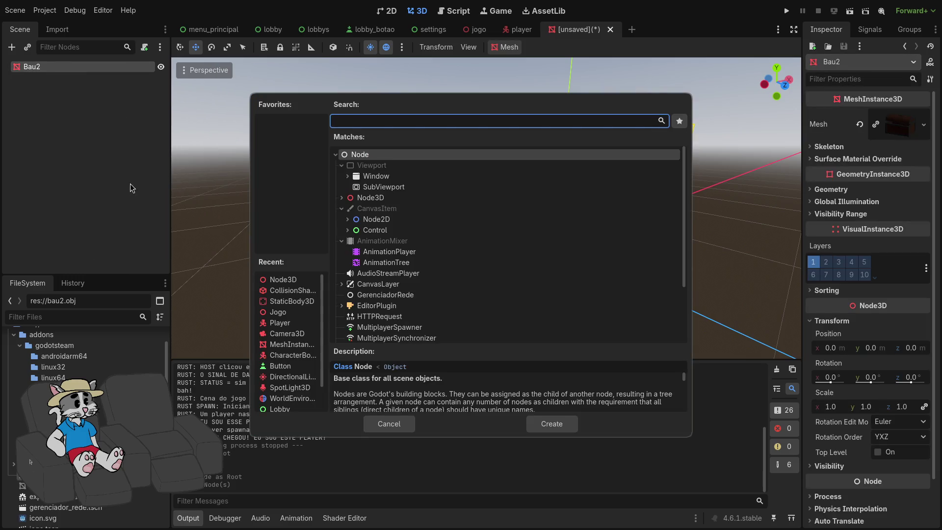
left_click(568, 432)
key("ctrl+z")
key("ctrl+z")
key("ctrl+z")
- Open the Add Child Node dialog for the Node3D root with an empty search
right_click(67, 111)
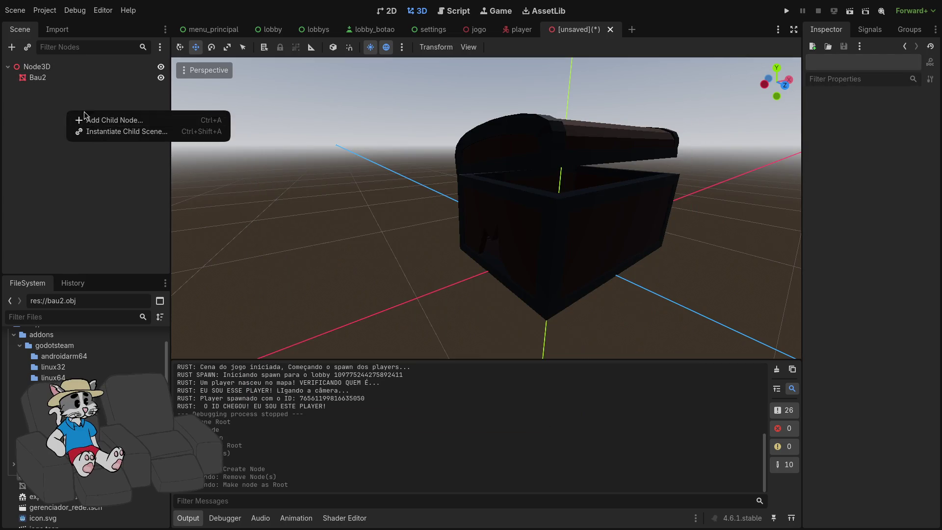
left_click(59, 70)
right_click(59, 70)
left_click(106, 82)
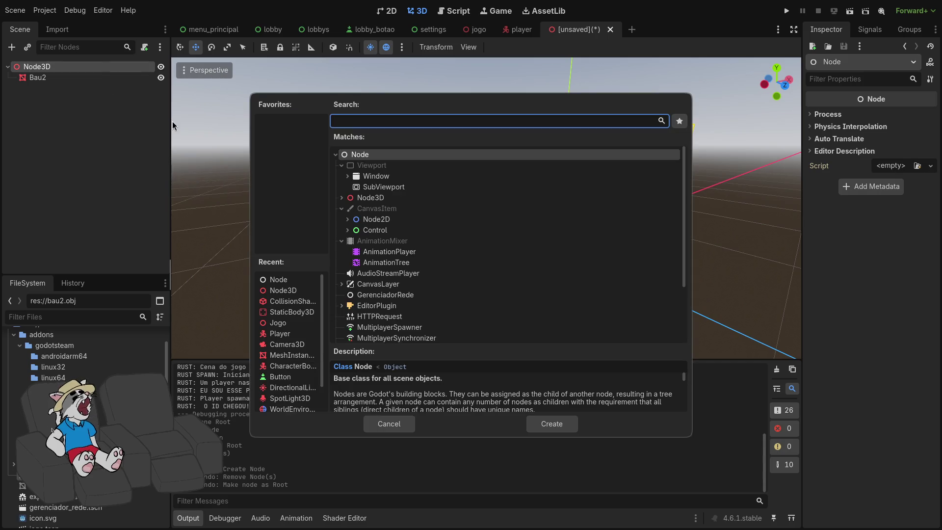
type("r")
key("BackSpace")
- Search 'static' and create a StaticBody3D node
type("sp")
key("BackSpace")
key("BackSpace")
type("static")
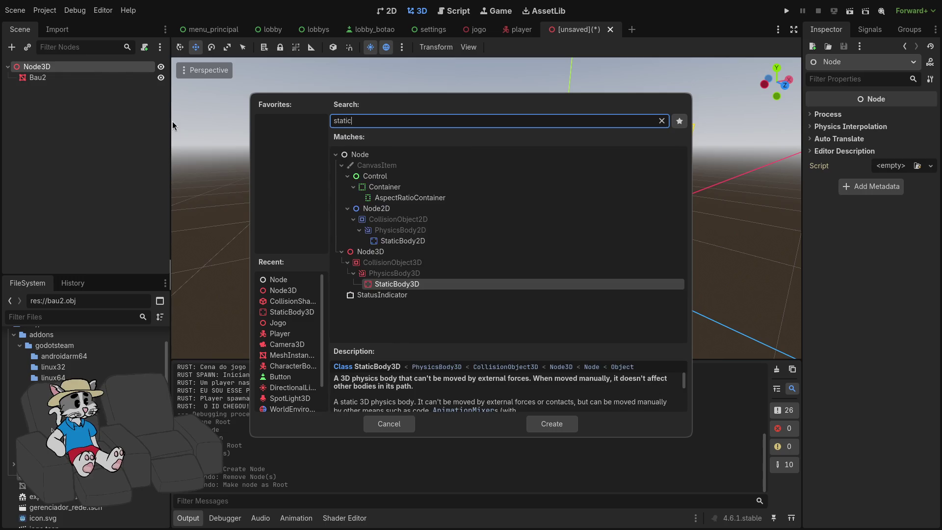
key("Return")
- Make the StaticBody3D the scene root instead of Node3D
left_click(55, 72)
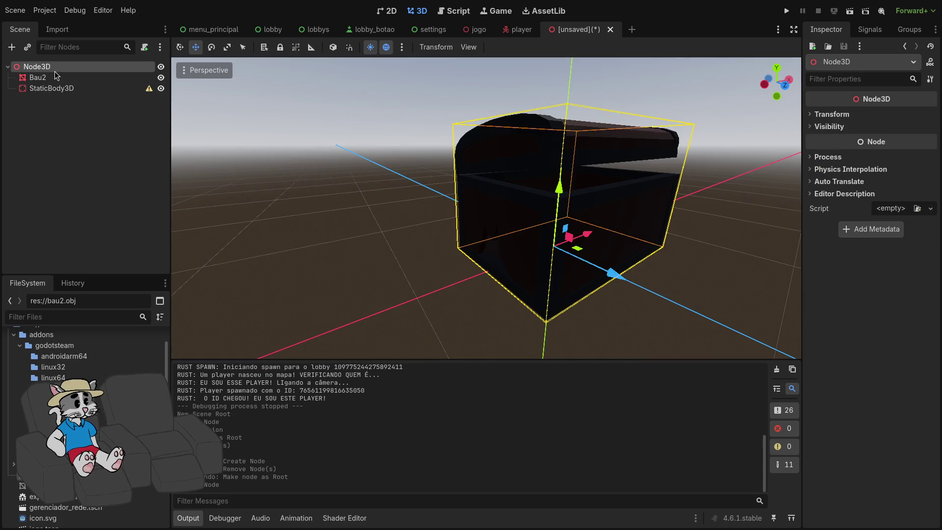
key("Delete")
left_click(444, 274)
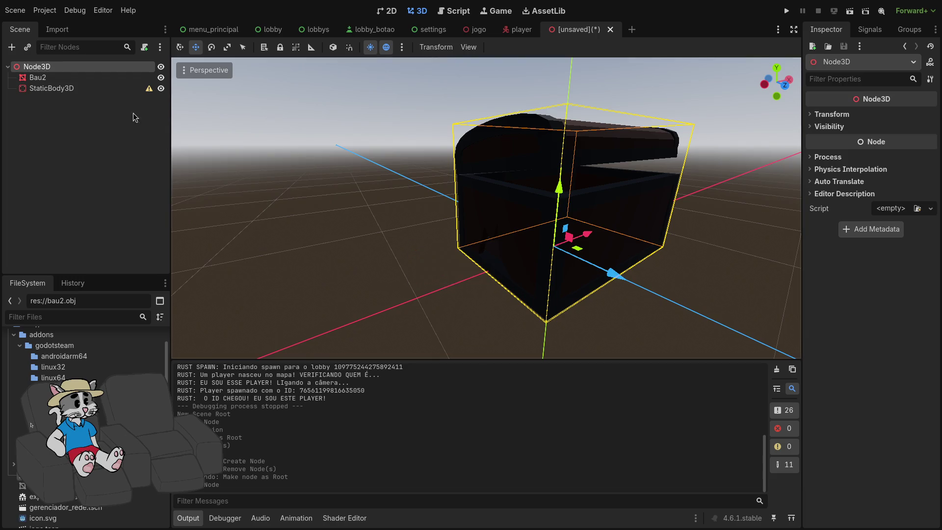
right_click(117, 89)
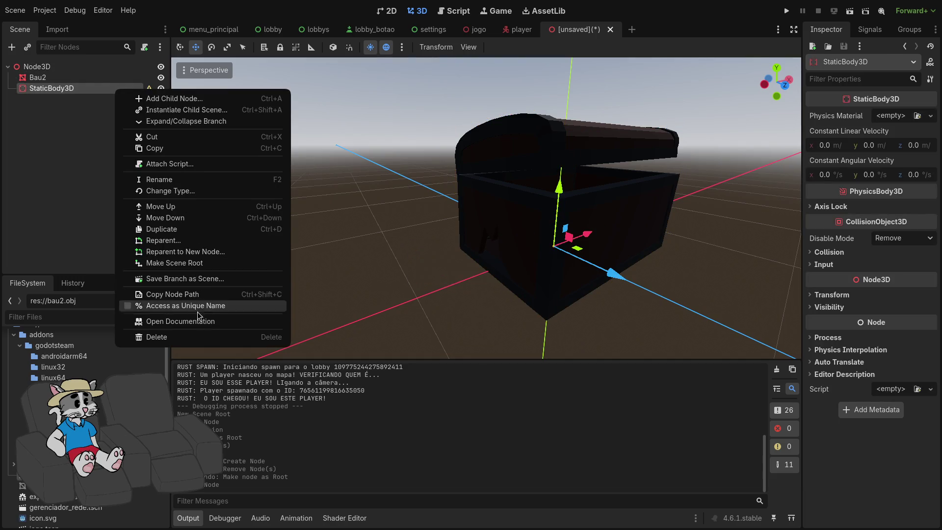
left_click(174, 263)
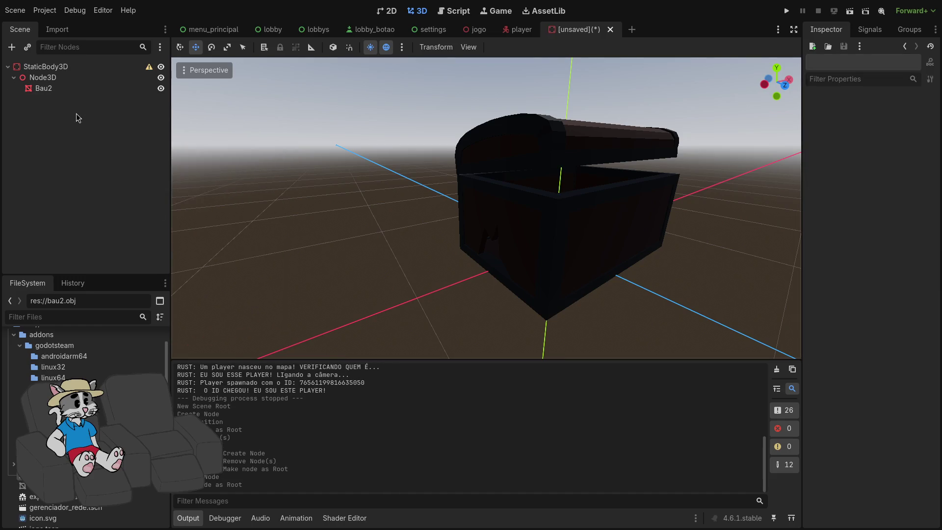
- Move Bau2 directly under StaticBody3D and delete the leftover Node3D
left_click(69, 81)
left_click_drag(71, 86, 69, 75)
left_click(59, 87)
key("Delete")
key("Return")
- Open the Add Child Node dialog for the Bau2 mesh
left_click(87, 69)
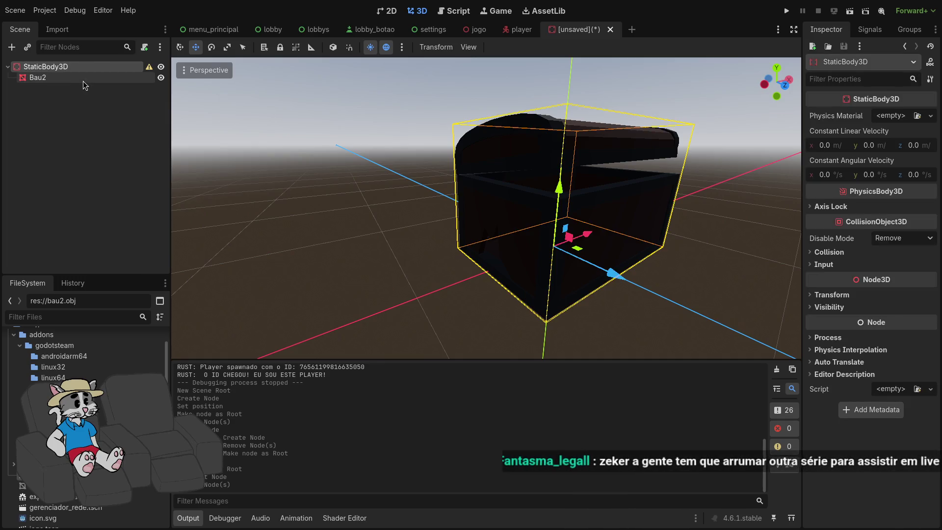
left_click(87, 77)
right_click(88, 76)
left_click(124, 101)
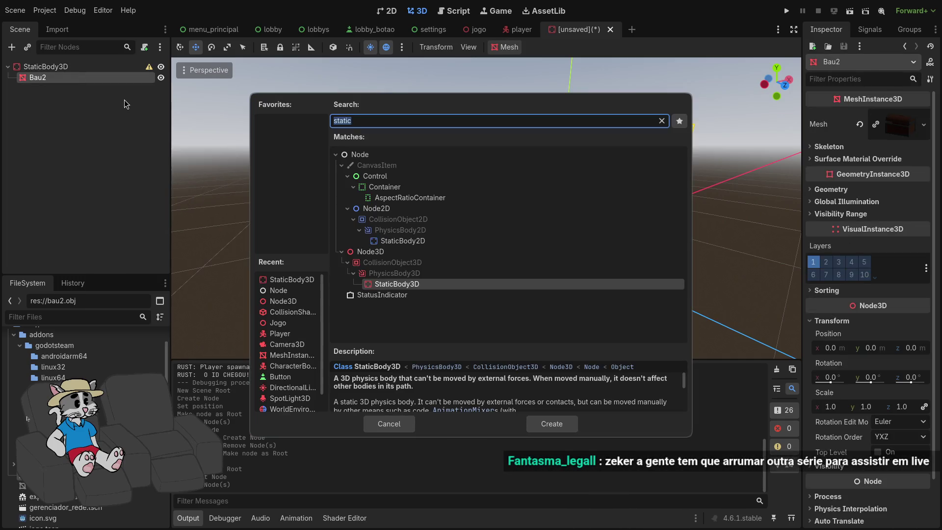
- Add a CollisionShape3D, move it directly under StaticBody3D, and give it a new BoxShape3D
type("colli")
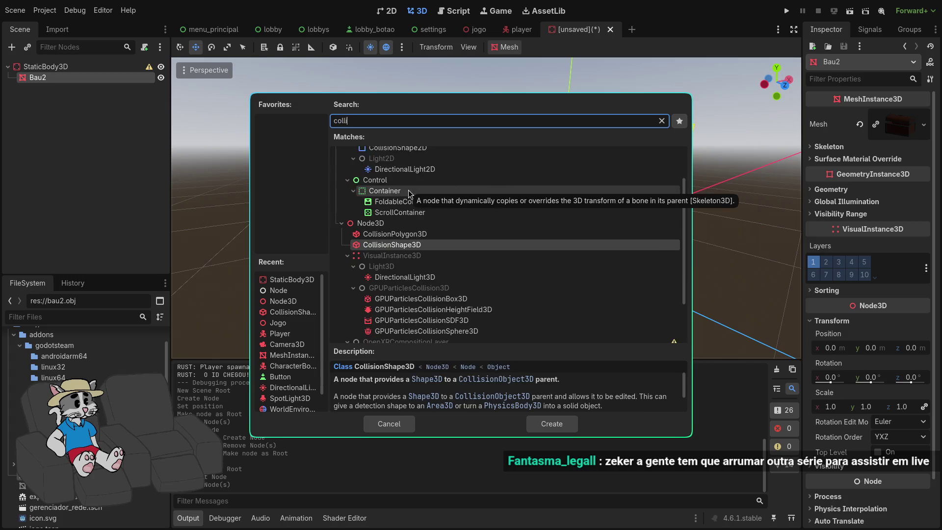
double_click(408, 193)
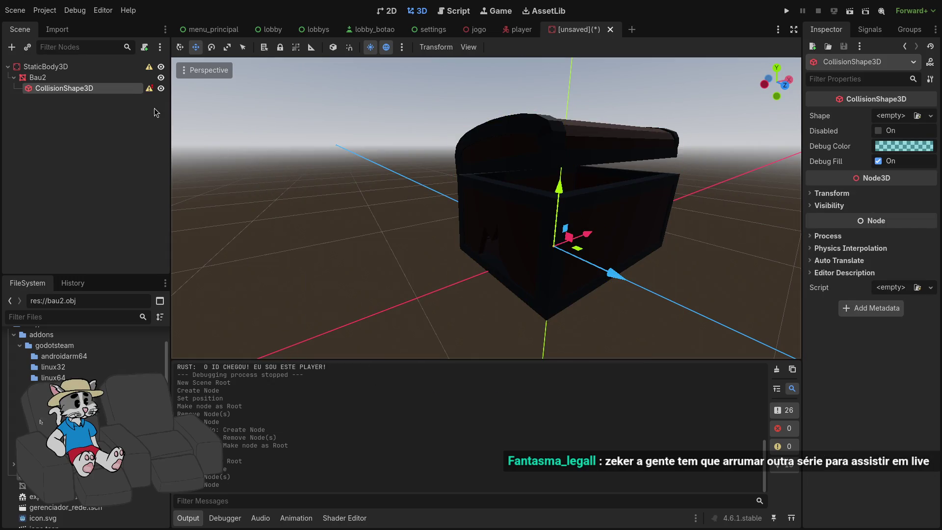
left_click_drag(89, 92, 87, 80)
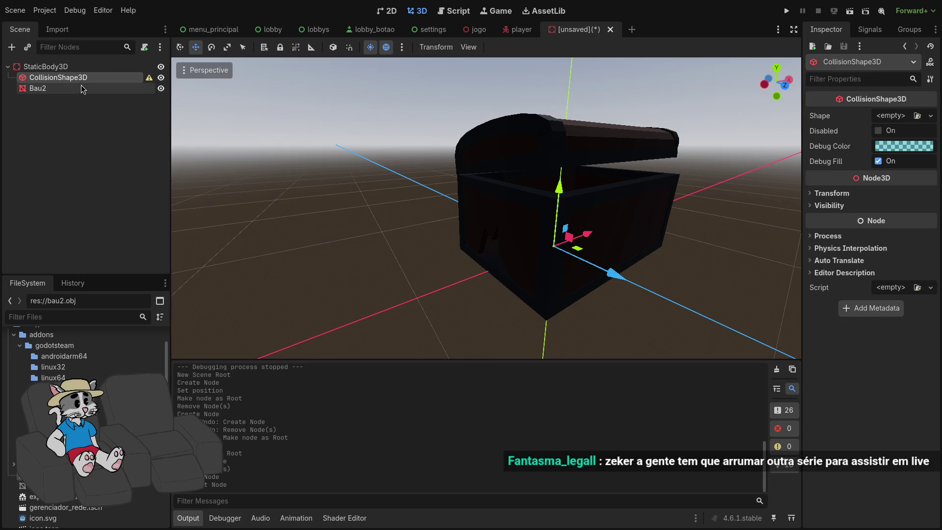
left_click(905, 119)
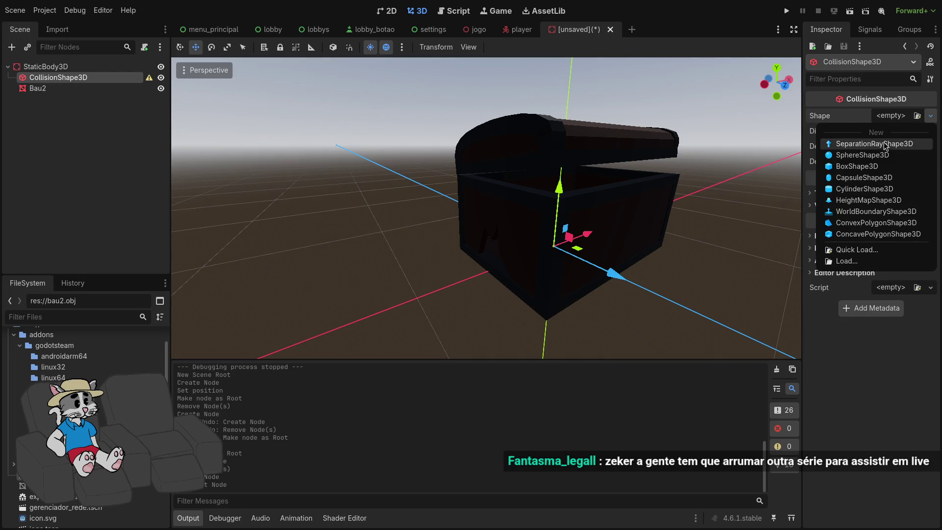
left_click(875, 169)
- Slide the collision box left along X and shorten it to about half height
mouse_move(657, 281)
left_mouse_down()
mouse_move(608, 280)
mouse_move(598, 265)
left_mouse_up()
left_click(588, 267)
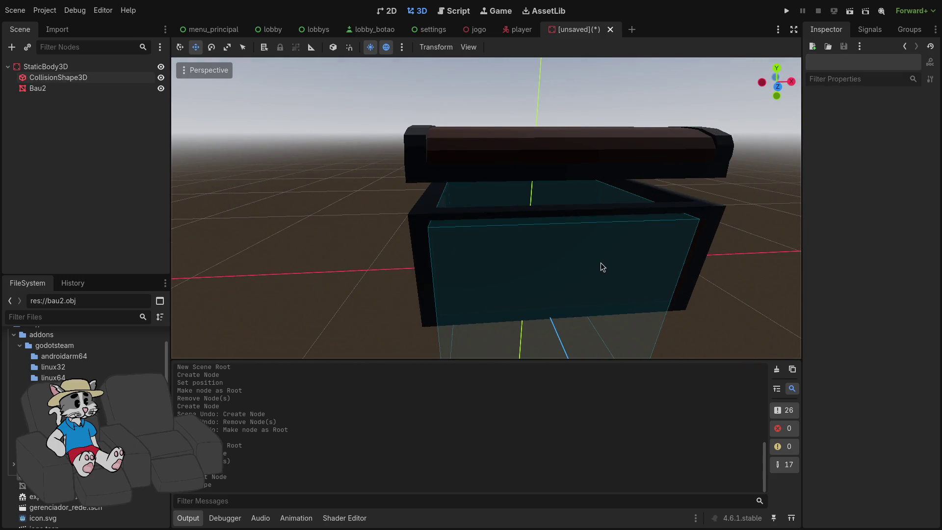
left_click(424, 273)
left_click(61, 77)
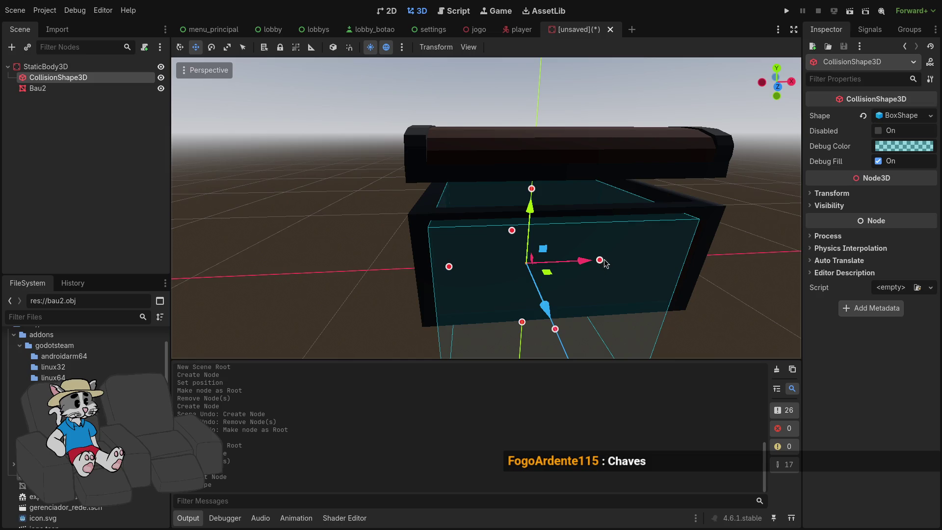
left_click_drag(590, 265, 334, 273)
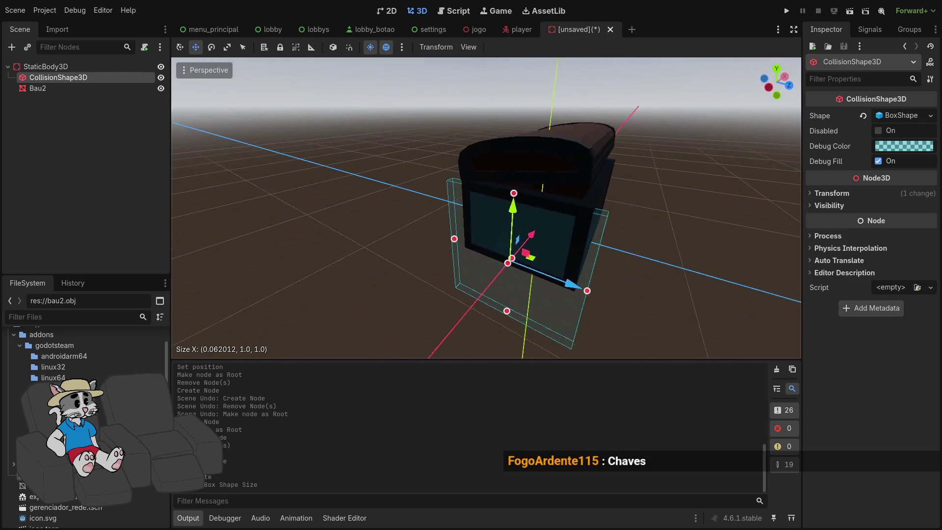
scroll(486, 208, "up", 5)
mouse_move(486, 208)
left_mouse_down()
mouse_move(584, 169)
mouse_move(610, 226)
mouse_move(572, 235)
mouse_move(580, 246)
mouse_move(562, 244)
mouse_move(564, 253)
left_mouse_up()
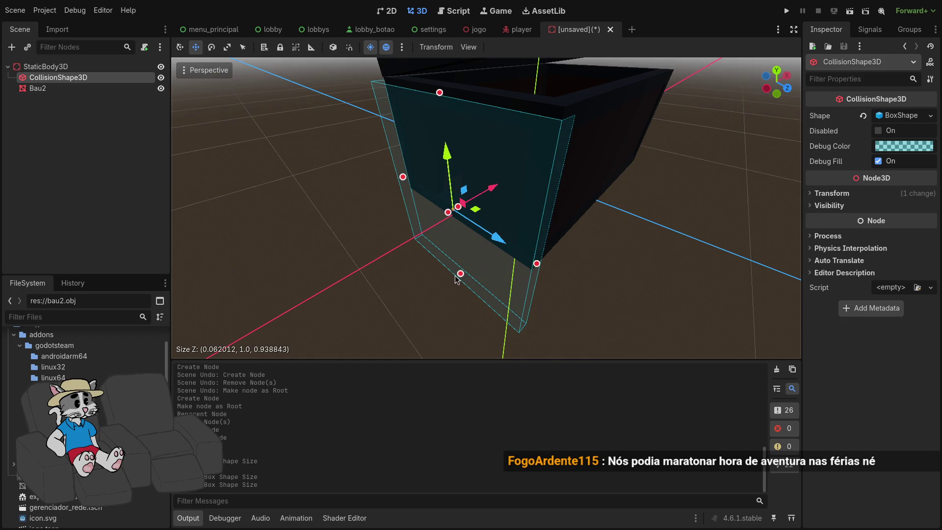
left_click_drag(463, 269, 480, 213)
scroll(479, 213, "down", 3)
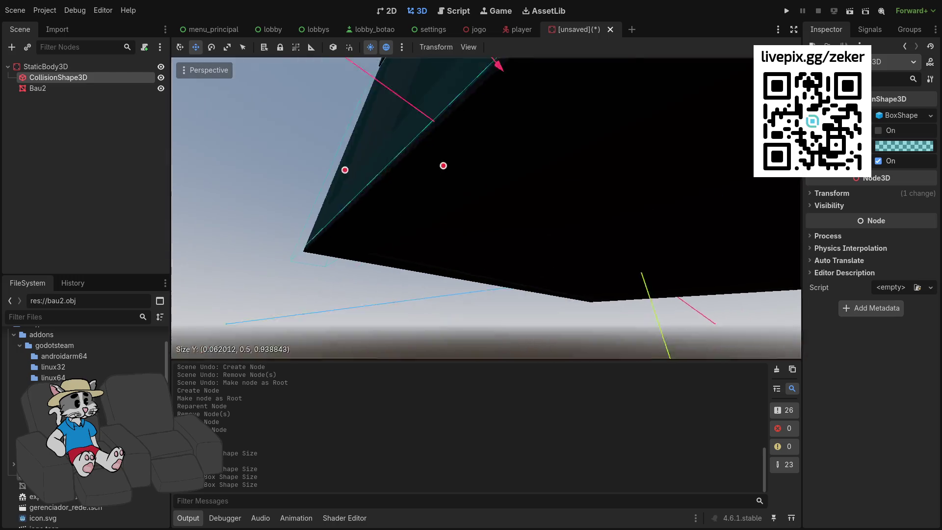
scroll(496, 235, "down", 2)
left_click_drag(467, 211, 467, 215)
left_click_drag(468, 216, 467, 216)
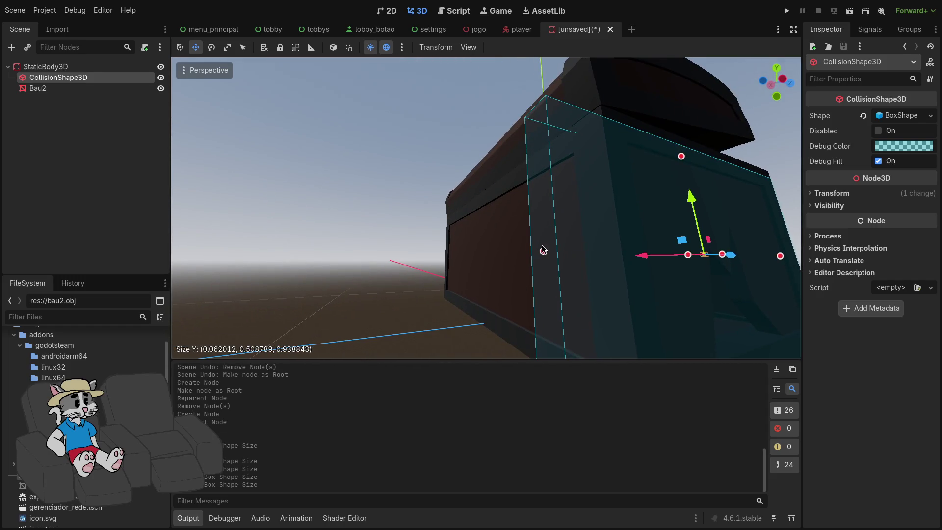
- Shrink the box's depth and make it taller to match the wall, about 0.062 × 0.694 × 0.804
left_click(555, 258)
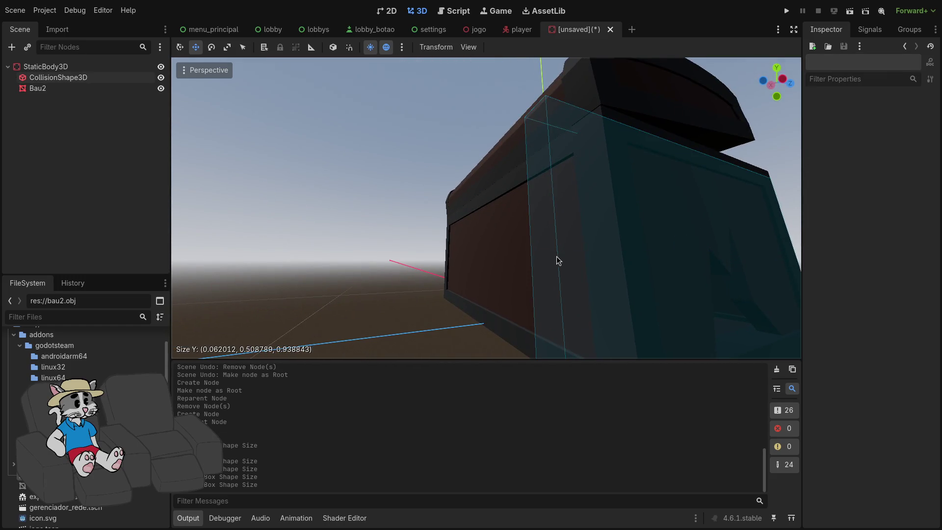
left_click(78, 77)
mouse_move(545, 253)
left_mouse_down()
mouse_move(609, 256)
mouse_move(618, 231)
mouse_move(594, 255)
mouse_move(610, 234)
left_mouse_up()
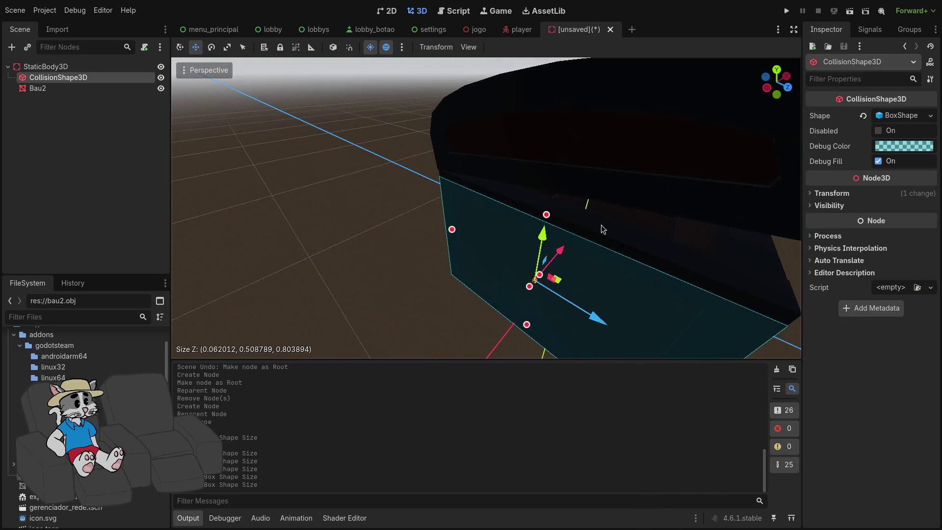
left_click_drag(546, 215, 563, 129)
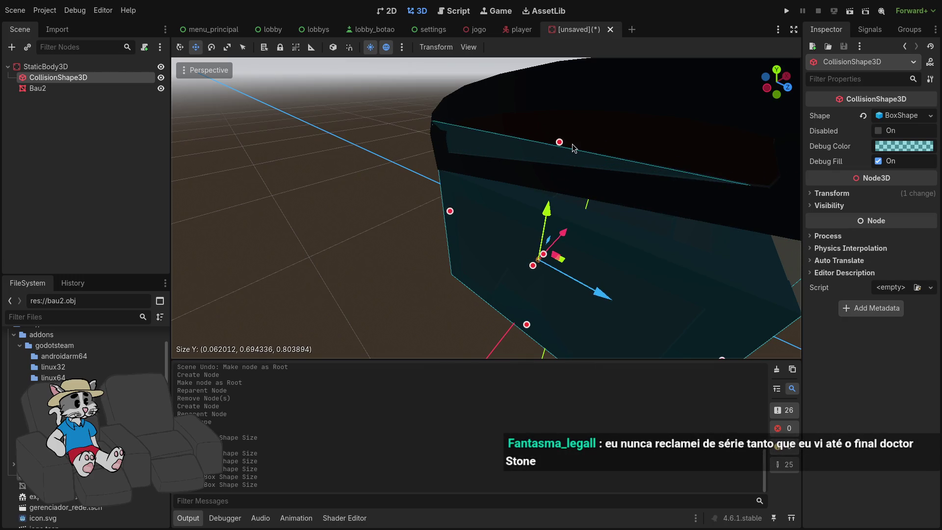
scroll(486, 208, "down", 5)
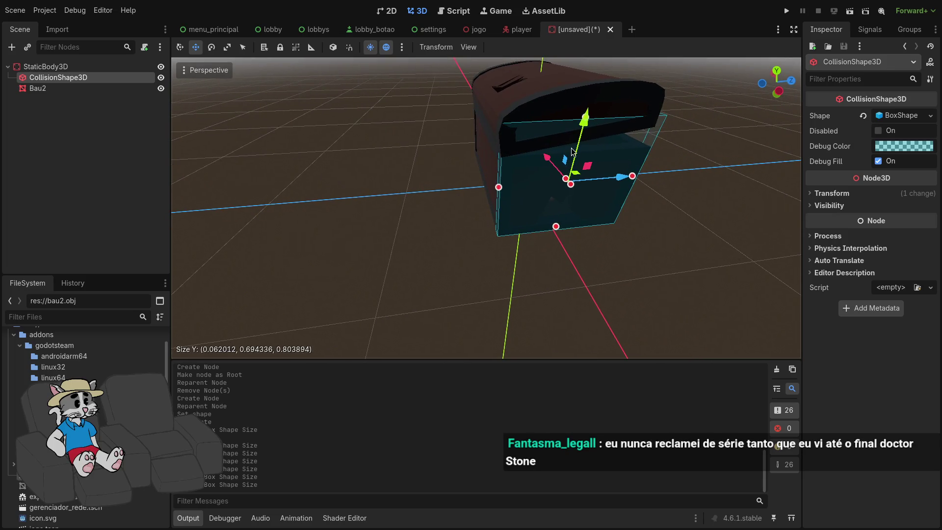
left_click_drag(572, 151, 466, 177)
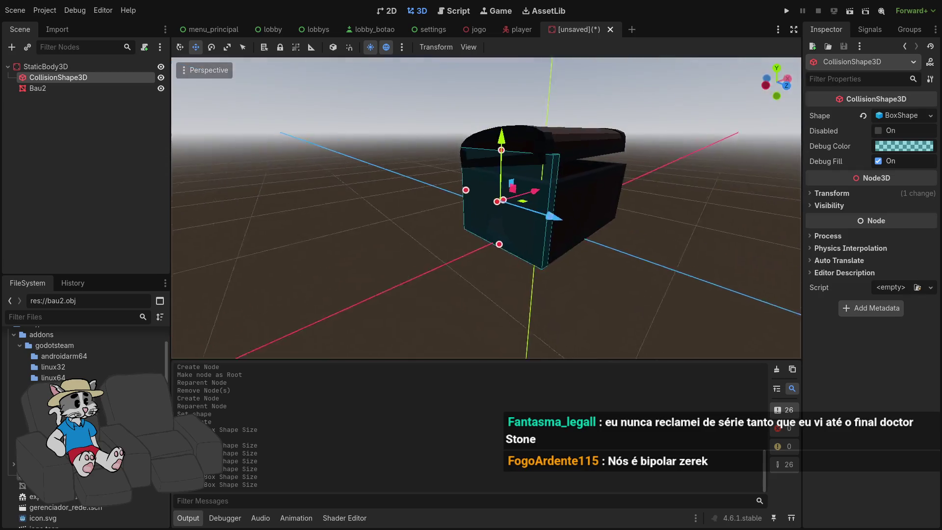
scroll(562, 272, "up", 3)
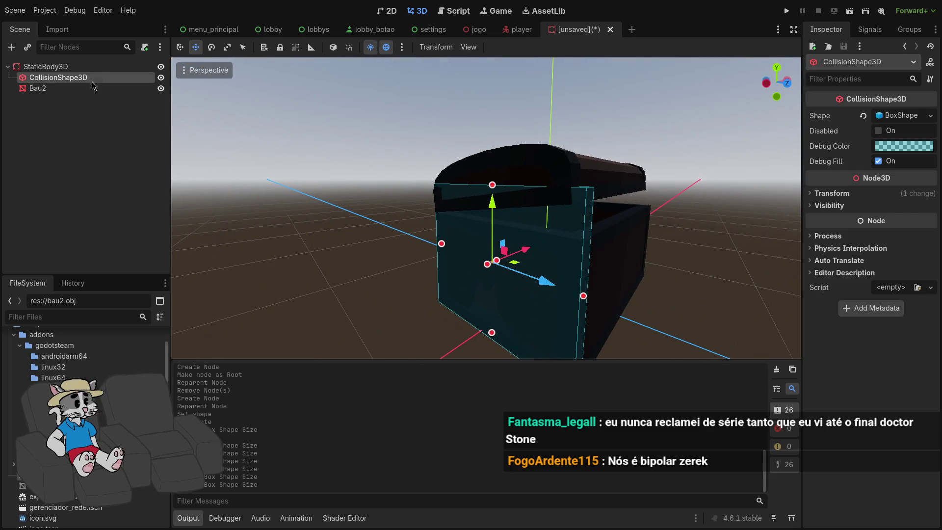
right_click(87, 79)
- Duplicate the collision shape, make the copy's box unique, and slide it to the opposite side wall
left_click(78, 81)
key("ctrl+d")
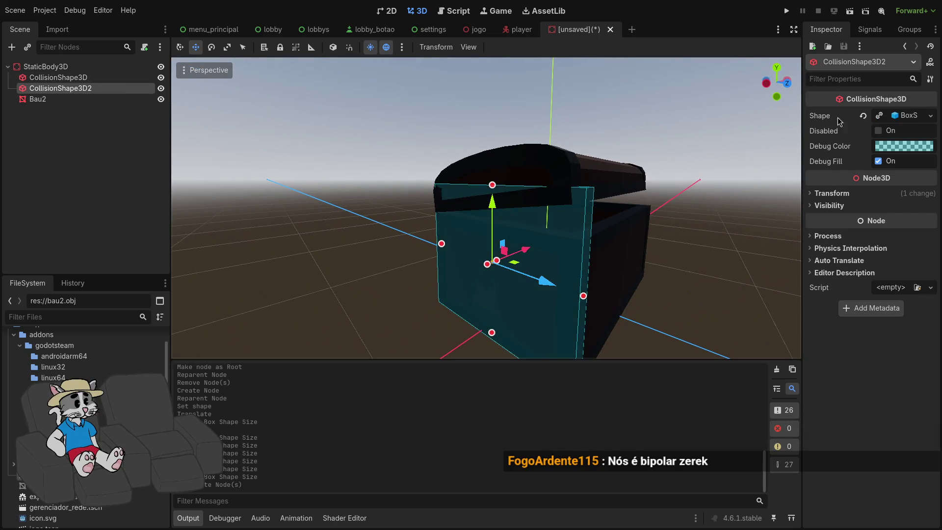
left_click(930, 116)
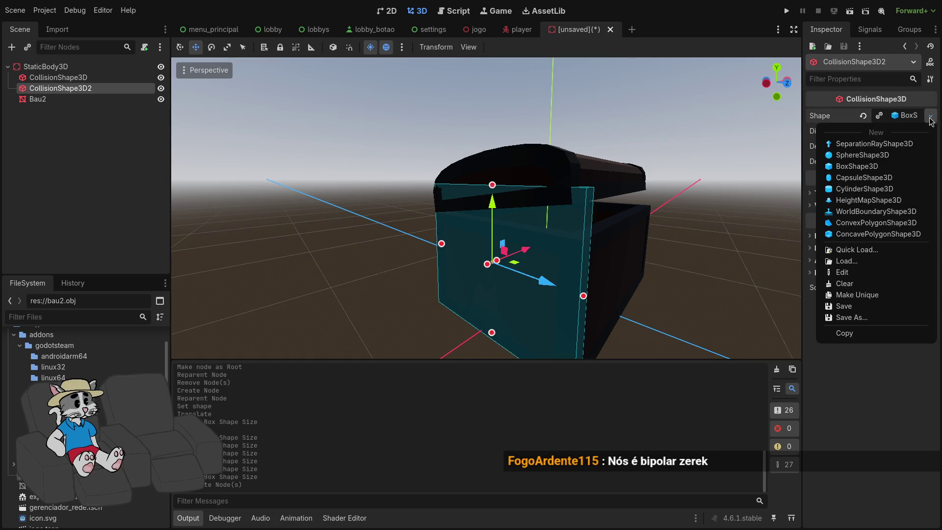
left_click(857, 295)
left_click_drag(515, 263, 633, 263)
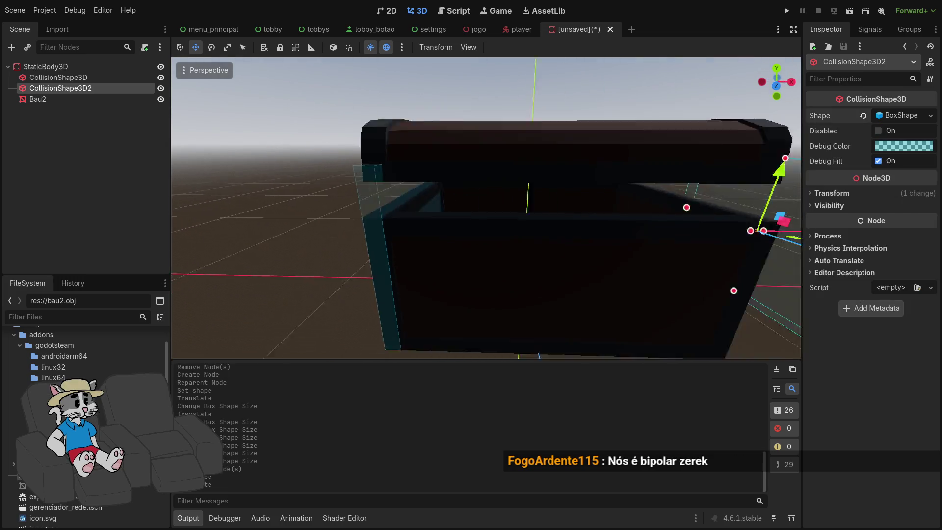
scroll(677, 240, "down", 3)
mouse_move(677, 240)
left_mouse_down()
mouse_move(570, 237)
mouse_move(567, 219)
left_mouse_up()
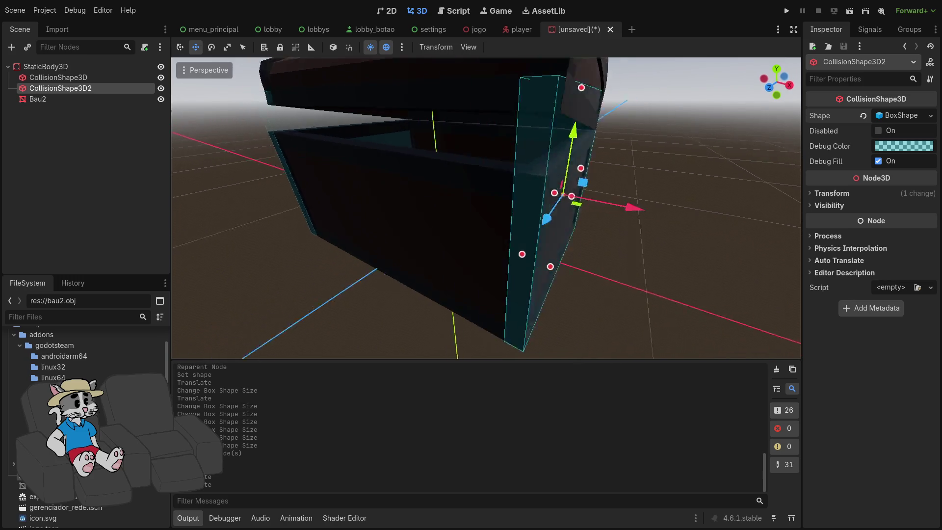
scroll(486, 208, "down", 5)
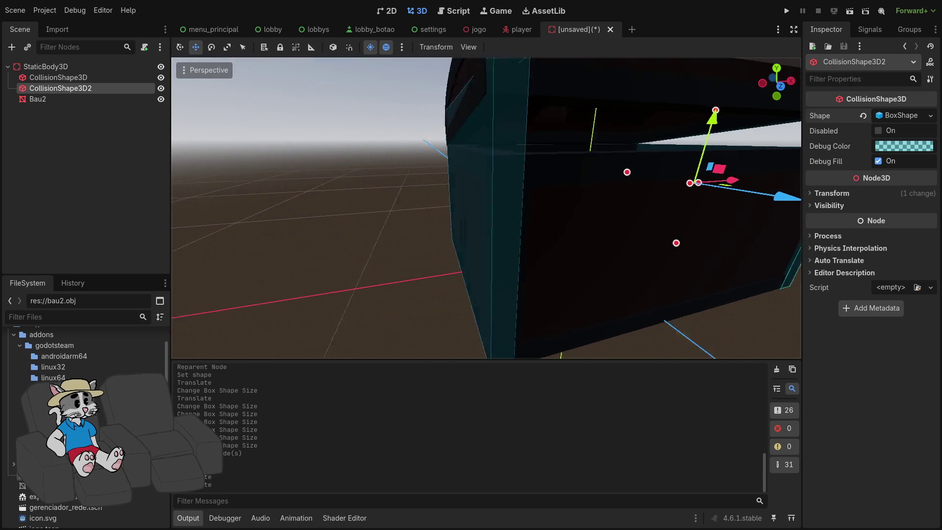
- Undo an accidental move of the original box and check the chest's left side
mouse_move(486, 208)
left_mouse_down()
mouse_move(540, 208)
mouse_move(491, 208)
mouse_move(470, 223)
left_mouse_up()
left_click(467, 204)
left_click(60, 88)
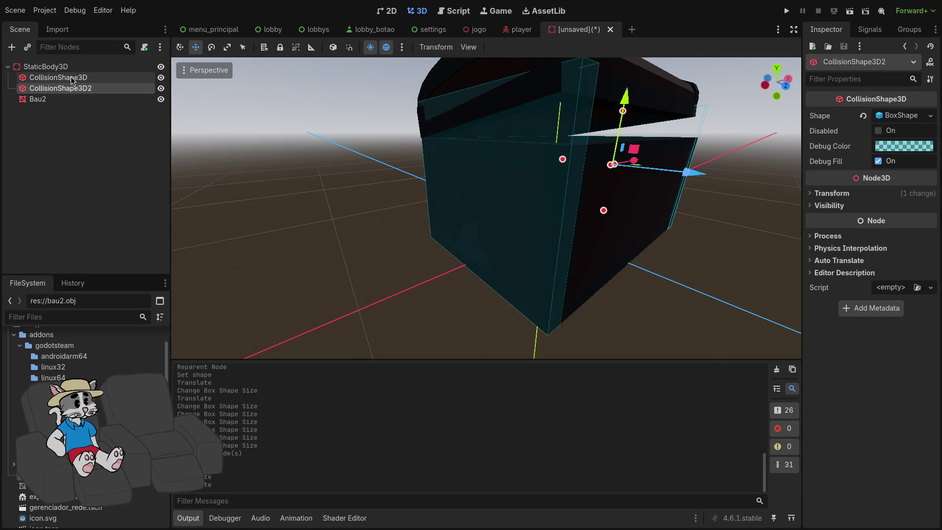
left_click(58, 77)
left_click_drag(516, 188, 422, 211)
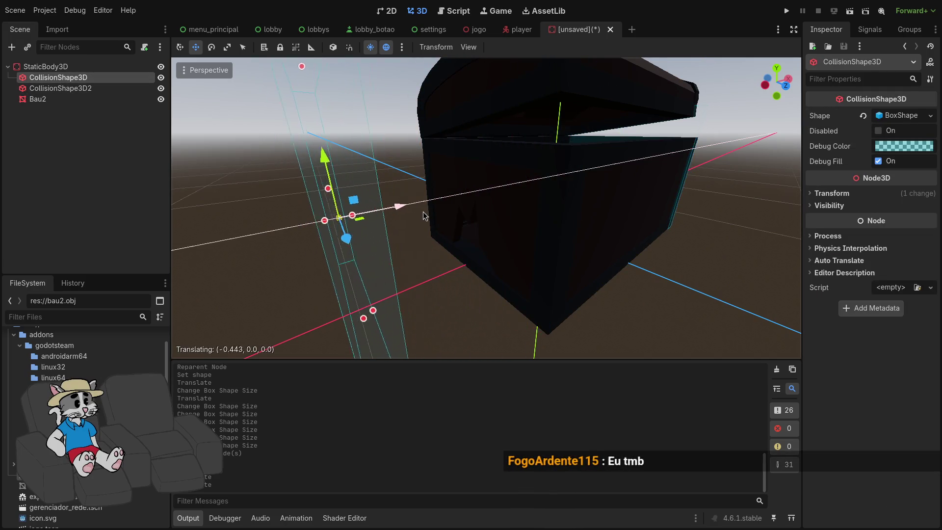
key("ctrl+z")
left_click_drag(486, 208, 387, 247)
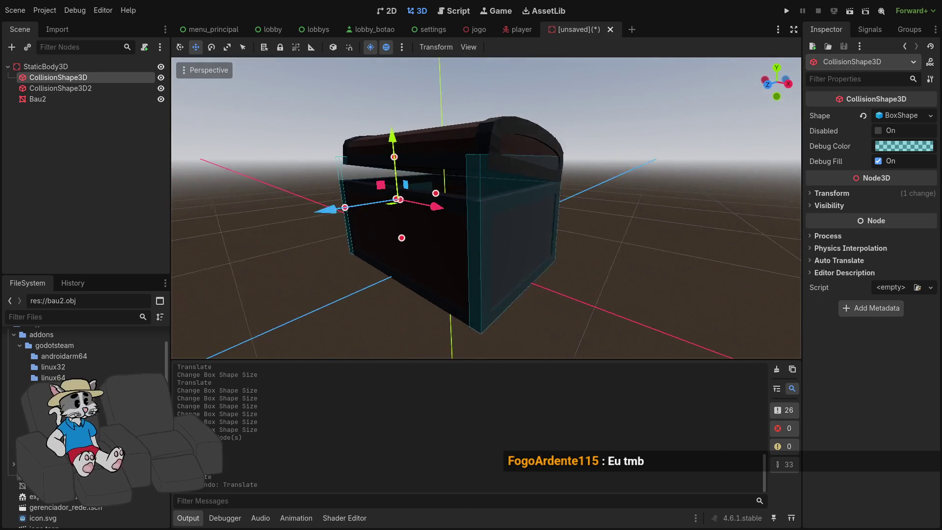
scroll(486, 208, "down", 5)
left_click(74, 77)
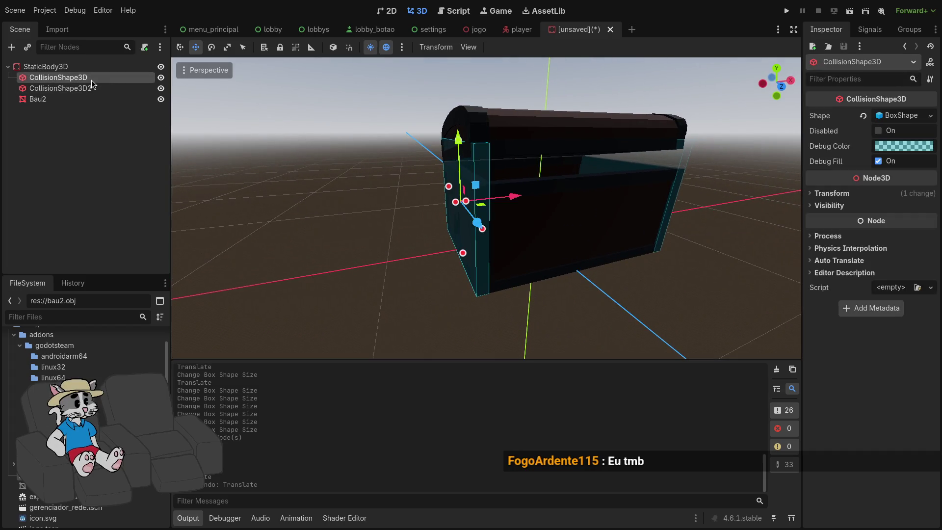
right_click(66, 68)
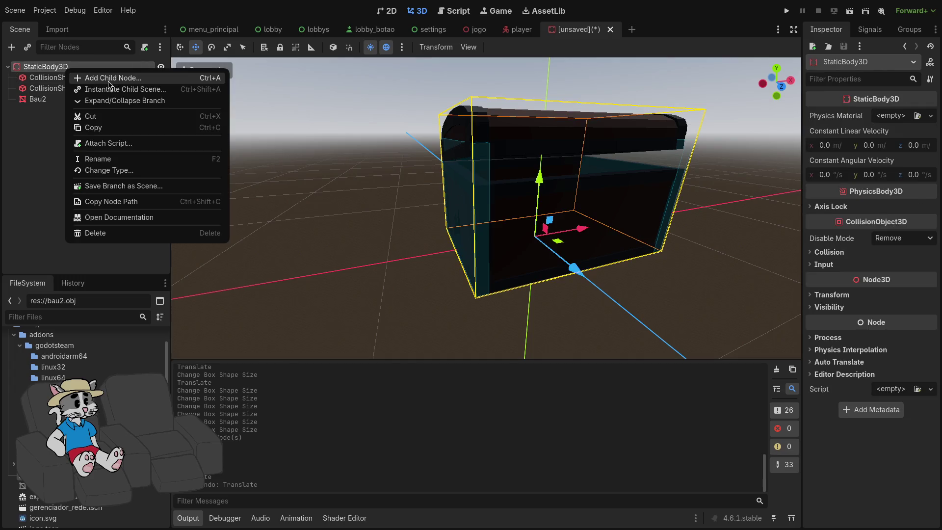
- Add a third CollisionShape3D under the root with a new BoxShape3D
left_click(147, 75)
double_click(479, 230)
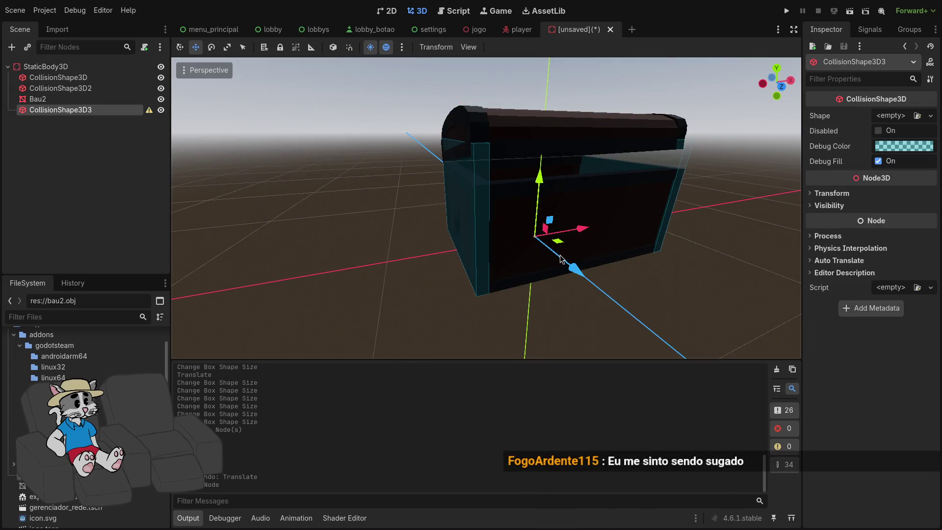
left_click(931, 118)
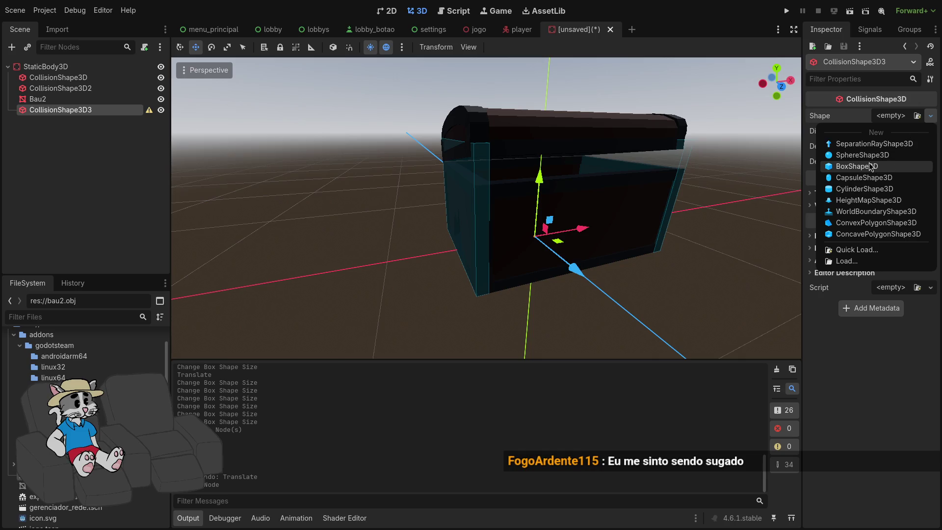
left_click(871, 167)
mouse_move(574, 275)
left_mouse_down()
mouse_move(482, 233)
mouse_move(545, 231)
mouse_move(554, 187)
mouse_move(557, 168)
mouse_move(514, 162)
mouse_move(513, 74)
left_mouse_up()
key("KP_1")
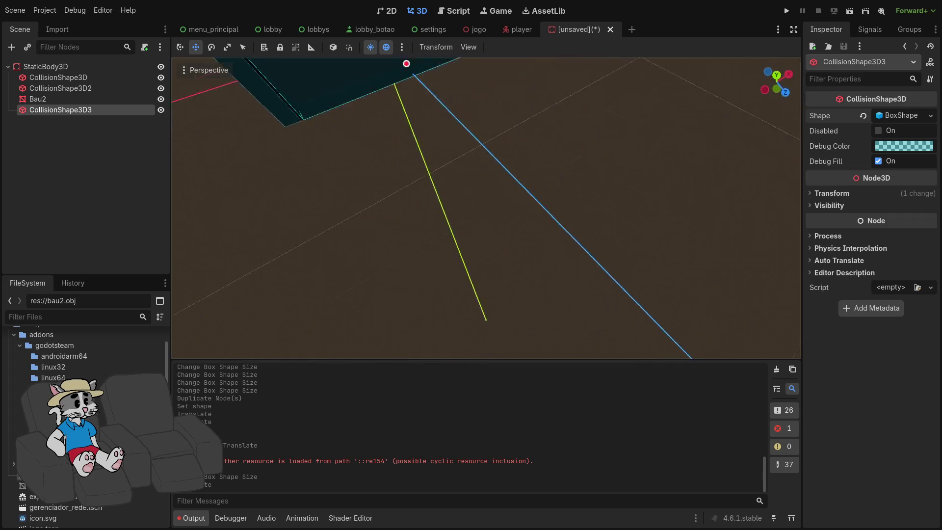
- Resize and reposition CollisionShape3D3 into a thin slab along the long chest wall
left_click_drag(651, 164, 660, 164)
scroll(608, 172, "down", 2)
left_click_drag(539, 178, 540, 215)
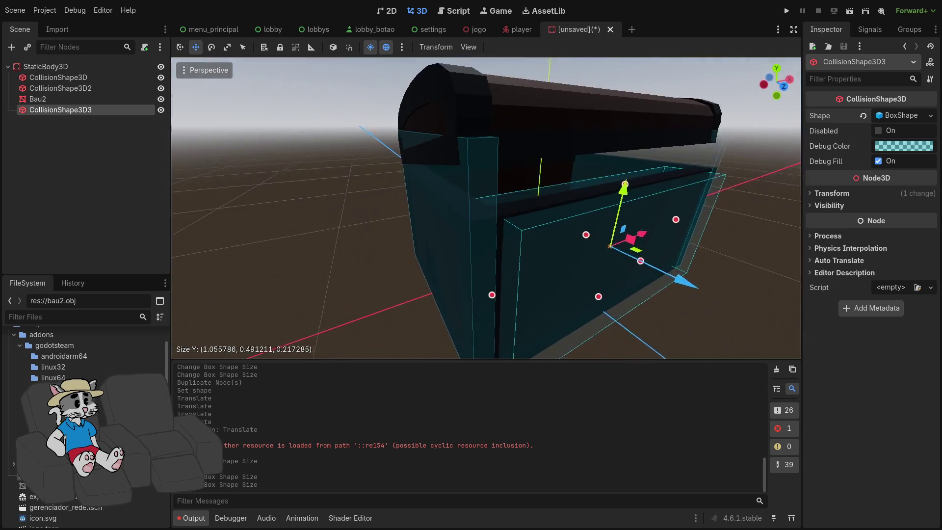
left_click_drag(573, 188, 606, 203)
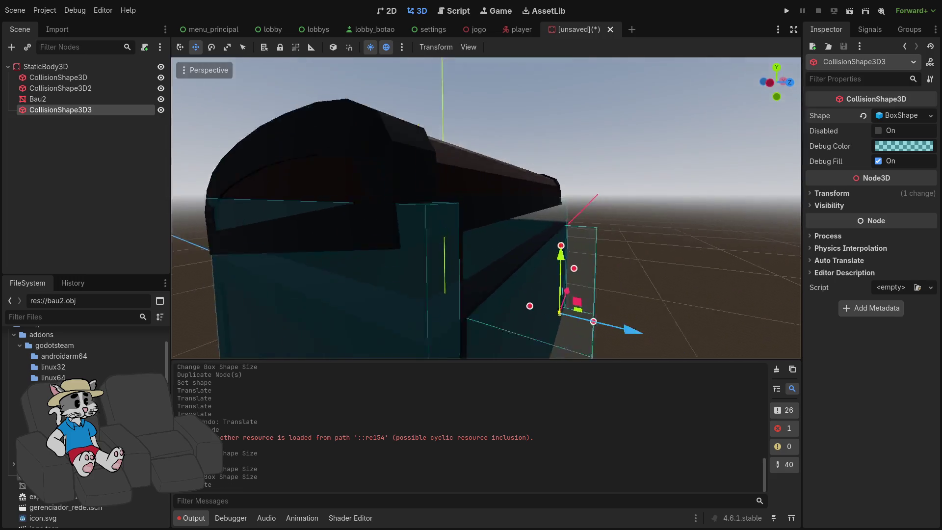
scroll(486, 206, "down", 3)
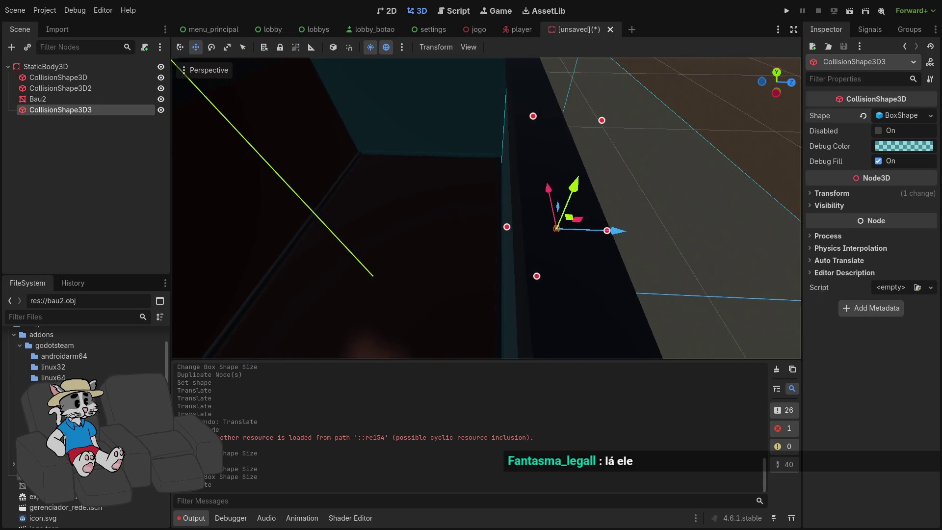
left_click_drag(633, 240, 621, 240)
left_click_drag(504, 242, 458, 237)
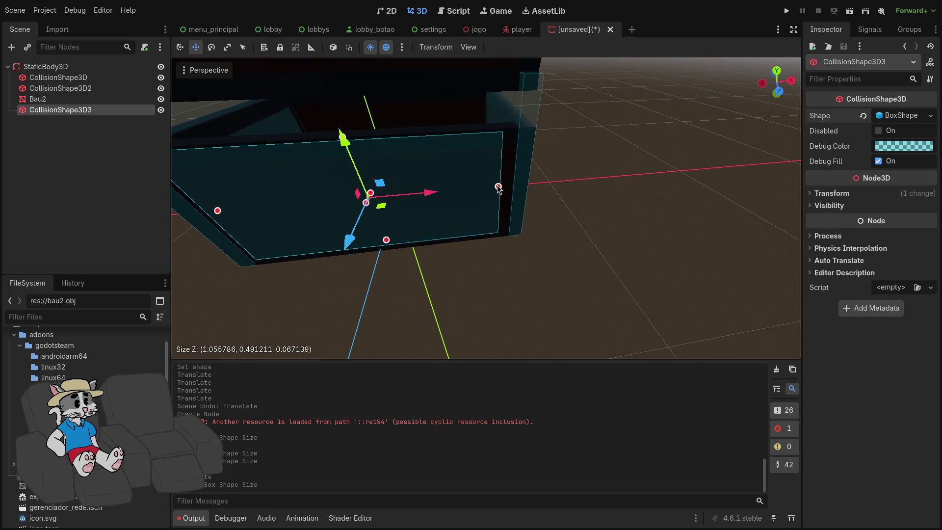
left_click_drag(512, 188, 510, 189)
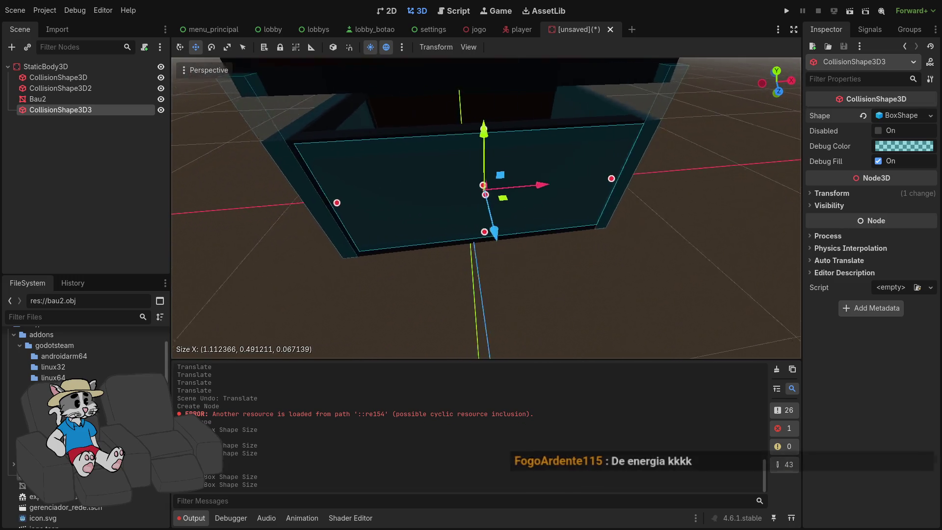
left_click_drag(382, 206, 380, 206)
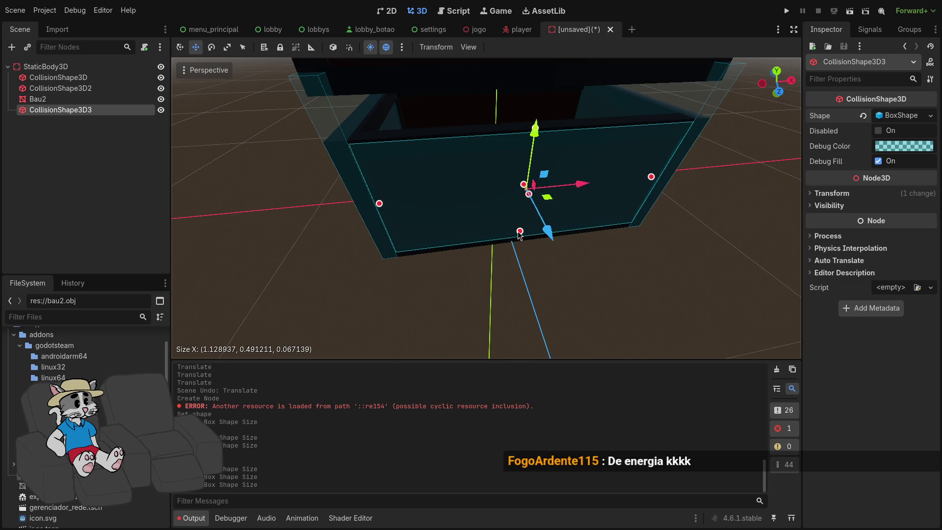
left_click_drag(519, 239, 519, 238)
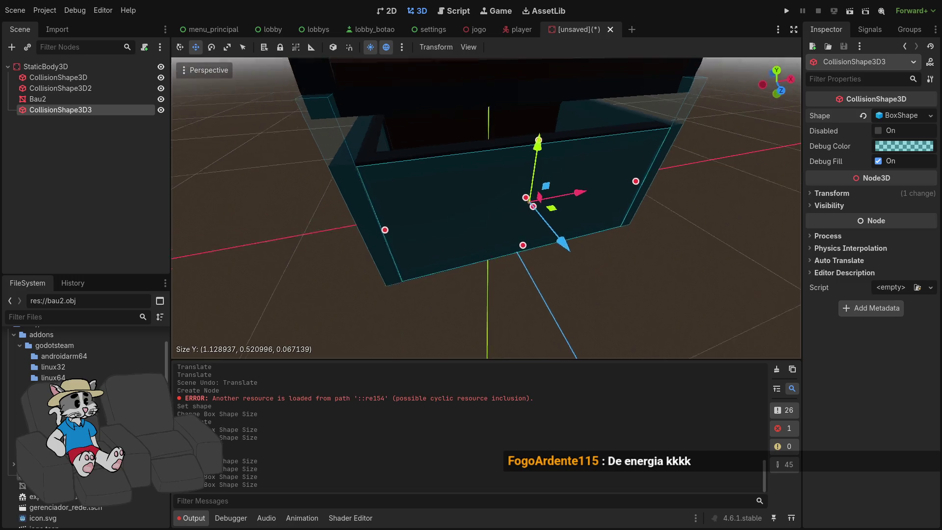
right_click(72, 112)
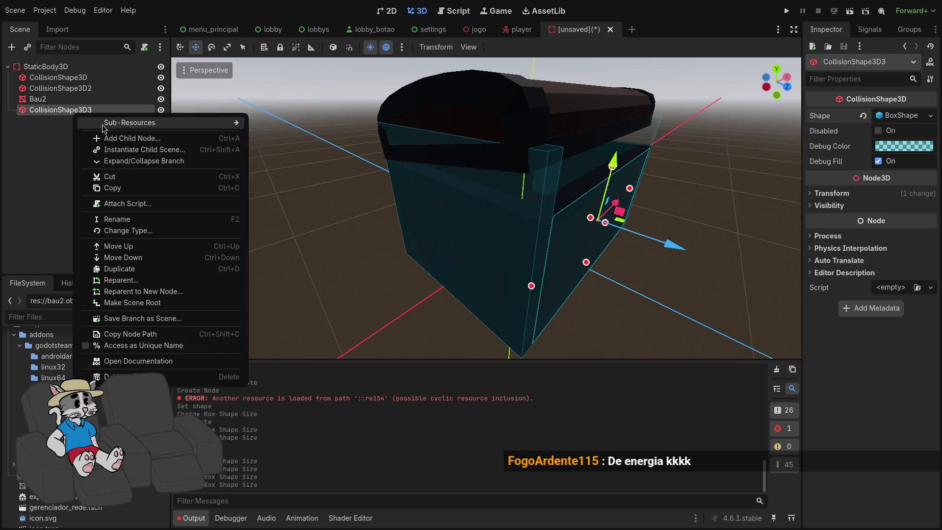
- Duplicate CollisionShape3D3, make the copy's box unique, and move it along Z to the opposite wall
left_click(61, 112)
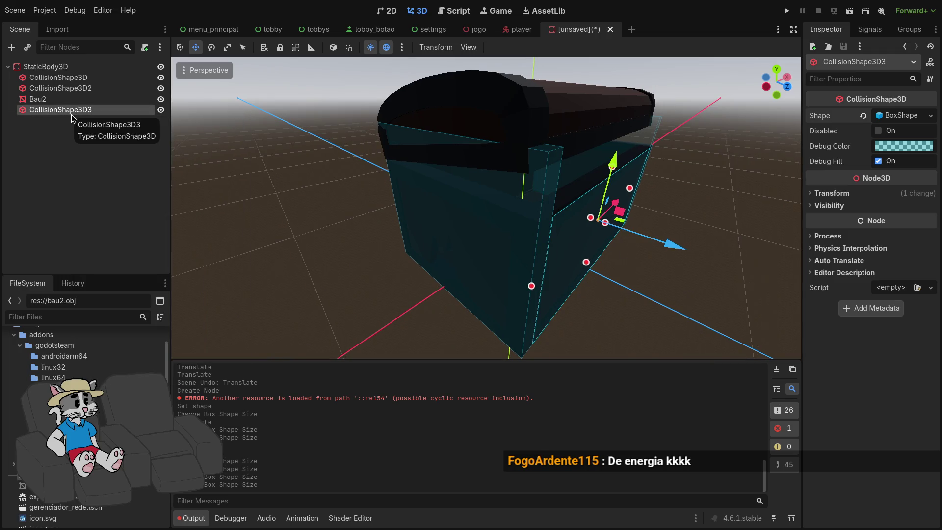
key("ctrl+d")
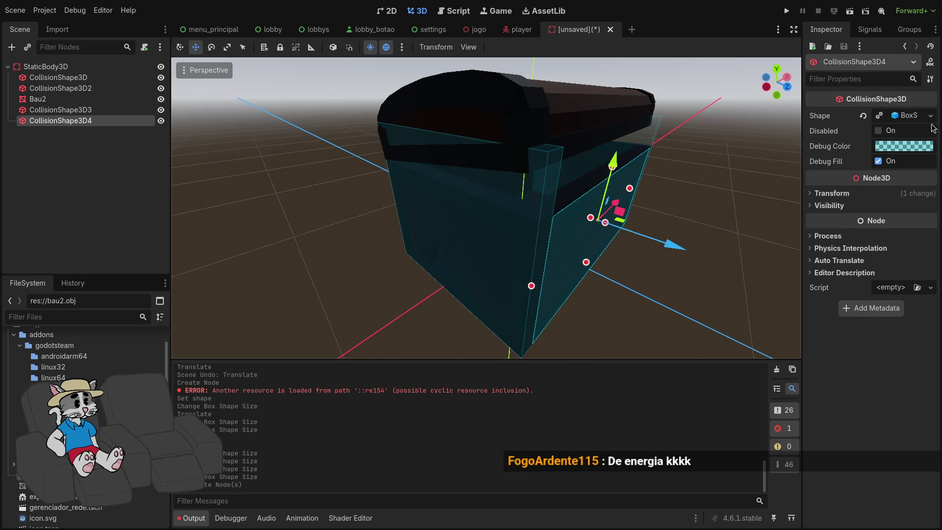
left_click(930, 115)
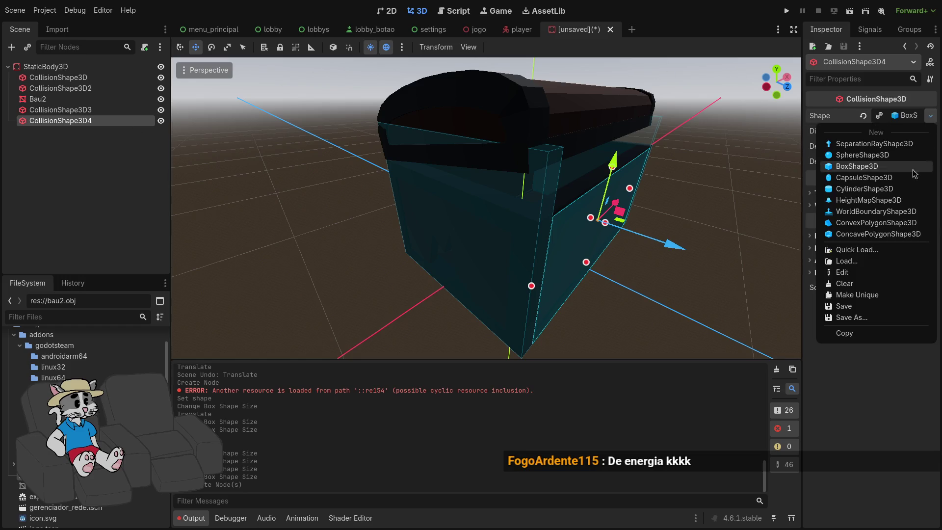
left_click(865, 298)
left_click_drag(675, 244, 518, 227)
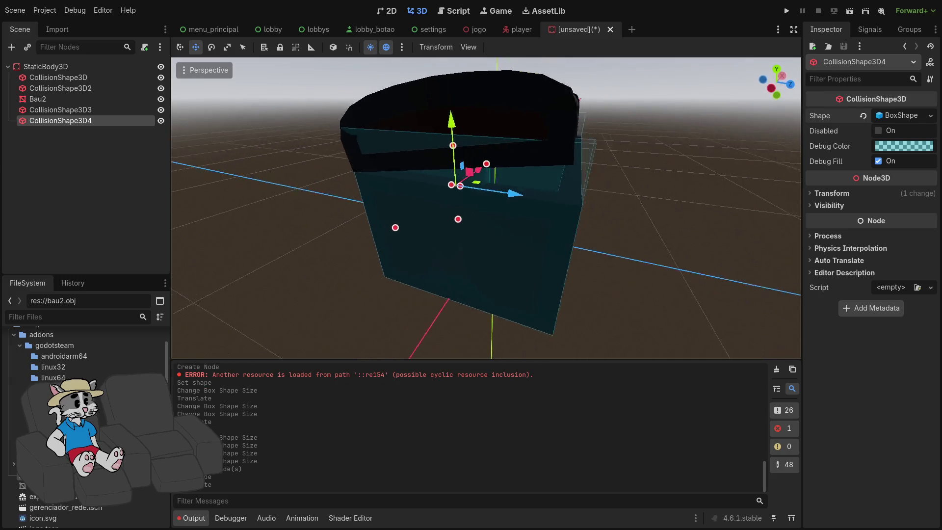
scroll(522, 208, "up", 5)
left_click_drag(522, 209, 549, 210)
key("f")
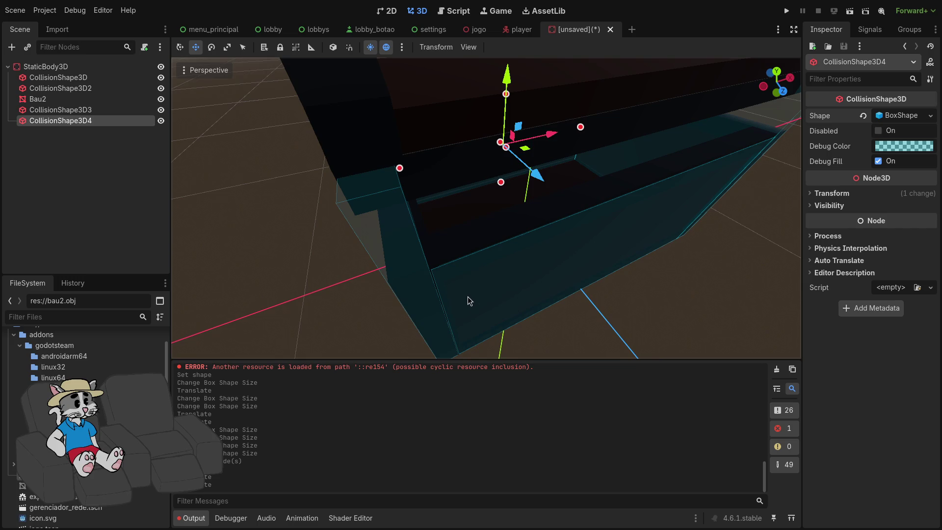
- Undo an accidental move of the chest mesh and select CollisionShape3D4 and CollisionShape3D3
left_click(468, 283)
left_click_drag(466, 286, 469, 280)
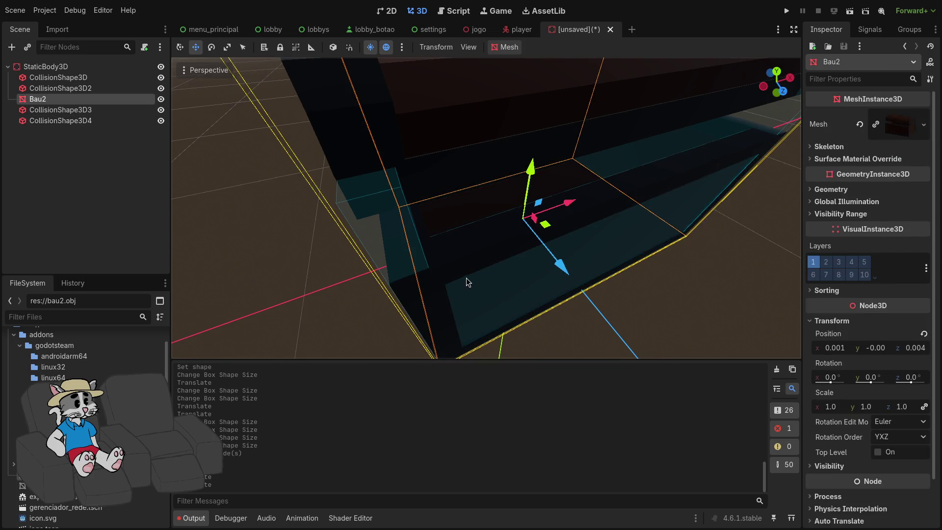
key("ctrl+z")
left_click(81, 110)
left_click(86, 122)
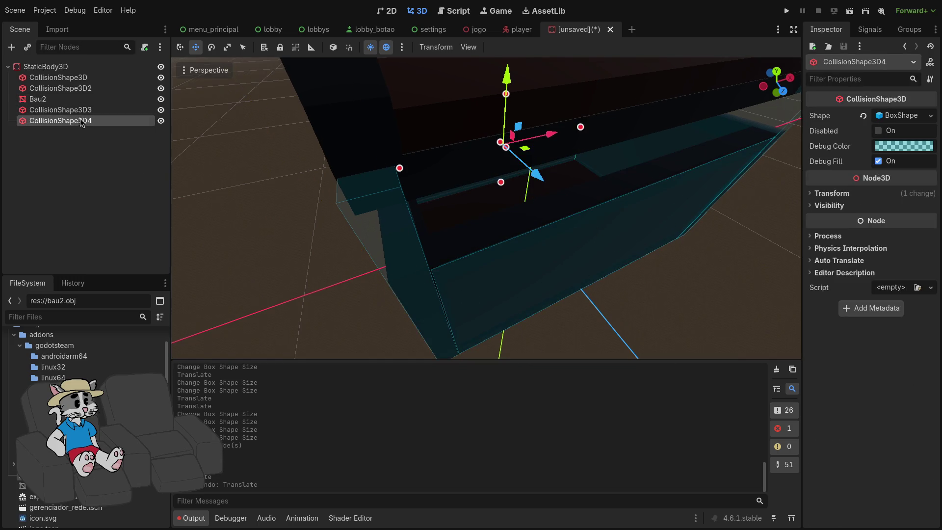
left_click(87, 123, "shift")
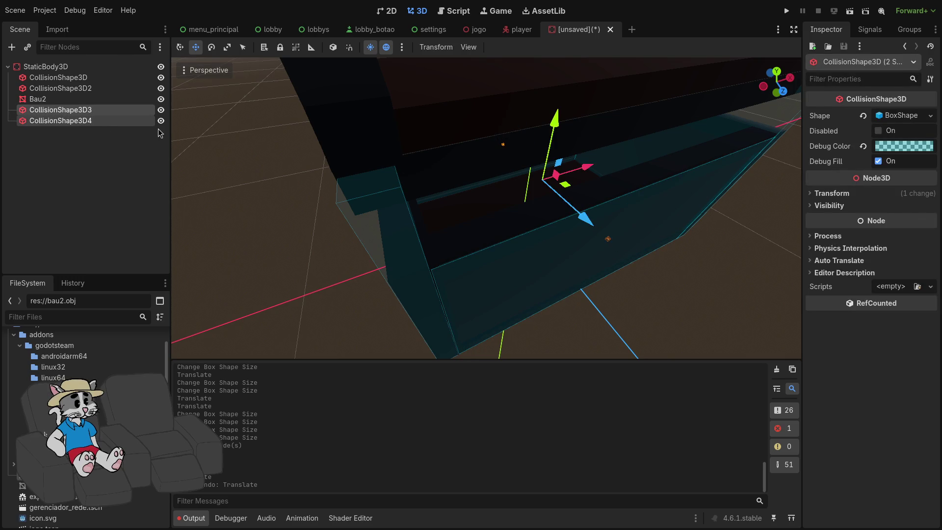
- Inspect CollisionShape3D4 up close from the chest's left side
right_click(449, 320)
key("w")
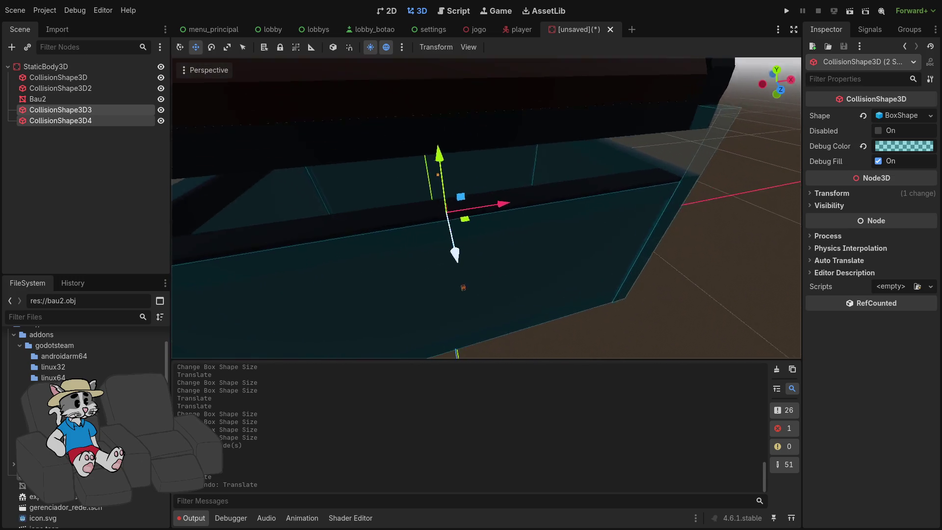
key("s")
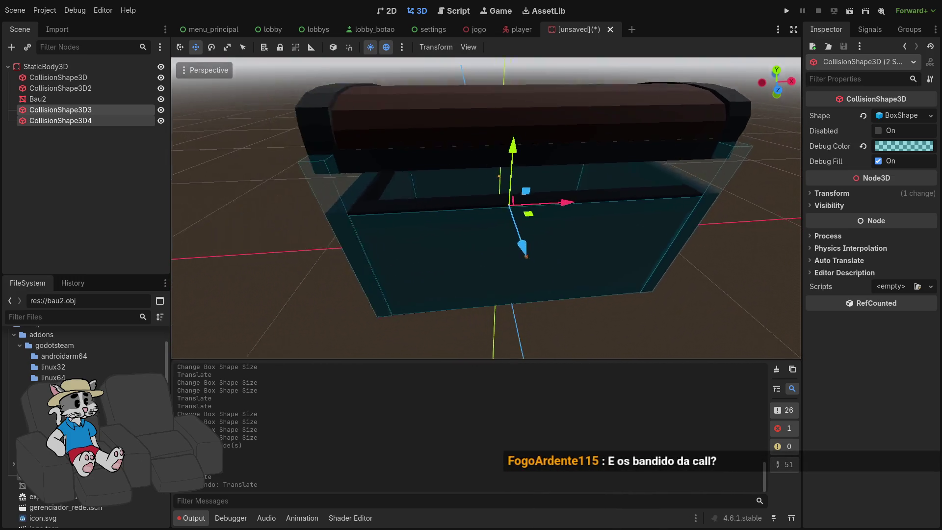
left_click(80, 121)
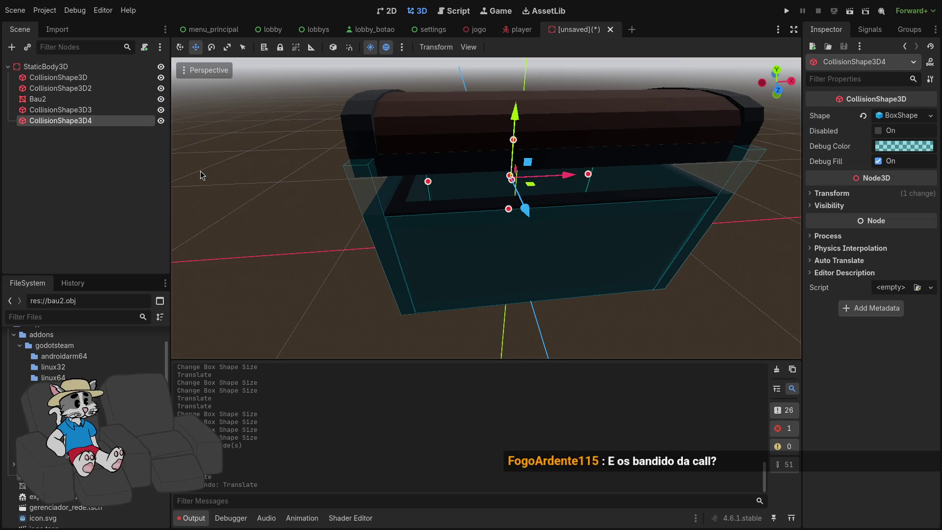
right_click(346, 246)
key("w")
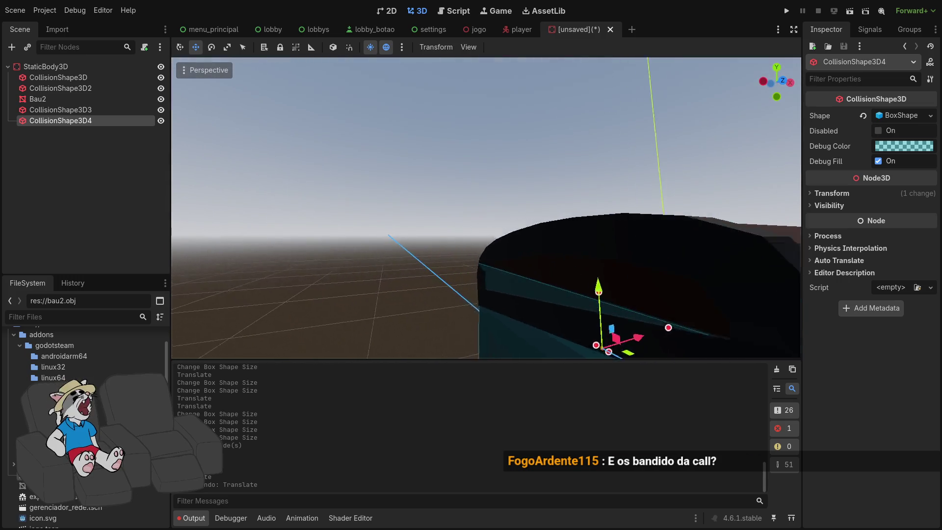
key("s")
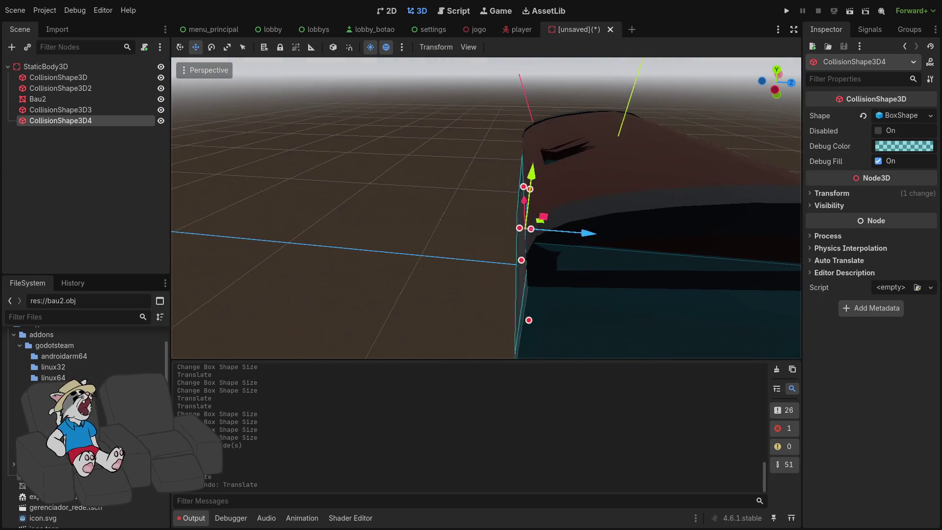
key("d")
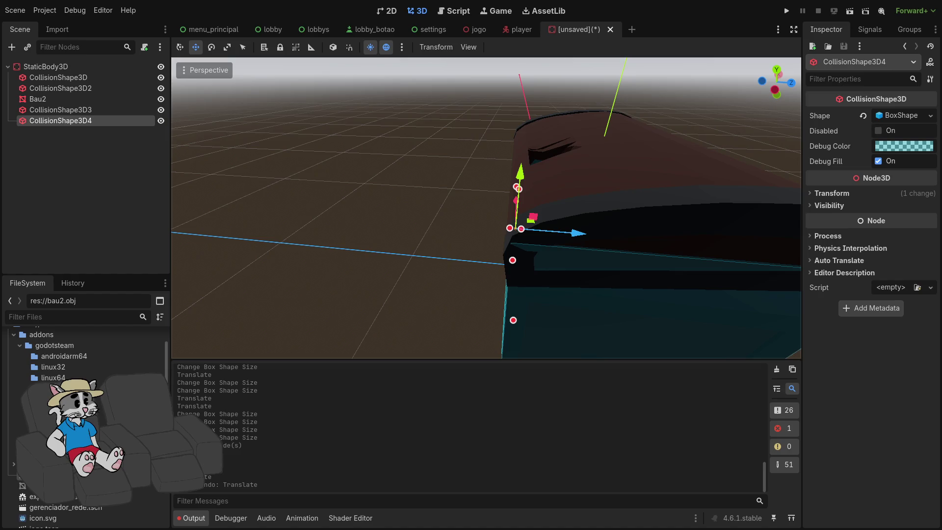
left_click_drag(486, 208, 143, 165)
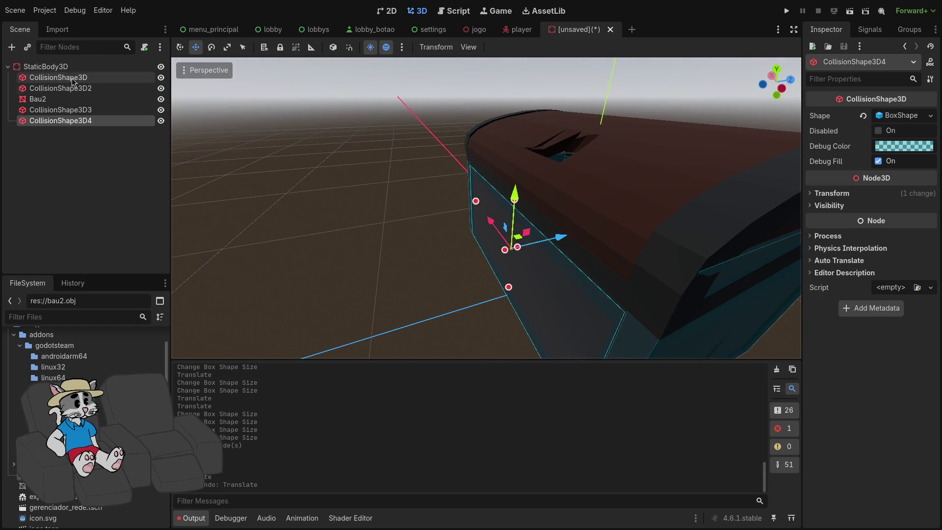
left_click(68, 68)
right_click(69, 67)
- Add CollisionShape3D5 under StaticBody3D with a new BoxShape3D
left_click(99, 78)
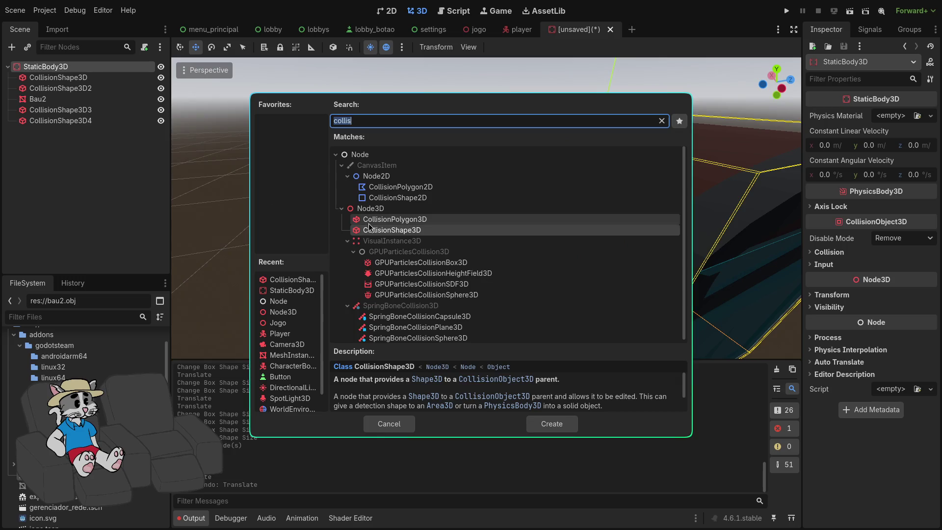
double_click(376, 237)
left_click(890, 116)
left_click(859, 140)
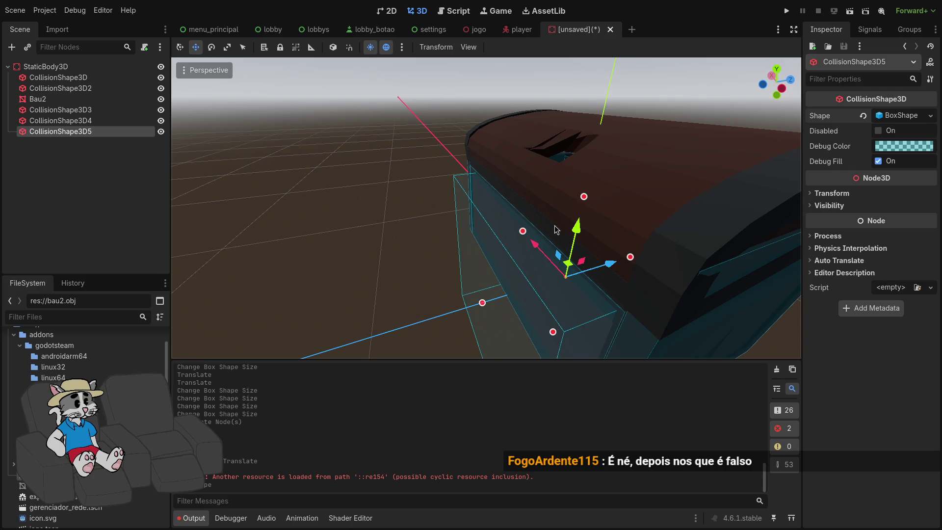
- Raise the box over the lid and resize it to about 0.606 × 0.257 × 1.0
mouse_move(582, 234)
left_mouse_down()
mouse_move(639, 67)
mouse_move(658, 62)
left_mouse_up()
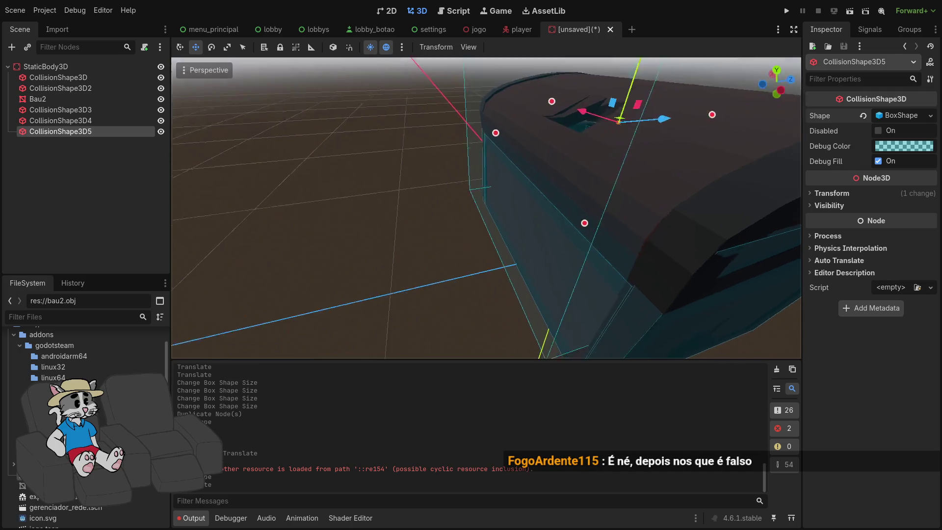
scroll(553, 168, "down", 5)
left_click_drag(553, 168, 567, 129)
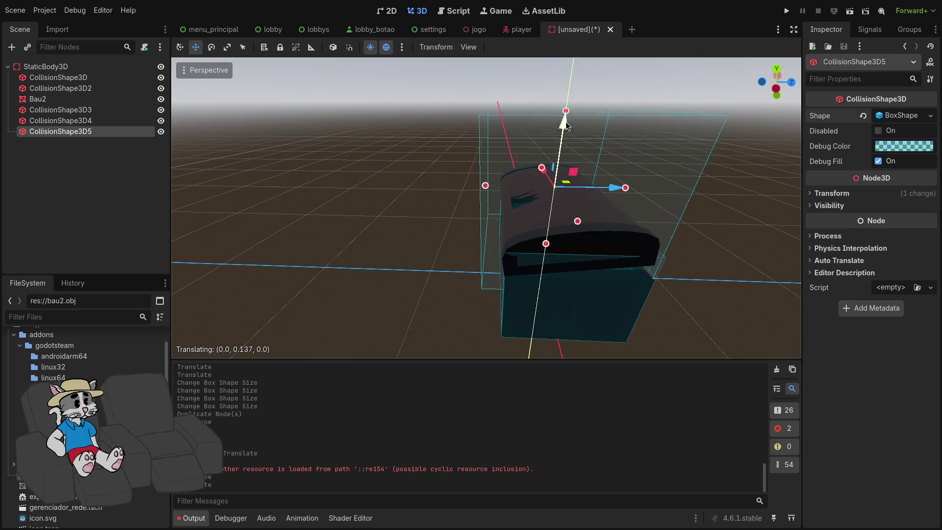
left_click_drag(573, 43, 573, 43)
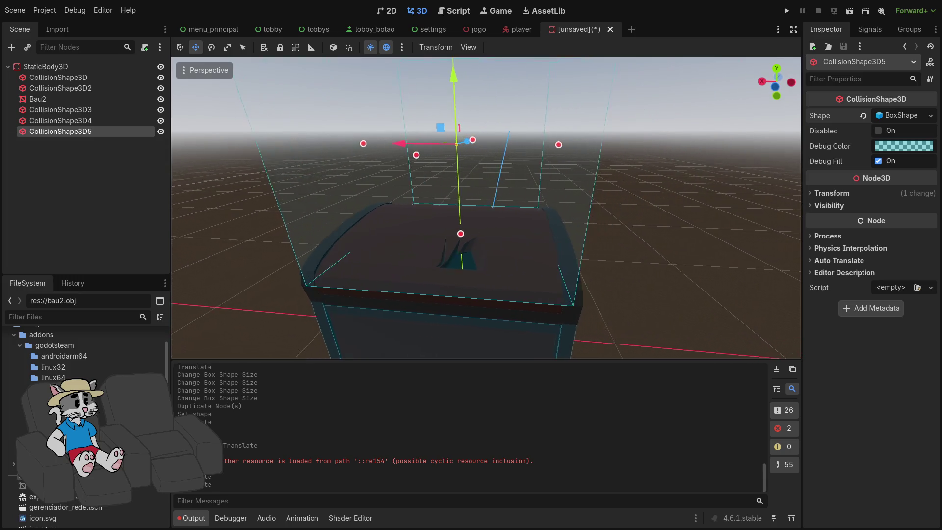
left_click_drag(591, 149, 444, 147)
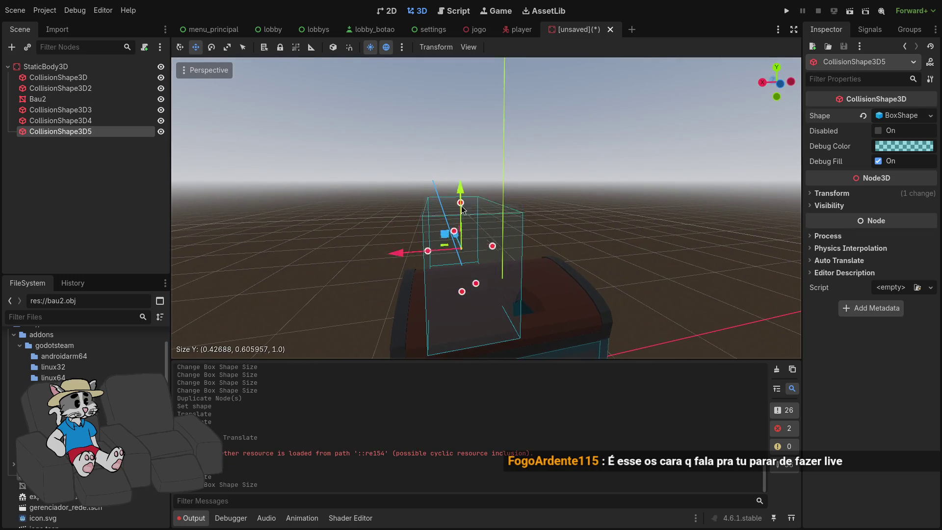
left_click_drag(467, 284, 466, 279)
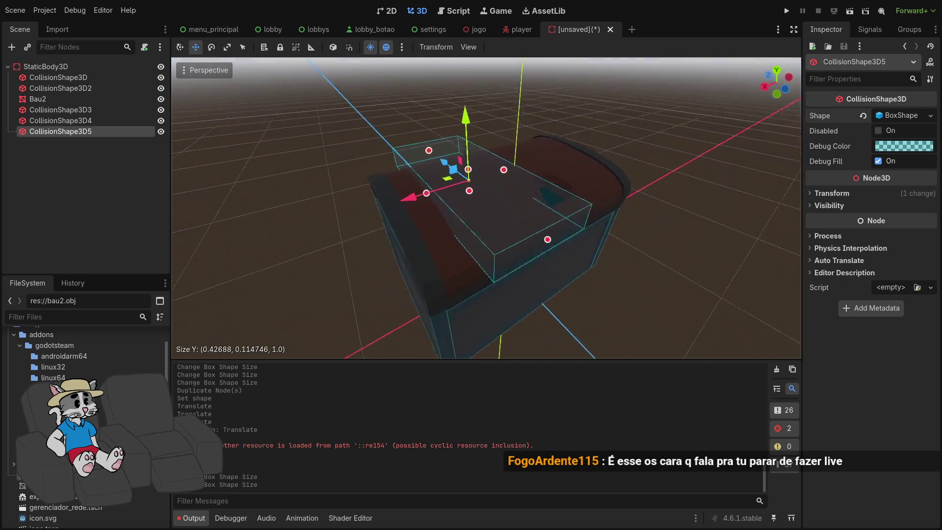
left_click(481, 158)
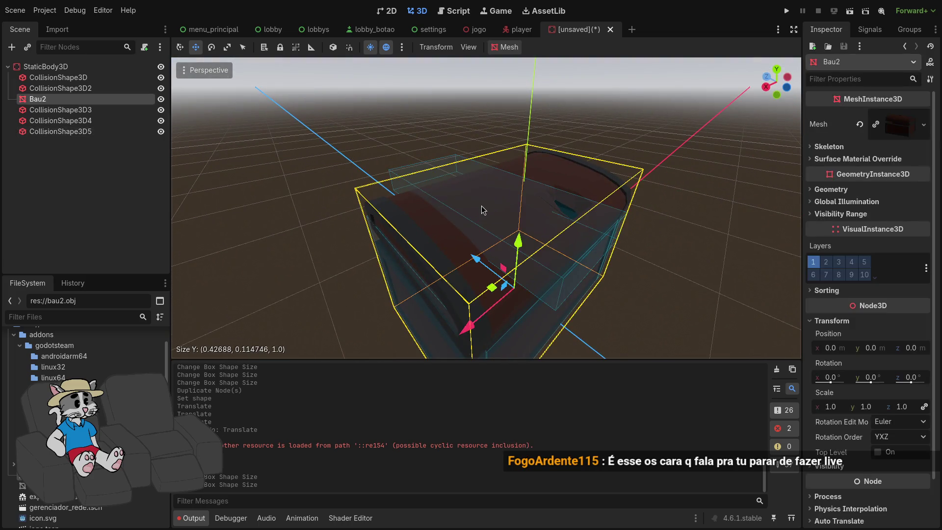
left_click(104, 132)
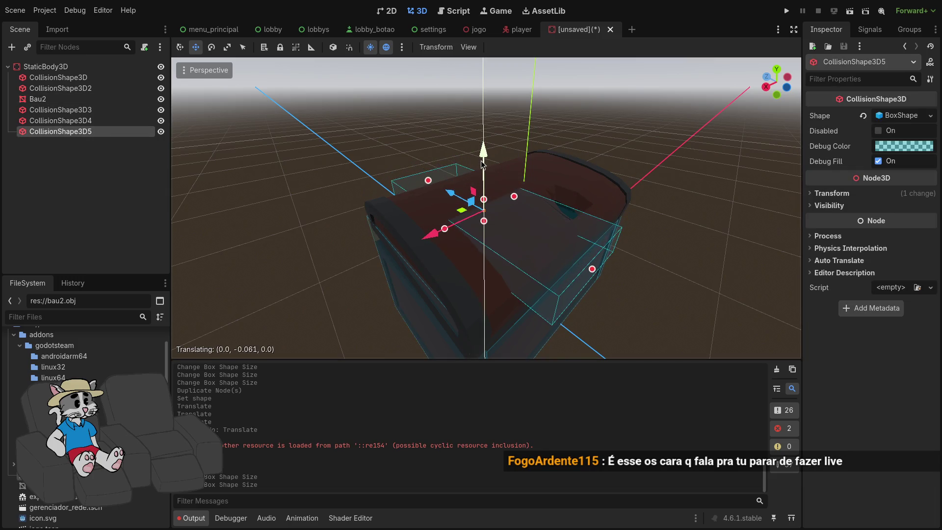
left_click_drag(479, 173, 479, 198)
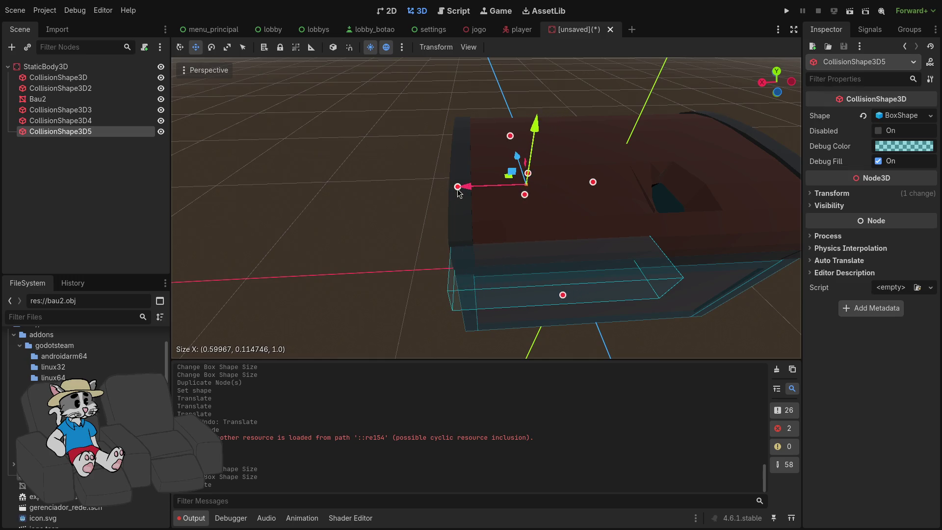
left_click_drag(457, 191, 456, 192)
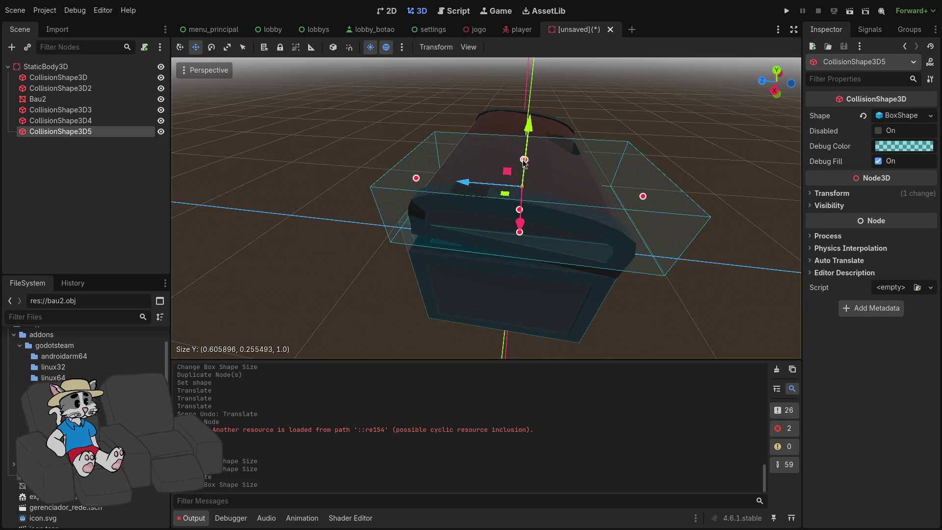
left_click_drag(524, 161, 524, 161)
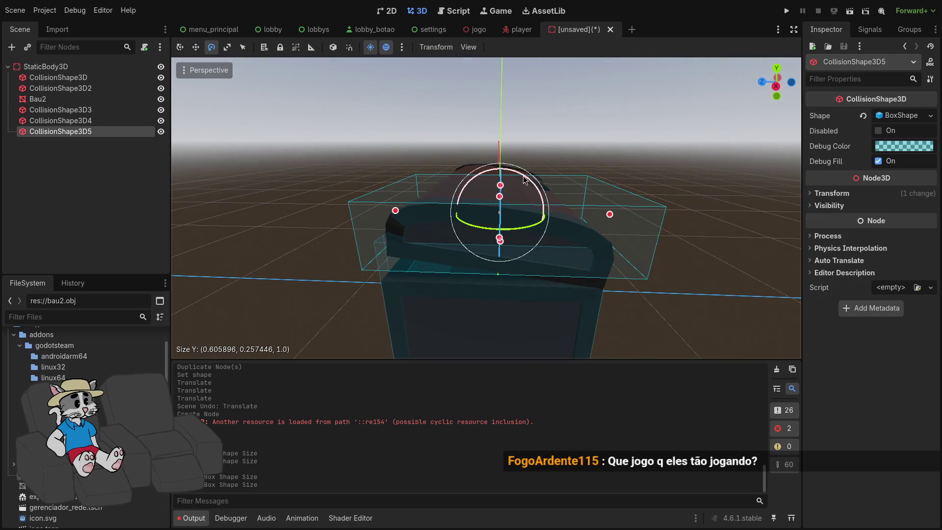
- Undo the unwanted tilt applied to the CollisionShape3D5 box
left_click_drag(530, 180, 531, 181)
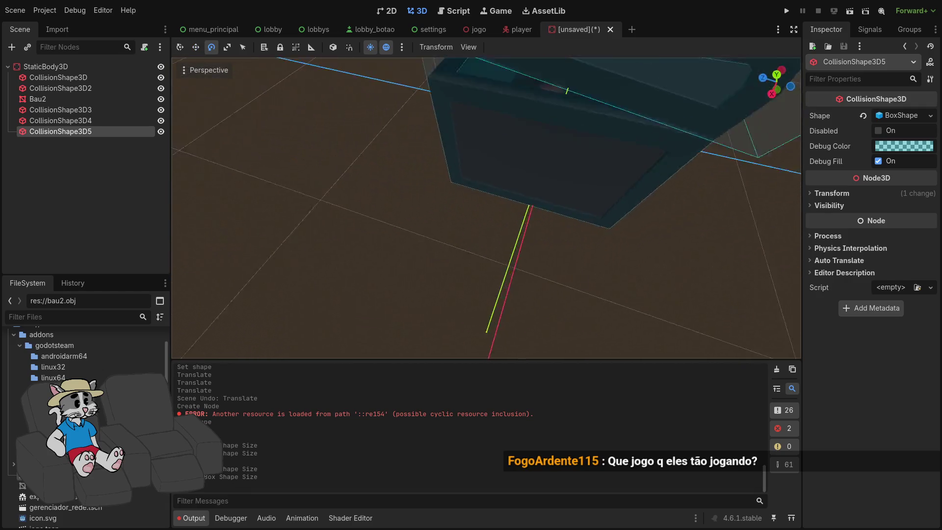
key("w")
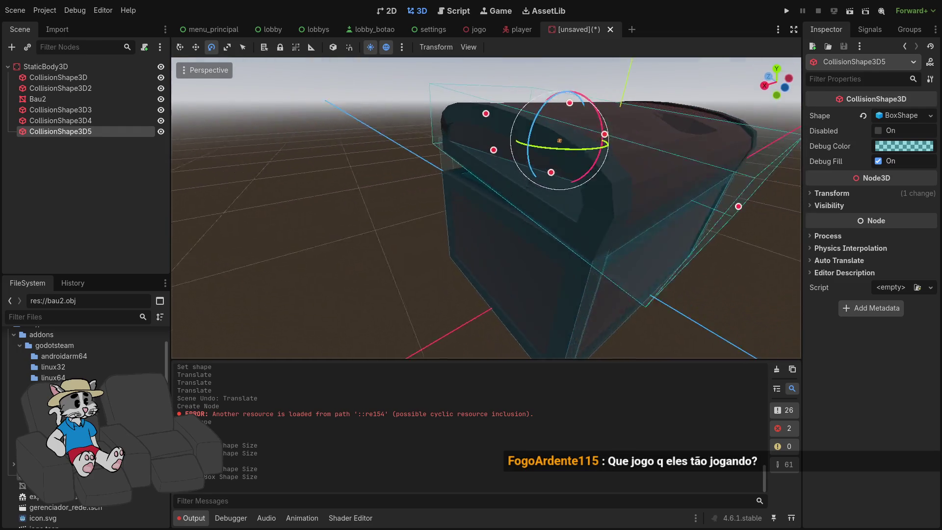
key("d")
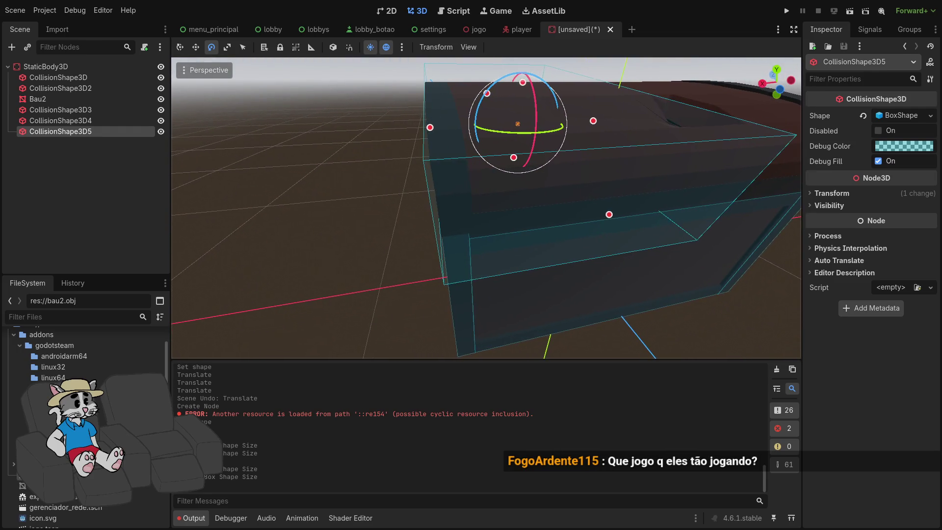
key("a")
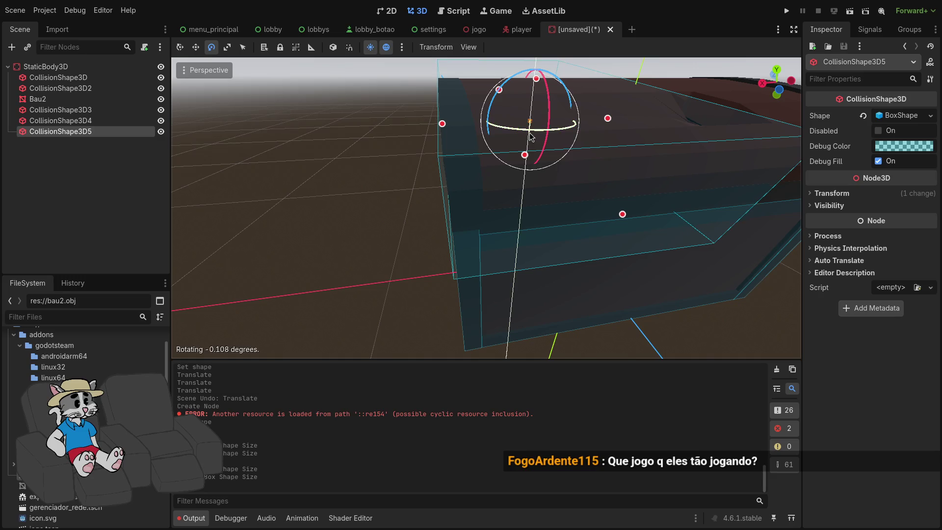
right_click(531, 136)
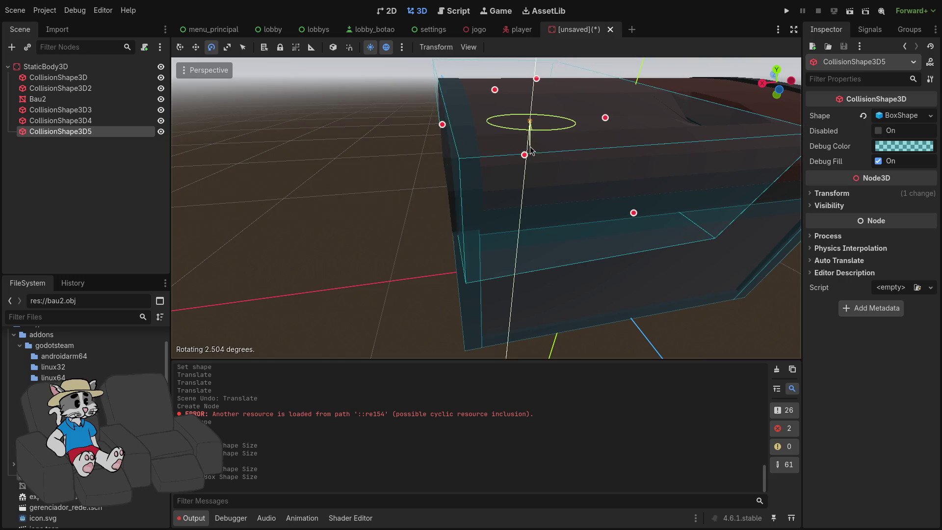
left_click(530, 156)
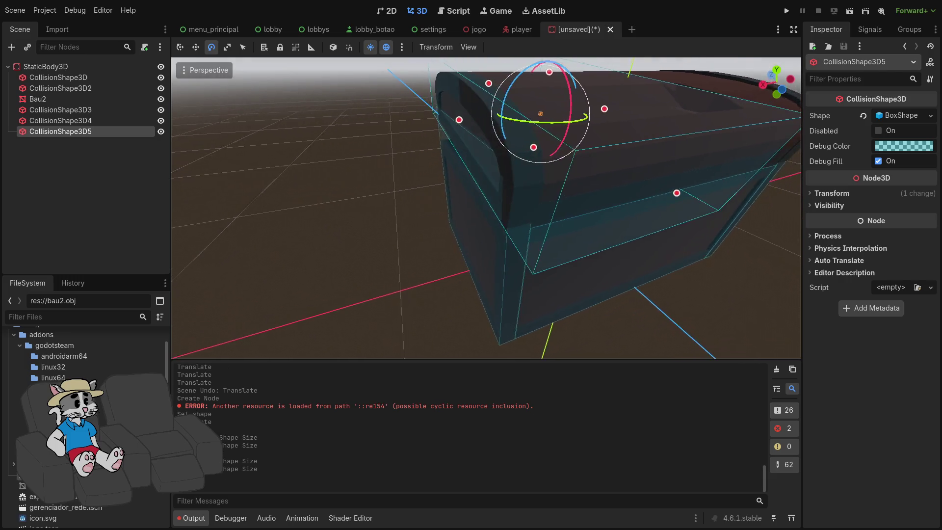
key("ctrl+z")
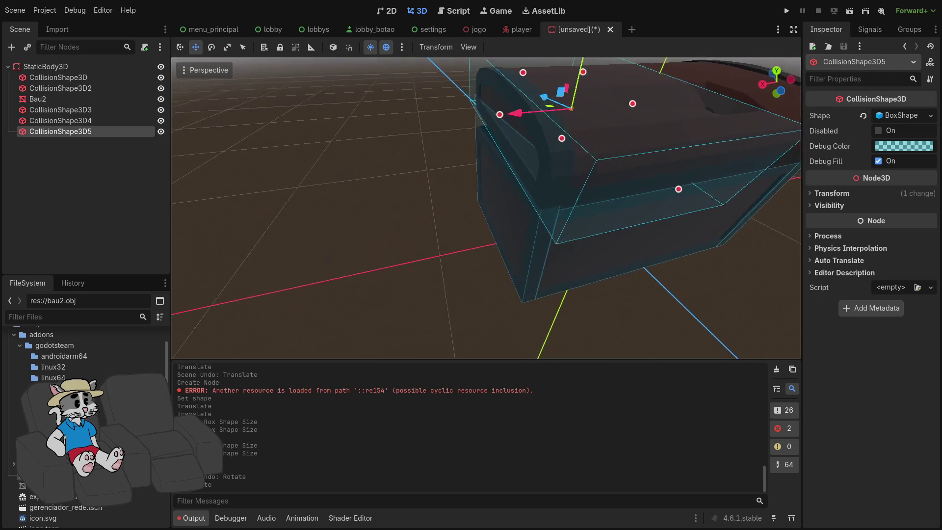
scroll(508, 132, "up", 5)
- Stretch the box's depth to enclose the chest's front end, about 0.659 × 0.364 × 0.781
left_click_drag(508, 132, 551, 136)
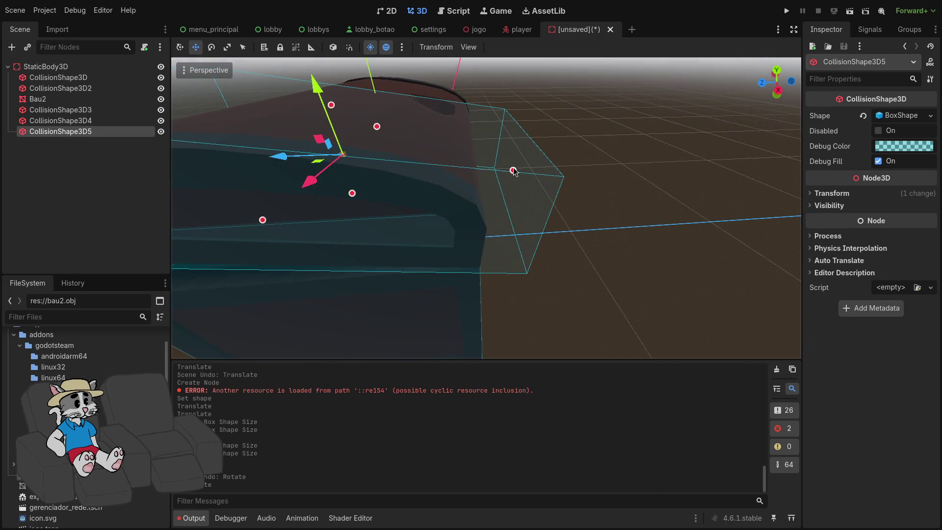
mouse_move(478, 176)
left_mouse_down()
mouse_move(565, 183)
mouse_move(439, 200)
mouse_move(482, 193)
left_mouse_up()
mouse_move(482, 193)
left_mouse_down()
mouse_move(570, 193)
mouse_move(478, 170)
mouse_move(422, 196)
mouse_move(484, 182)
mouse_move(500, 214)
mouse_move(559, 211)
mouse_move(432, 148)
mouse_move(353, 142)
mouse_move(334, 196)
mouse_move(481, 270)
left_mouse_up()
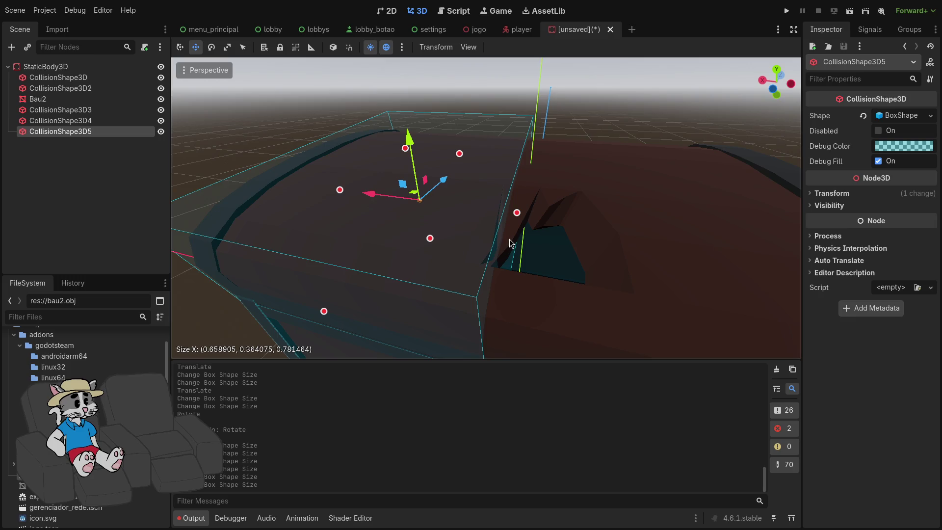
left_click_drag(509, 239, 154, 204)
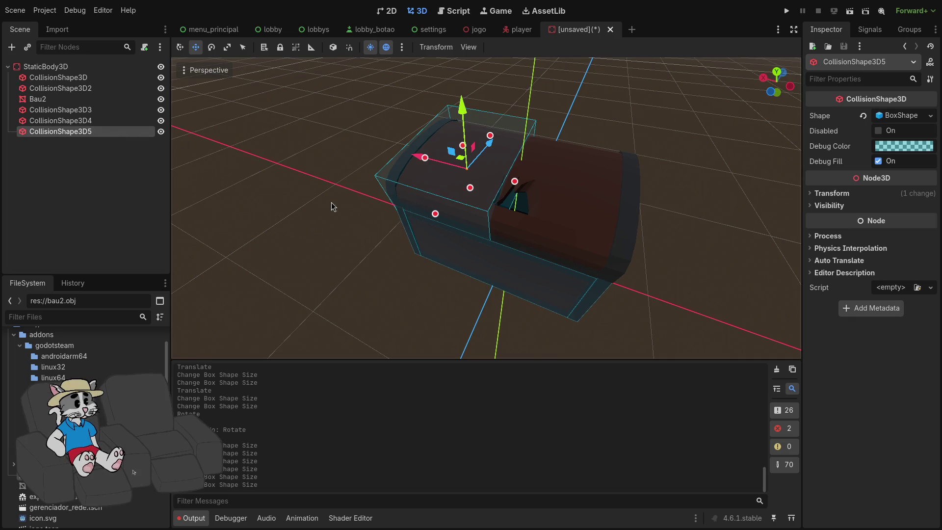
- Duplicate CollisionShape3D5 with a unique box, move it to the chest's other end, and narrow it to about 0.444
key("ctrl+d")
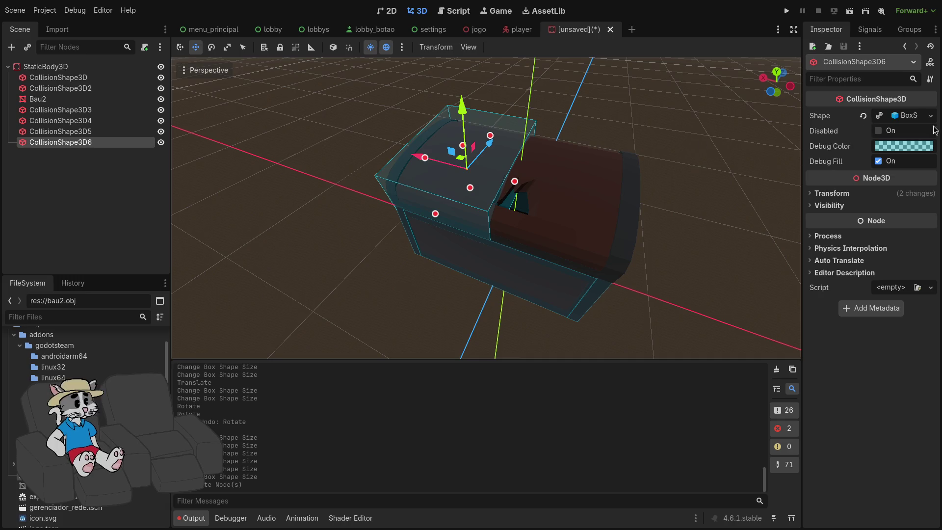
left_click(931, 116)
left_click(852, 296)
left_click_drag(415, 157, 531, 193)
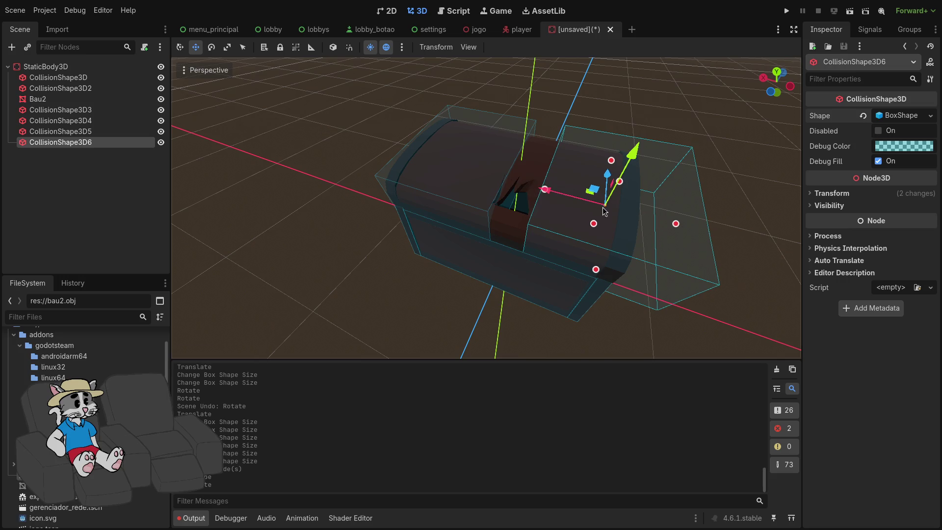
left_click_drag(626, 225, 619, 222)
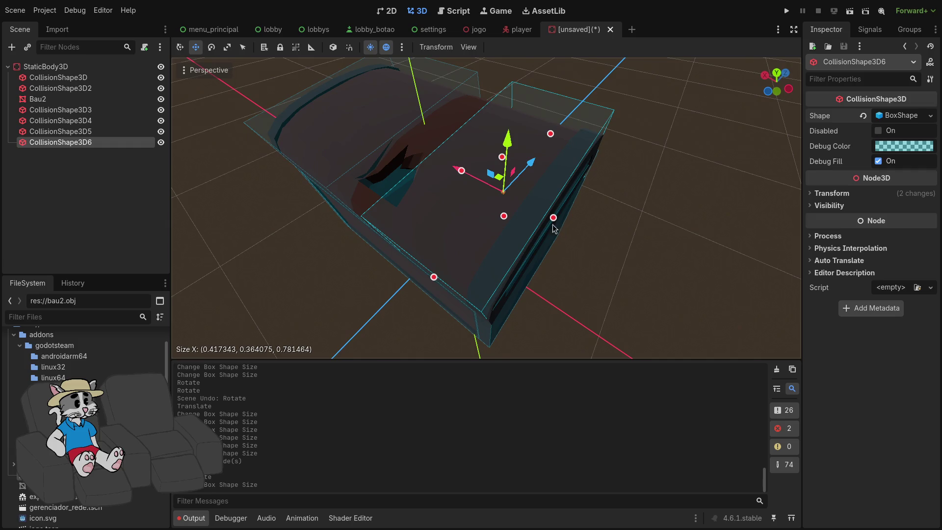
left_click_drag(557, 222, 558, 222)
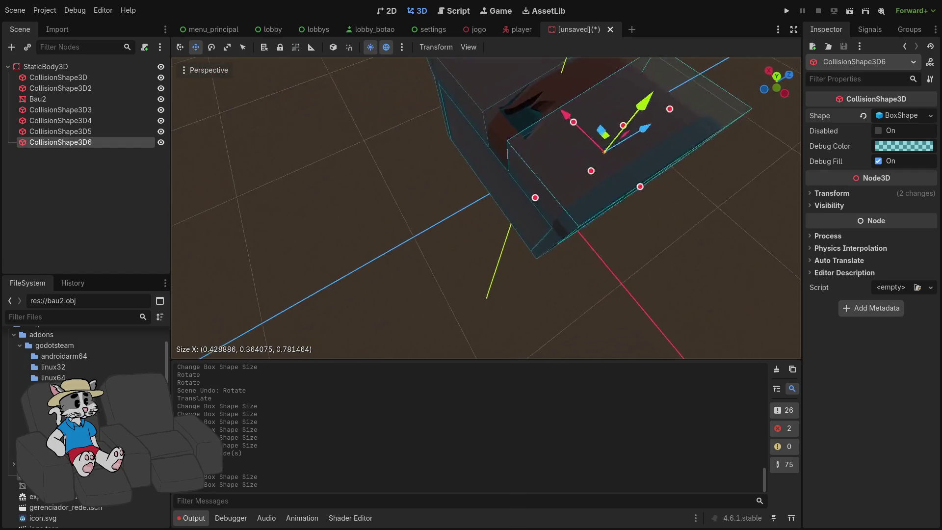
left_click_drag(467, 167, 472, 171)
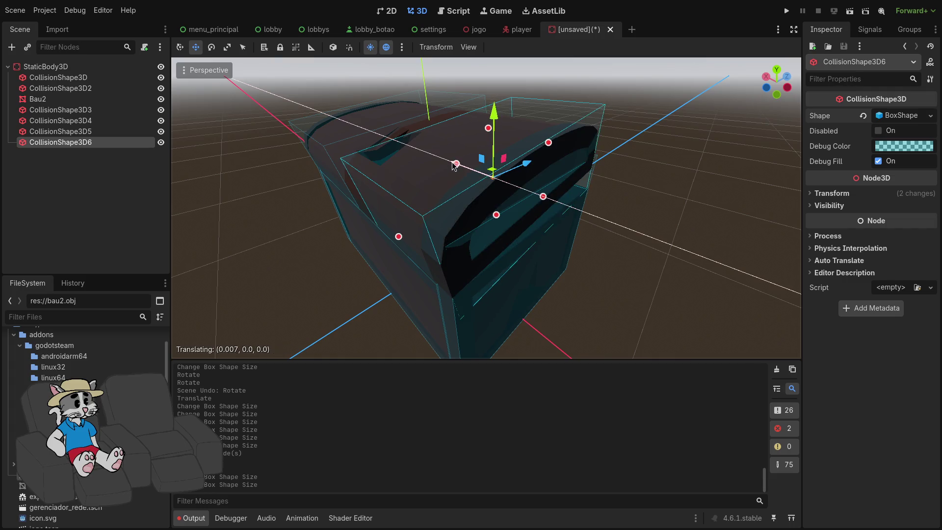
left_click_drag(454, 166, 455, 167)
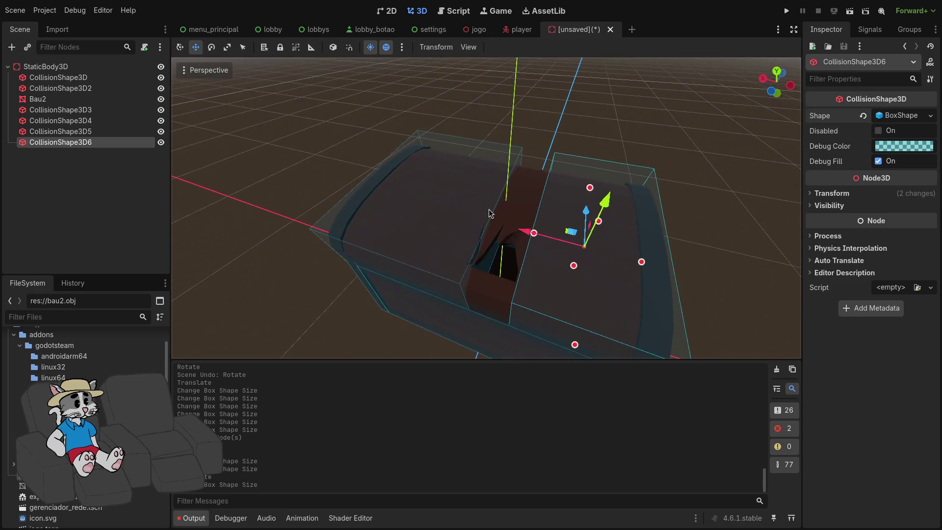
- Duplicate CollisionShape3D6 with a unique box, slide it to the middle, and cut its depth to about 0.516
key("ctrl+d")
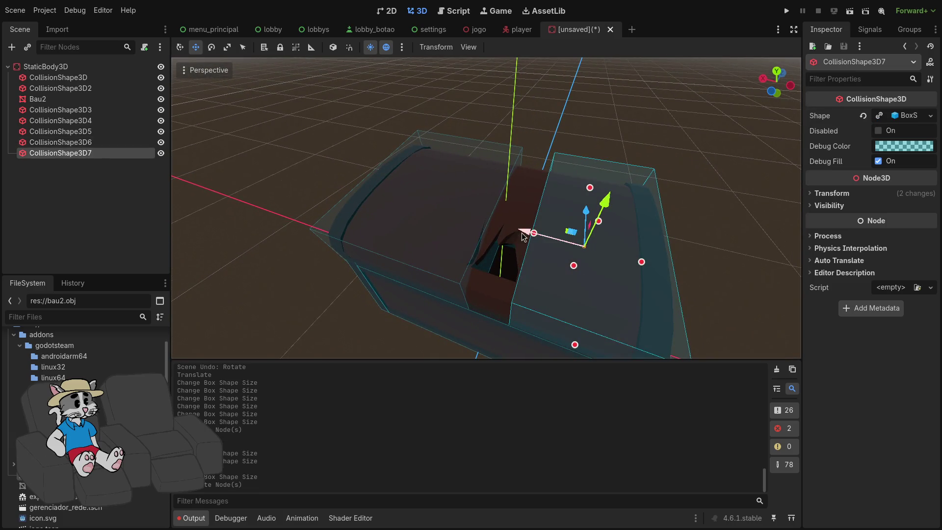
left_click_drag(520, 233, 476, 238)
left_click(930, 116)
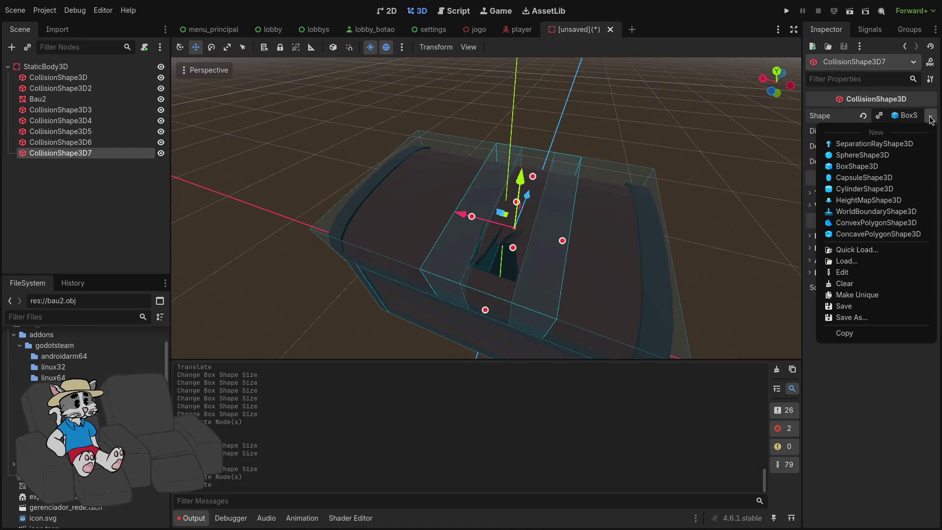
left_click(841, 296)
mouse_move(508, 268)
left_mouse_down()
mouse_move(516, 253)
mouse_move(456, 257)
left_mouse_up()
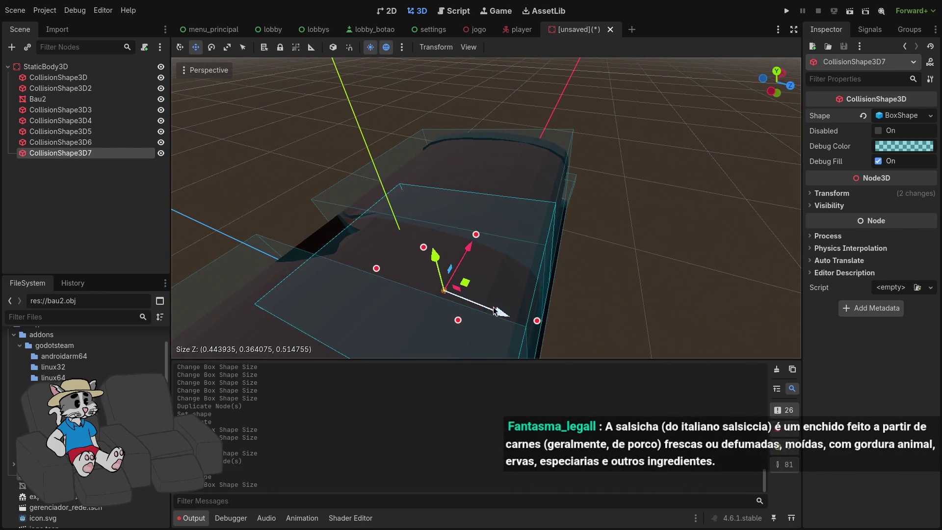
mouse_move(534, 322)
left_mouse_down()
mouse_move(543, 322)
mouse_move(530, 310)
mouse_move(491, 312)
left_mouse_up()
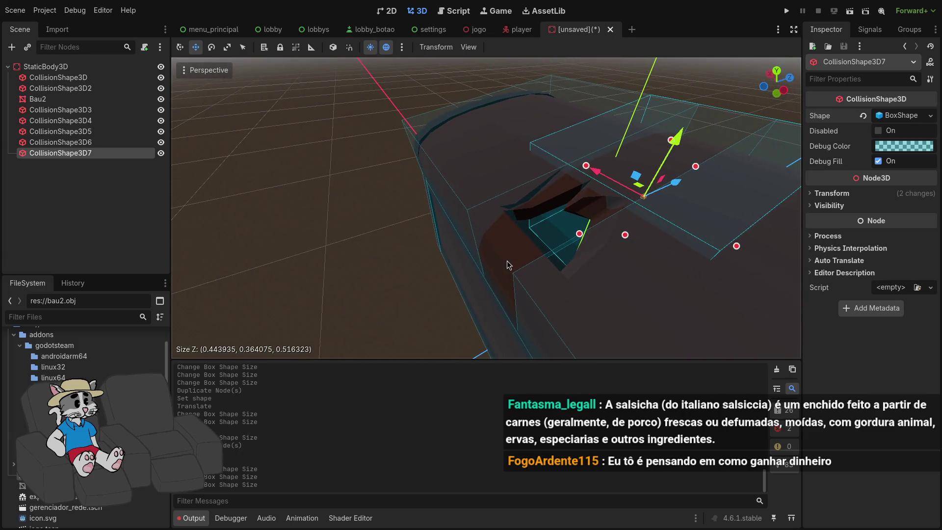
- Duplicate CollisionShape3D7 with a unique box, slide it along Z, and thin it to about 0.054
key("ctrl+d")
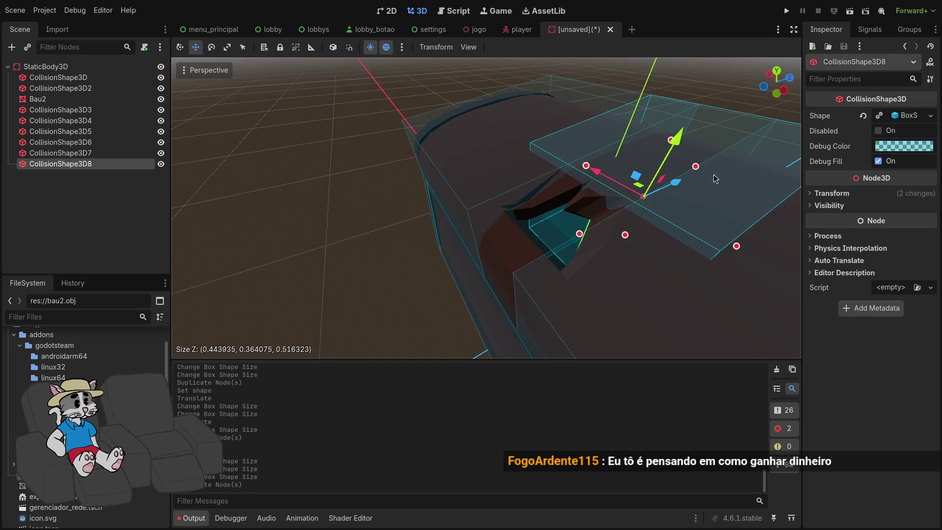
left_click_drag(686, 181, 629, 212)
left_click(930, 116)
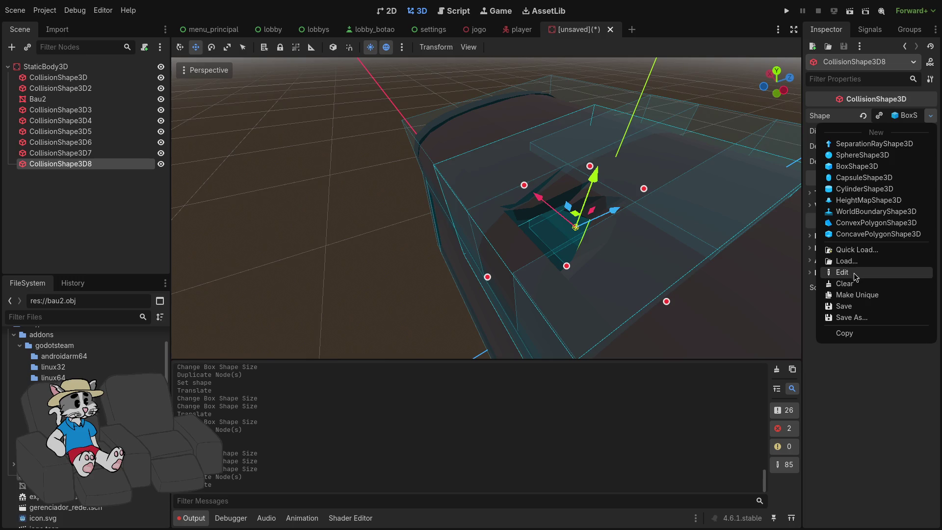
left_click(858, 295)
mouse_move(645, 189)
left_mouse_down()
mouse_move(550, 265)
mouse_move(510, 269)
left_mouse_up()
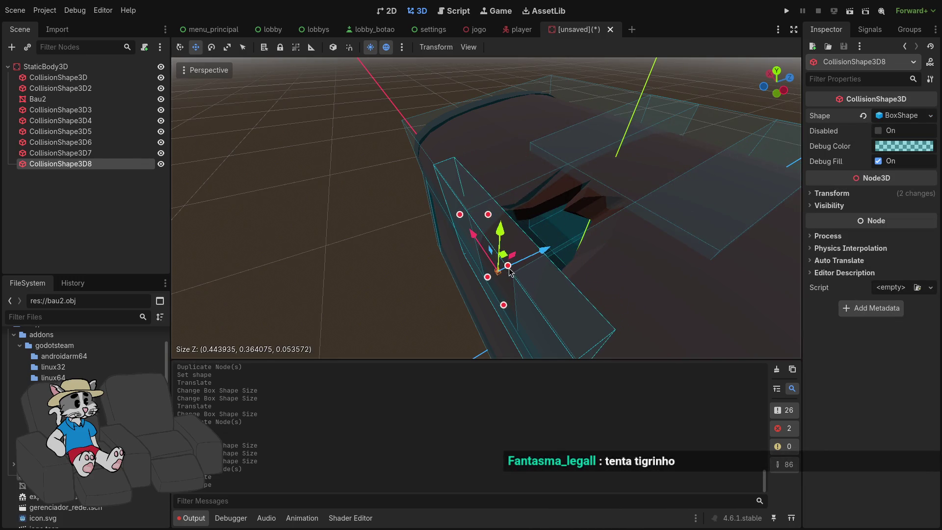
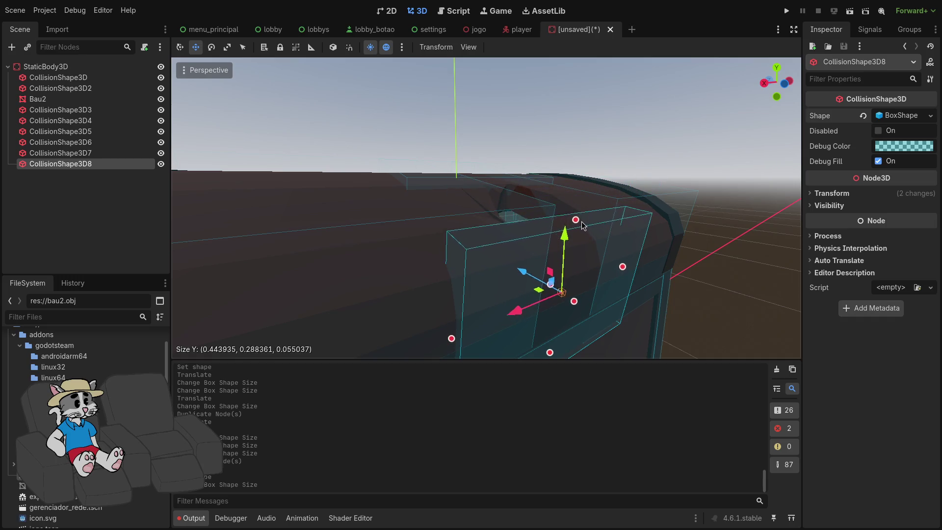
- Resize CollisionShape3D8's box to about 0.444 × 0.325 × 0.102 to fit the chest wall
left_click_drag(583, 226, 584, 222)
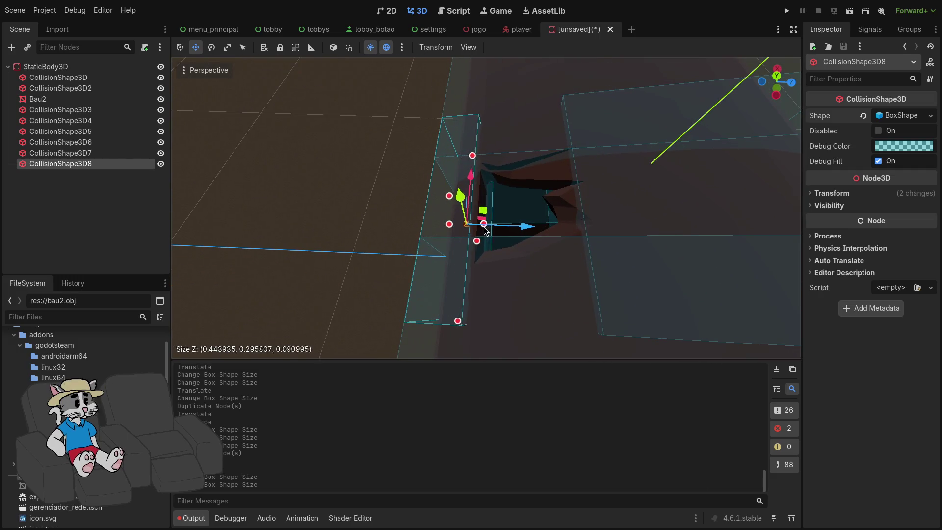
left_click_drag(488, 227, 489, 226)
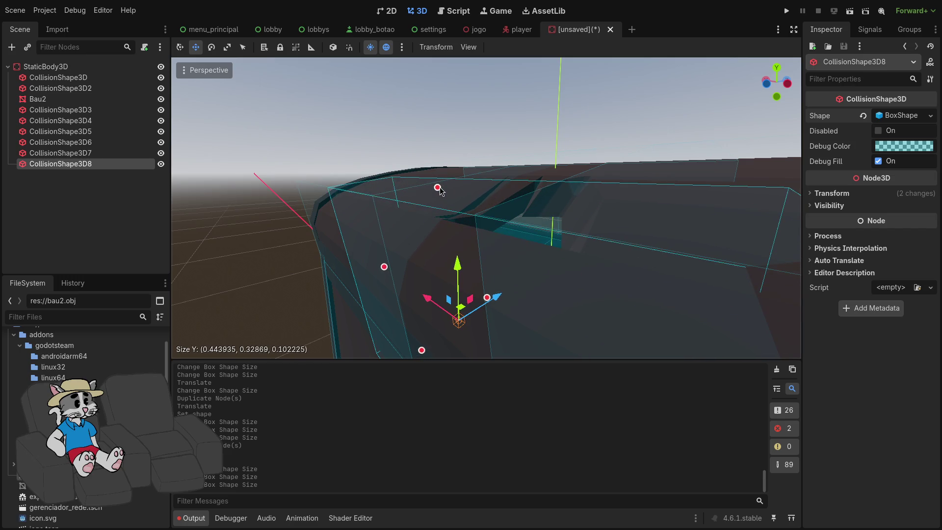
left_click_drag(437, 187, 438, 186)
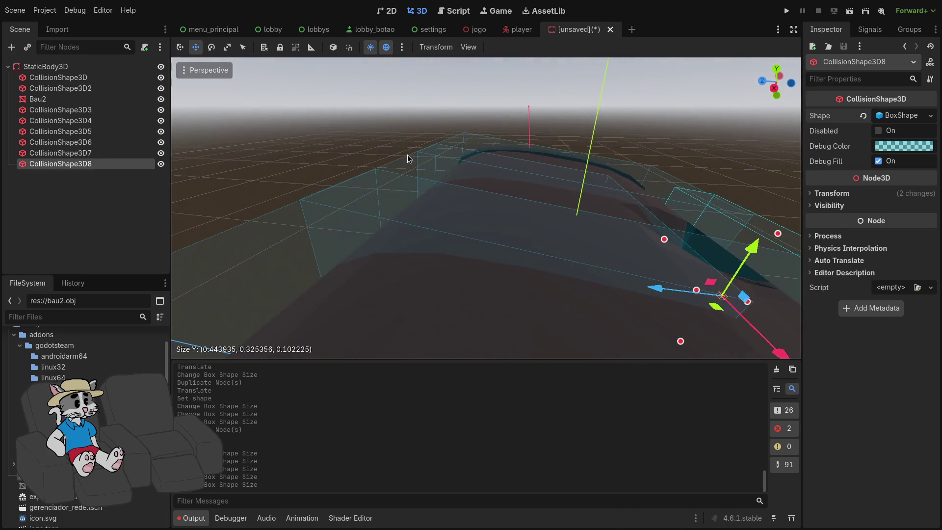
left_click(473, 225)
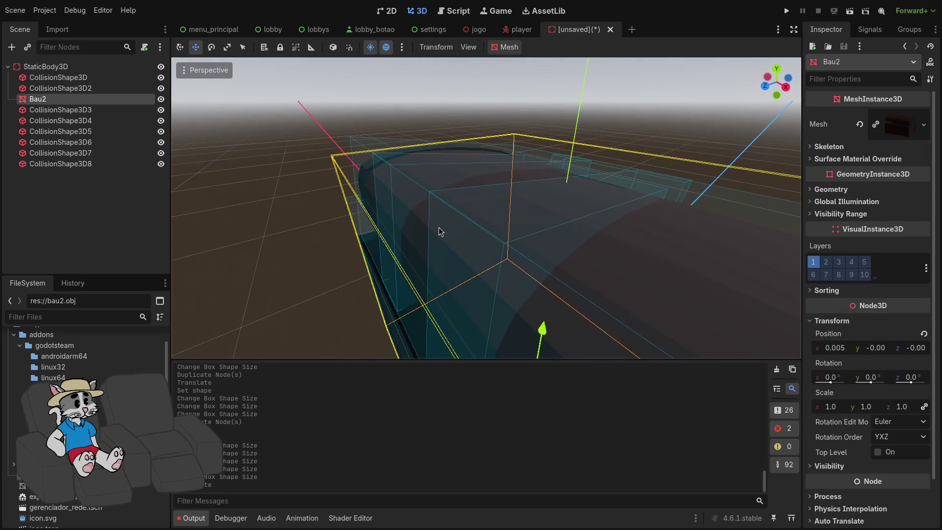
- Frame the Bau2 chest and undo its accidental move back to the origin
key("ctrl+shift+z")
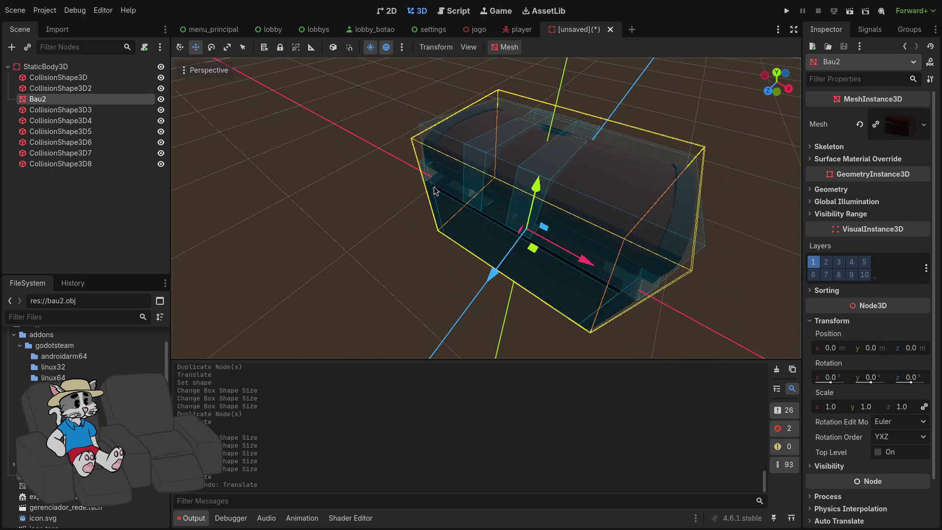
key("ctrl+z")
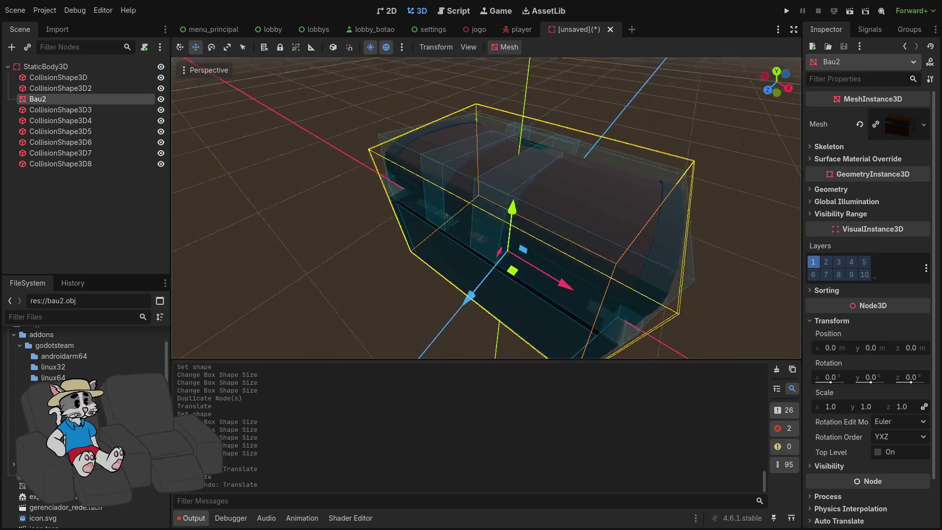
left_click_drag(213, 322, 286, 254)
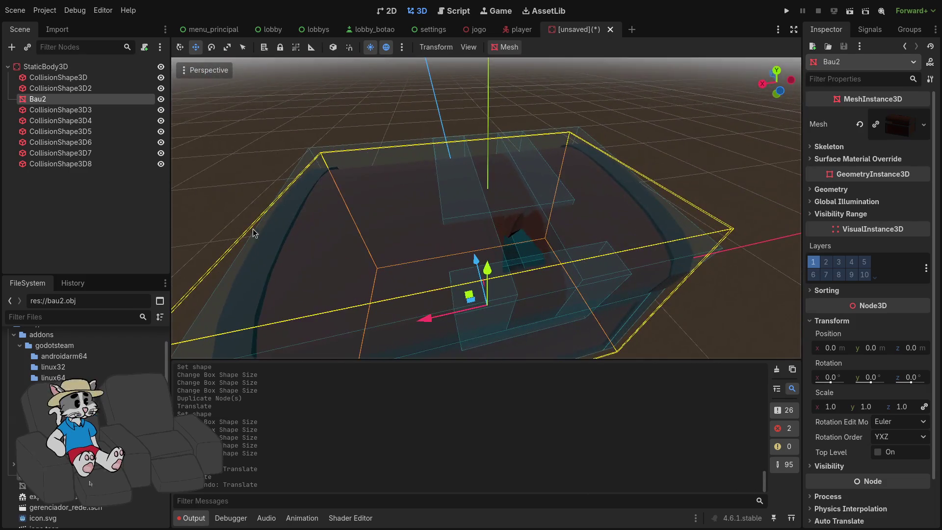
- Select CollisionShape3D5 and begin saving the chest scene to a .tscn file
left_click(90, 165)
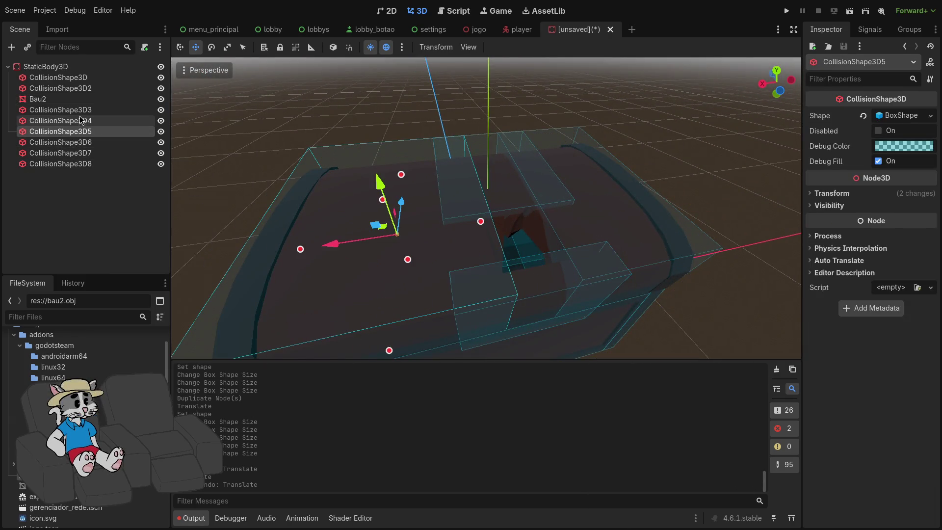
key("w")
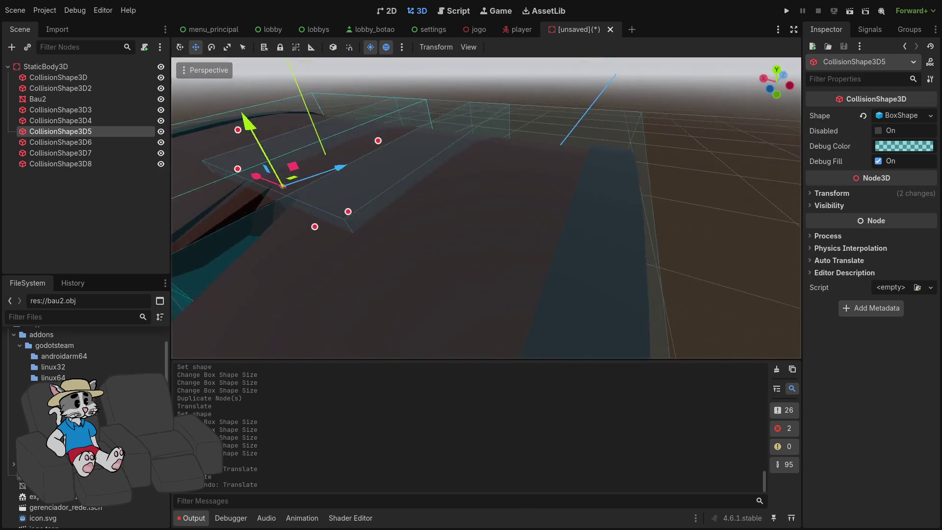
key("ctrl+s")
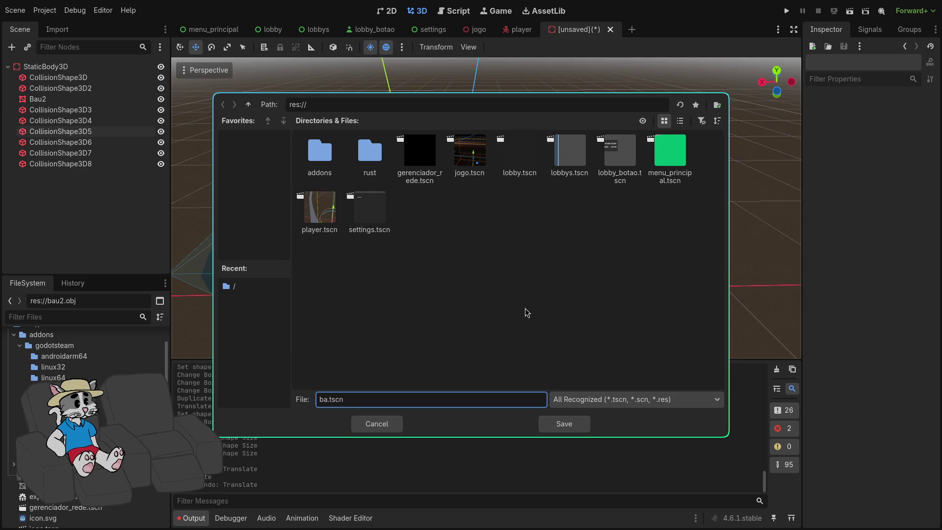
- Save the chest scene as bau.tscn and delete Bau2 from the jogo scene
key("BackSpace")
type("u")
key("Return")
left_click(474, 30)
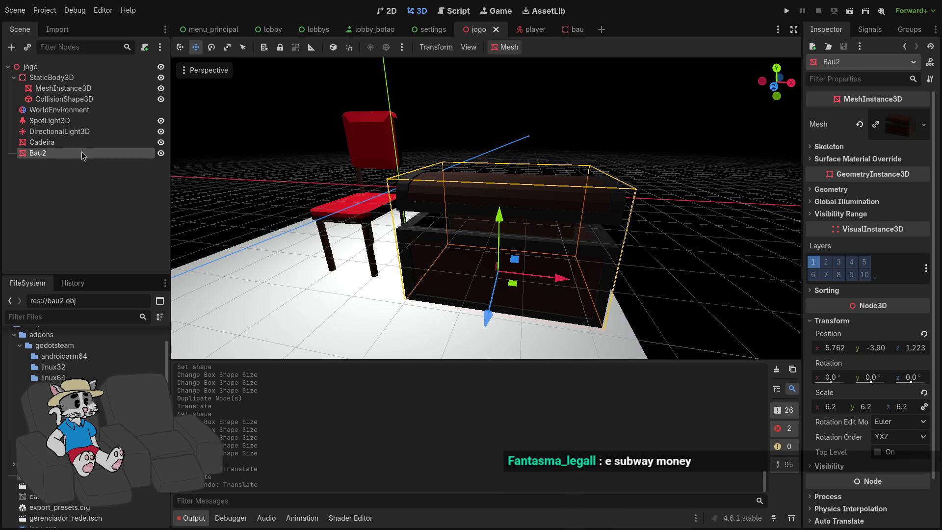
key("Delete")
key("Return")
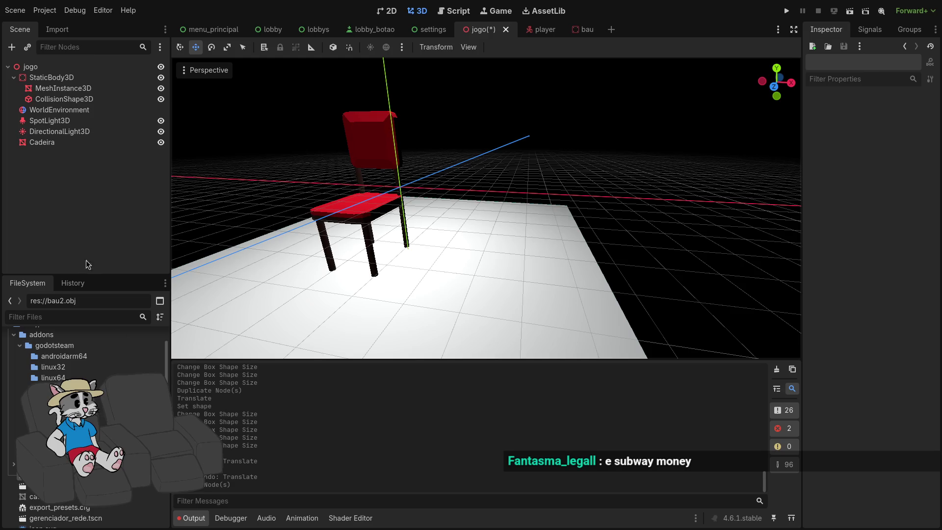
- Reopen the bau scene for editing and select its StaticBody3D root
key("ctrl+shift+o")
type("ba")
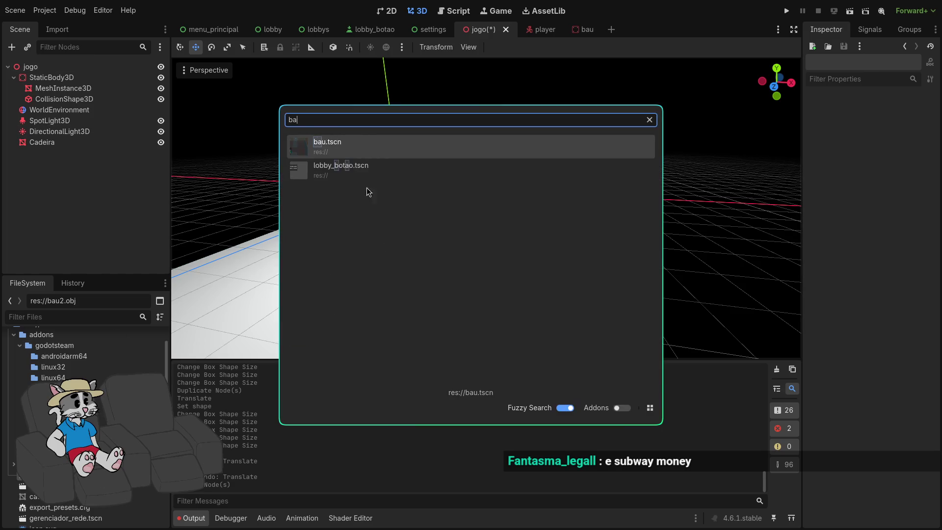
left_click(350, 152)
key("ctrl+z")
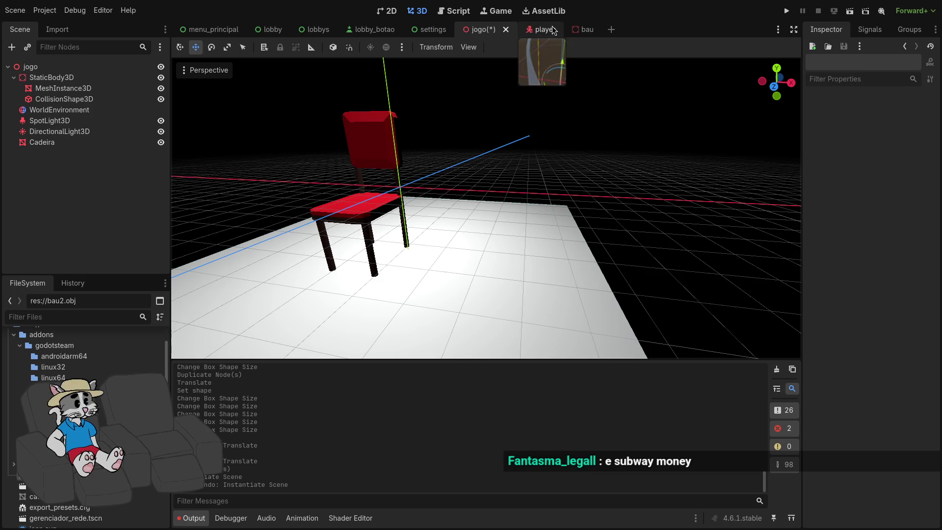
left_click(583, 29)
left_click(69, 68)
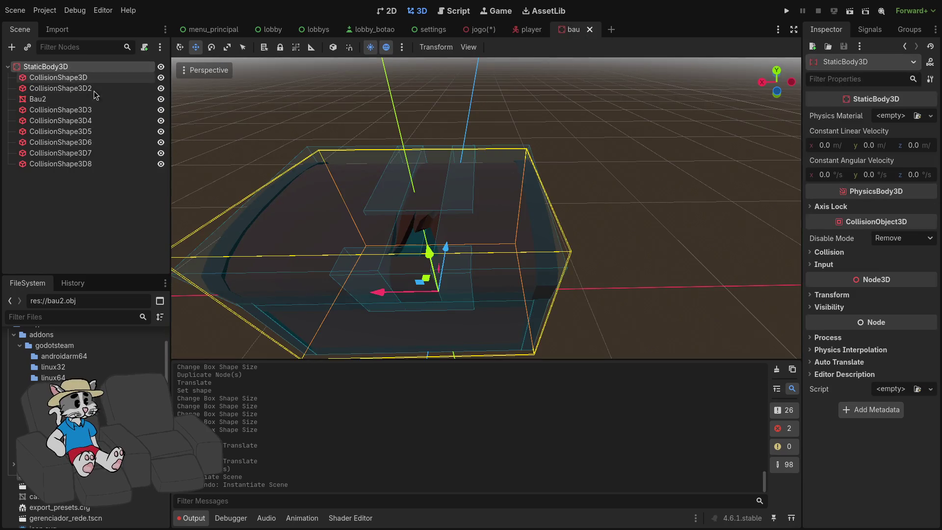
- Set Bau2's Transform Scale to 5 on every axis in the Inspector
left_click(84, 80)
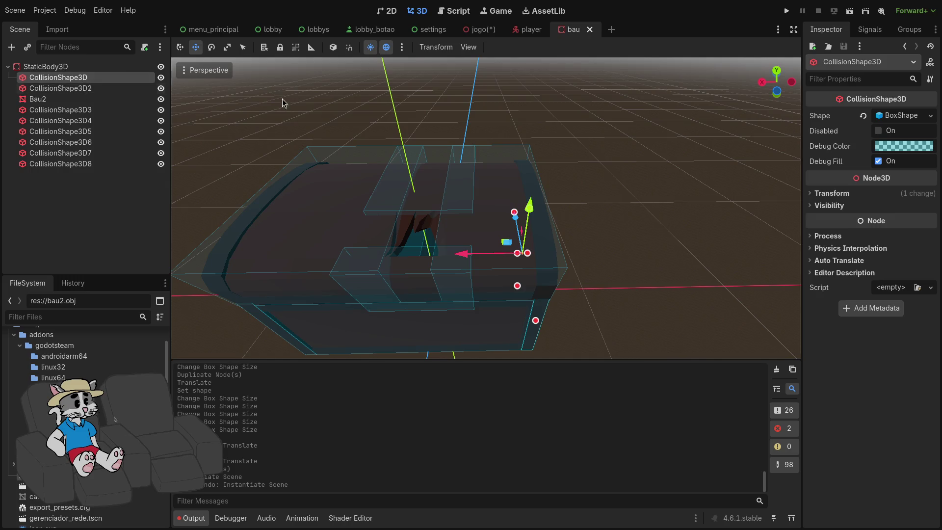
left_click(77, 70)
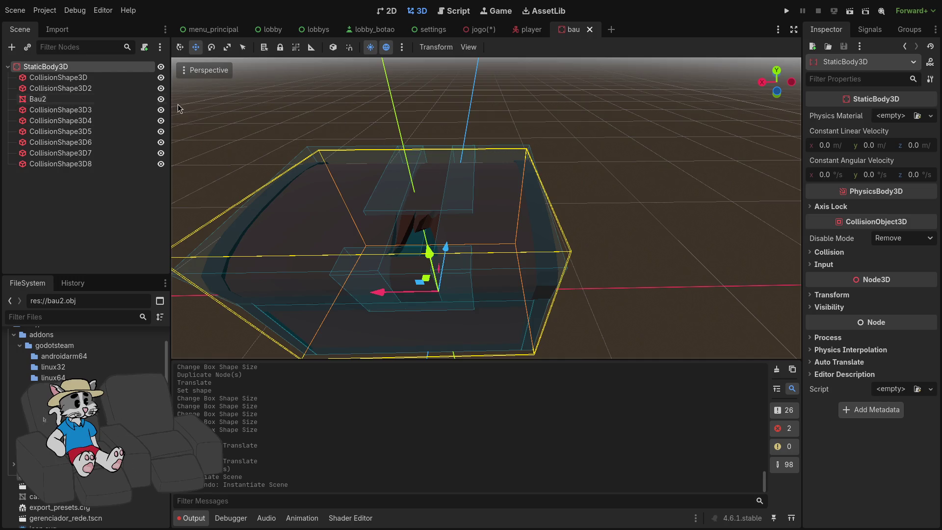
left_click(74, 98)
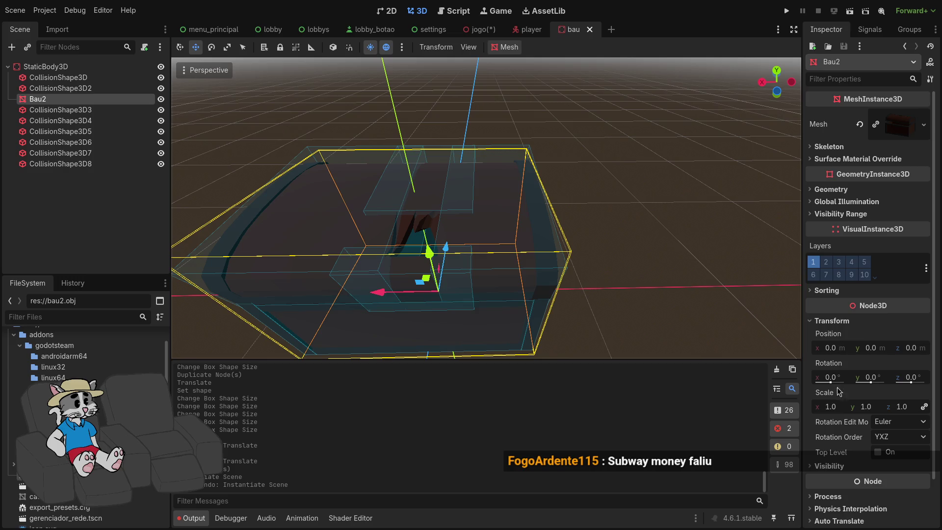
left_click(838, 407)
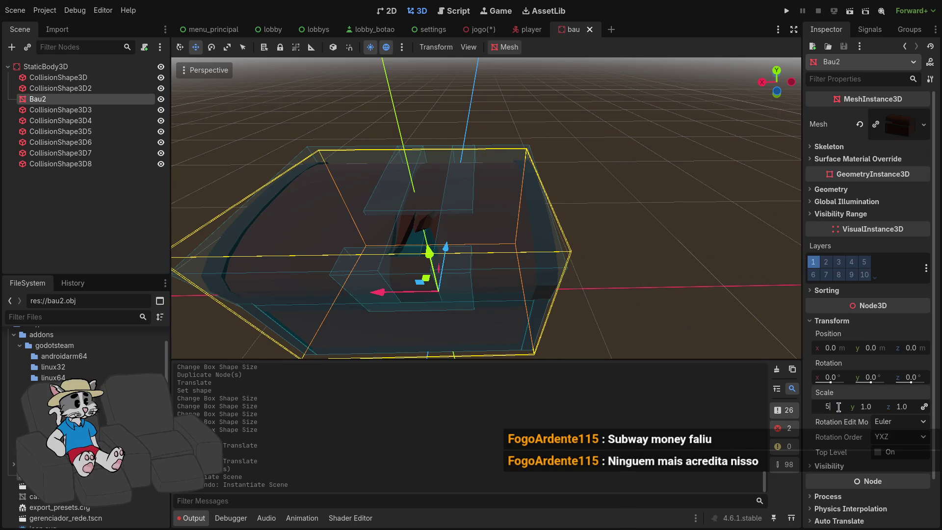
type("5")
key("Return")
scroll(603, 304, "down", 5)
scroll(591, 287, "down", 3)
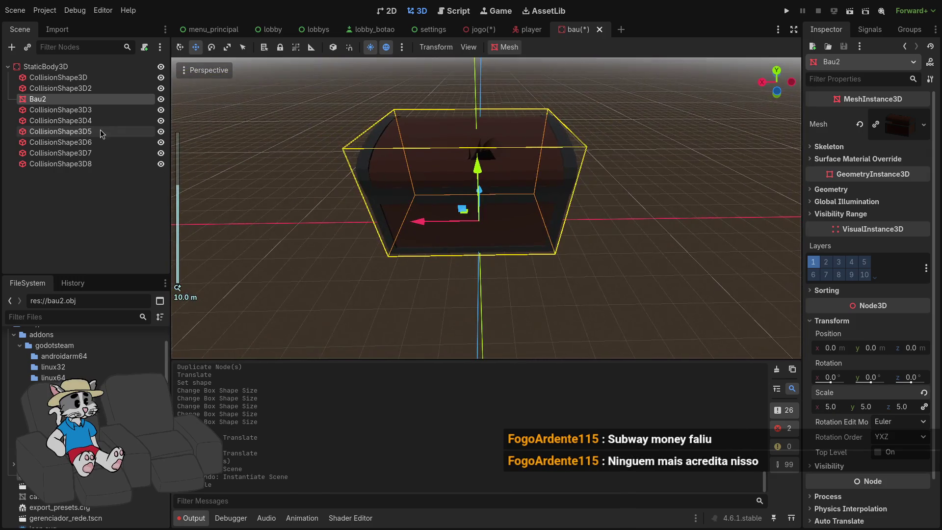
left_click(60, 110)
- Enlarge CollisionShape3D3's box by multiplying its x and y sizes
left_click(825, 193)
left_click(824, 193)
left_click(902, 115)
left_click(842, 146)
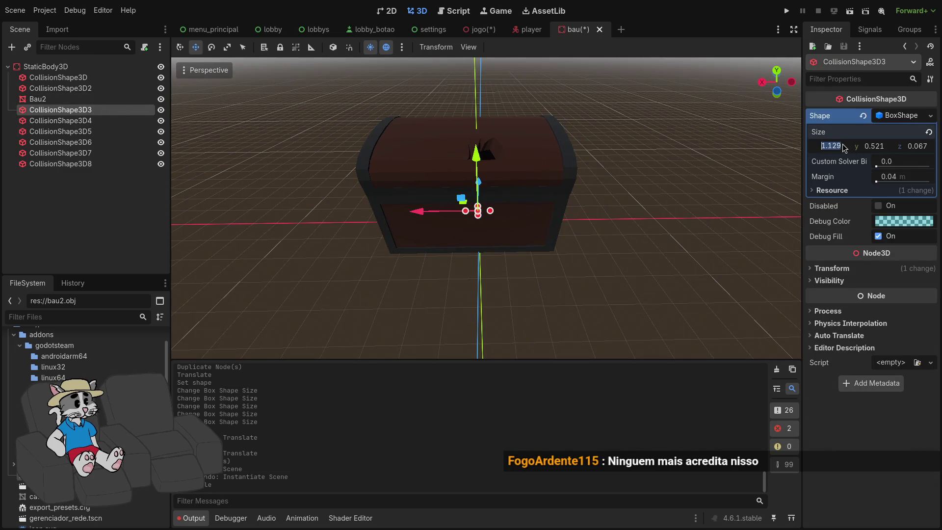
type("*")
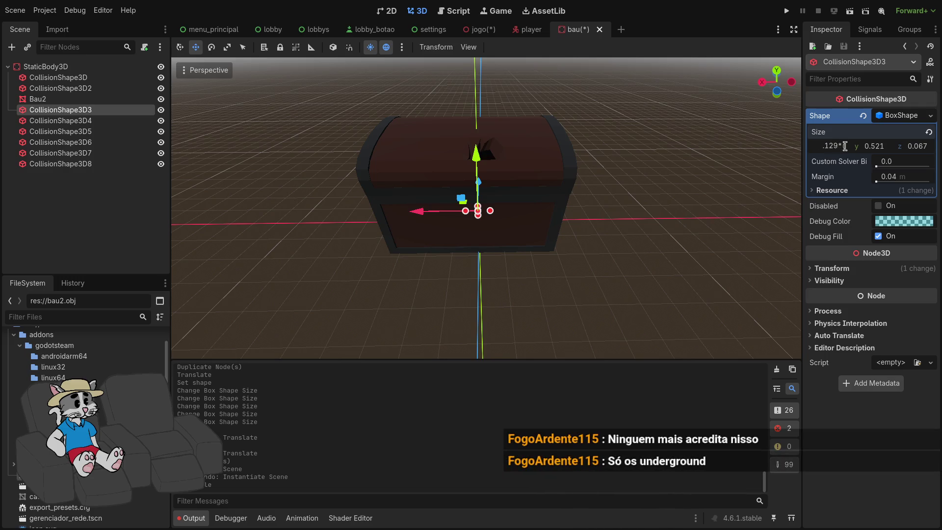
type("6")
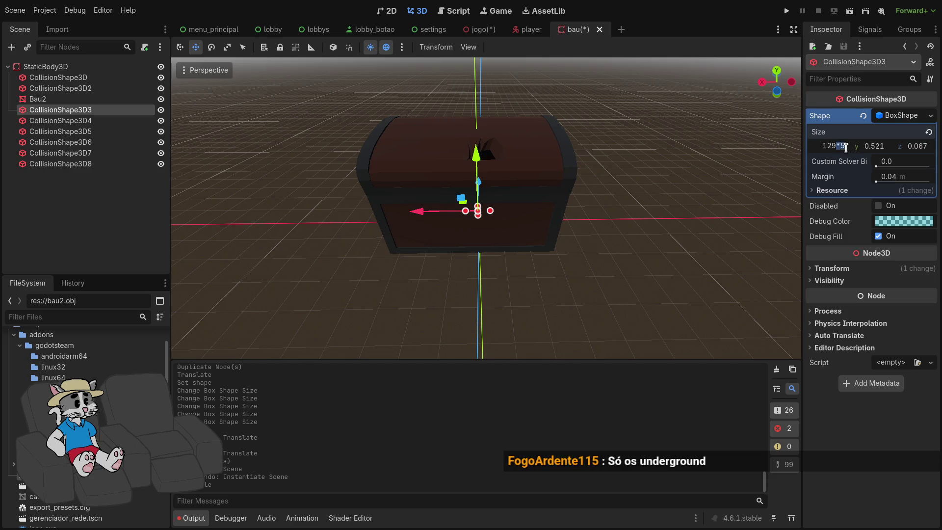
left_click(871, 150)
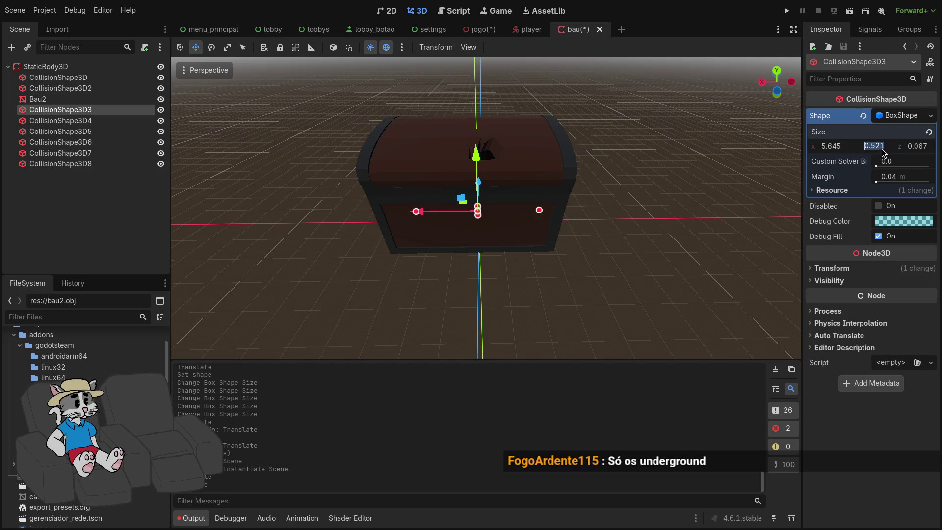
type("*5")
left_click(921, 153)
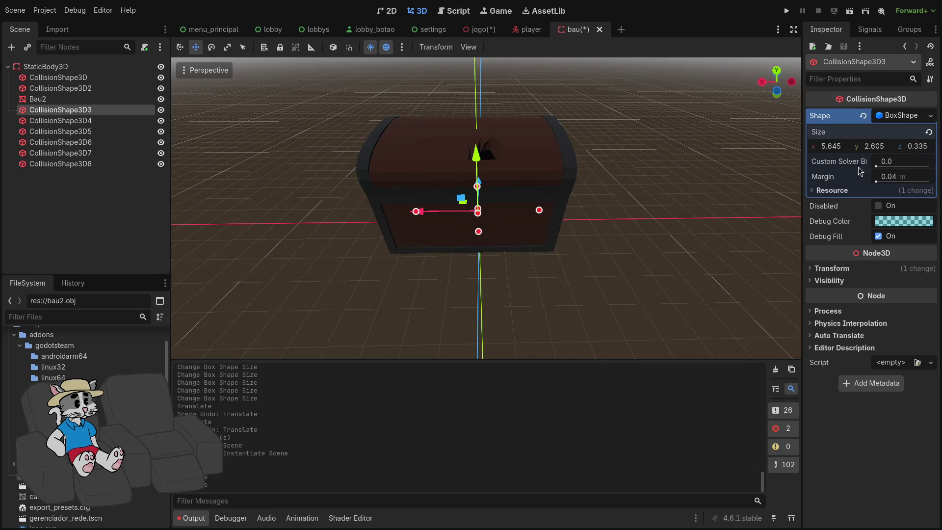
- Enlarge CollisionShape3D4's box size fivefold
left_click(91, 123)
left_click(903, 116)
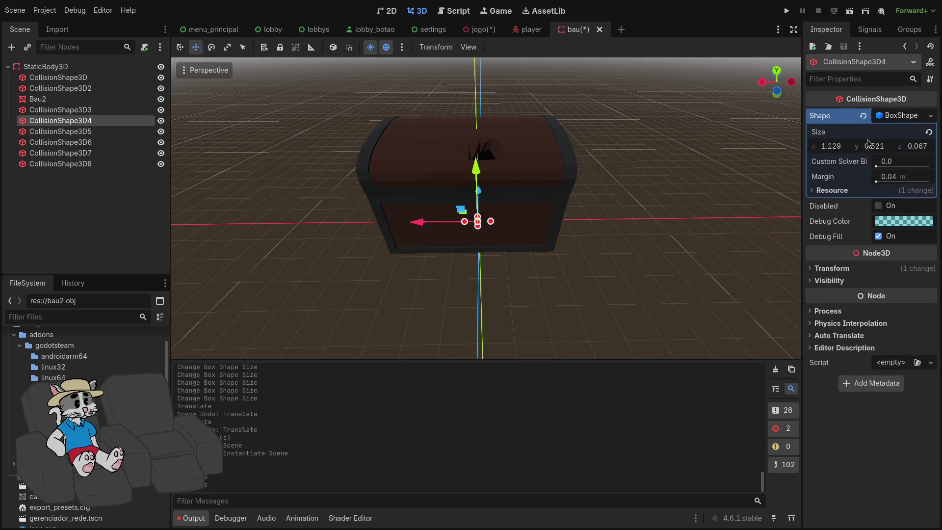
left_click(883, 146)
type("*5")
left_click(921, 146)
key("Return")
- Enlarge CollisionShape3D5's box, setting y to 1.82 and multiplying z by 5
left_click(60, 132)
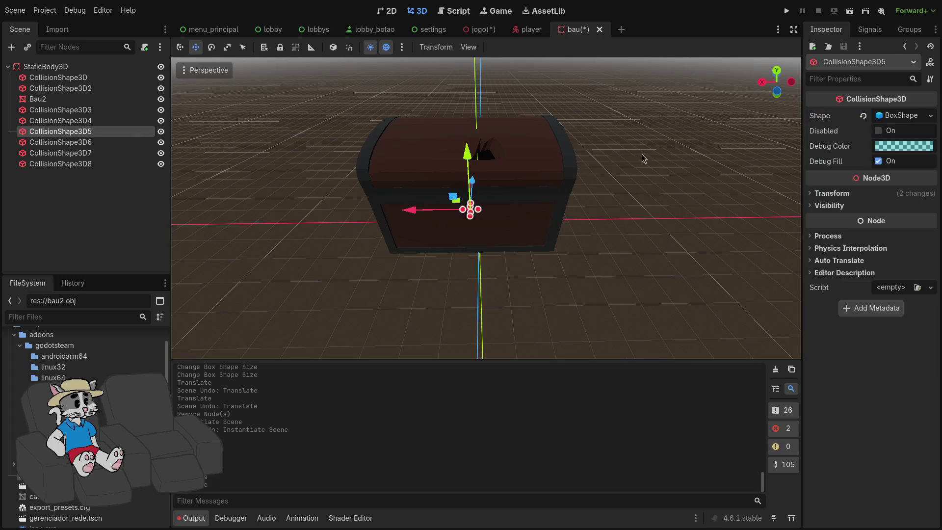
left_click(898, 115)
left_click(841, 145)
left_click(891, 152)
type("1.82")
key("Return")
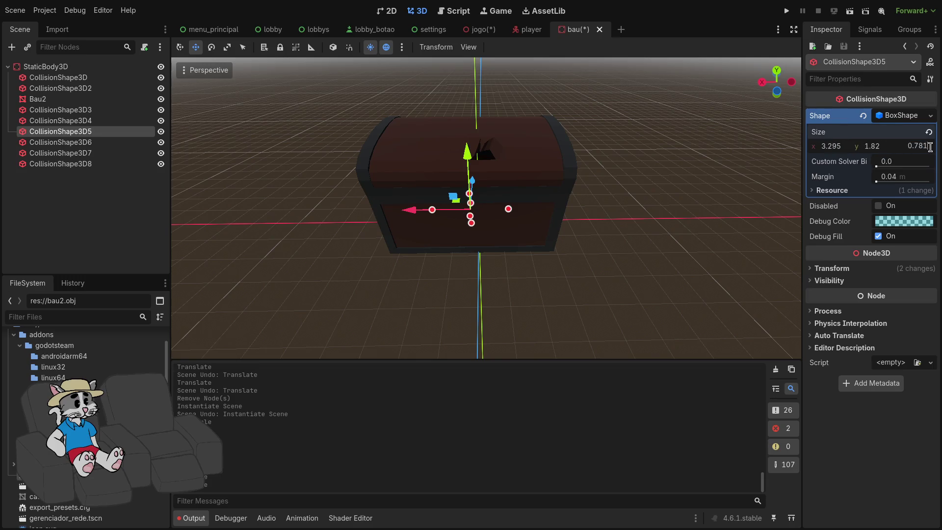
key("Return")
- Enlarge the CollisionShape3D6 and CollisionShape3D7 boxes fivefold on x, y and z
left_click(60, 142)
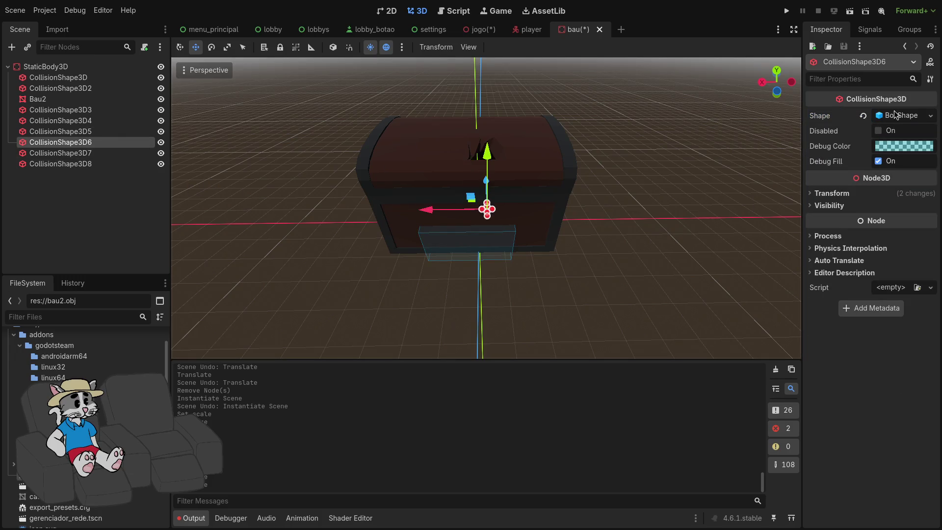
left_click(912, 116)
left_click(843, 147)
type("444*5")
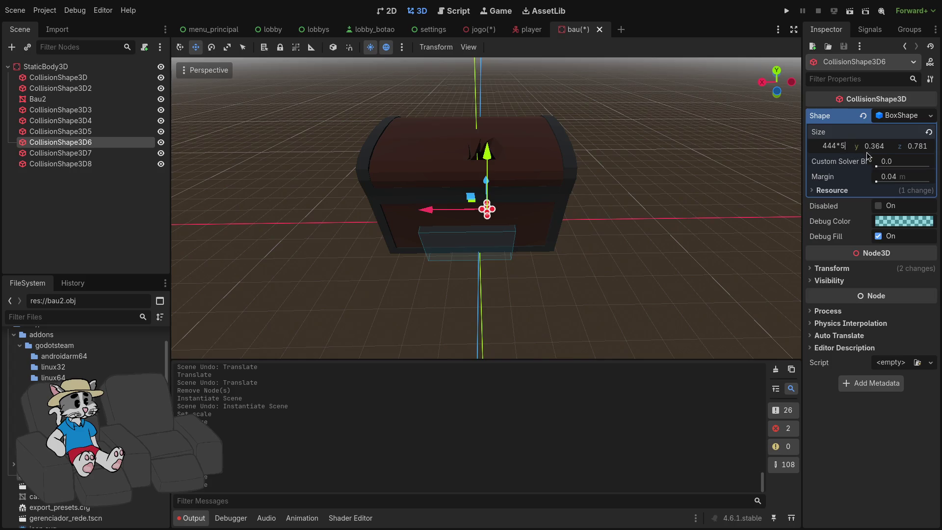
left_click(884, 148)
double_click(926, 146)
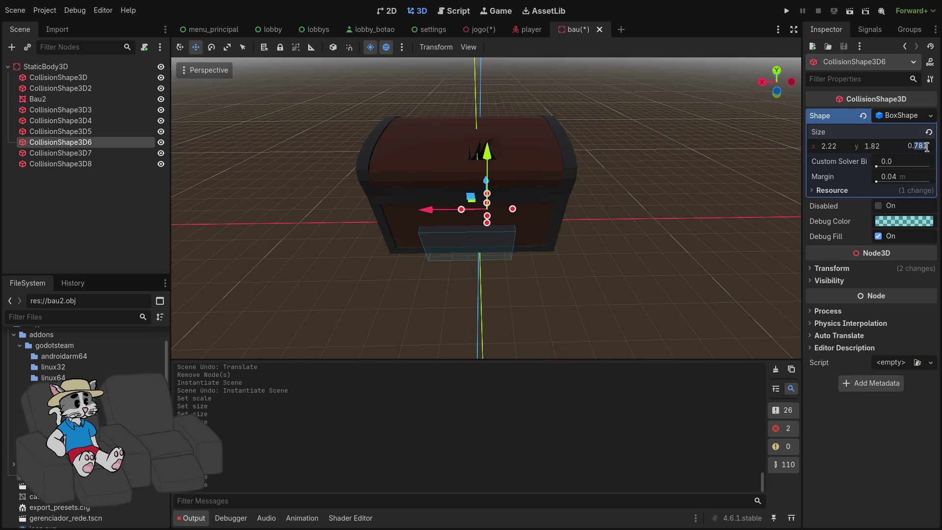
type("*5")
type("3.905")
key("Return")
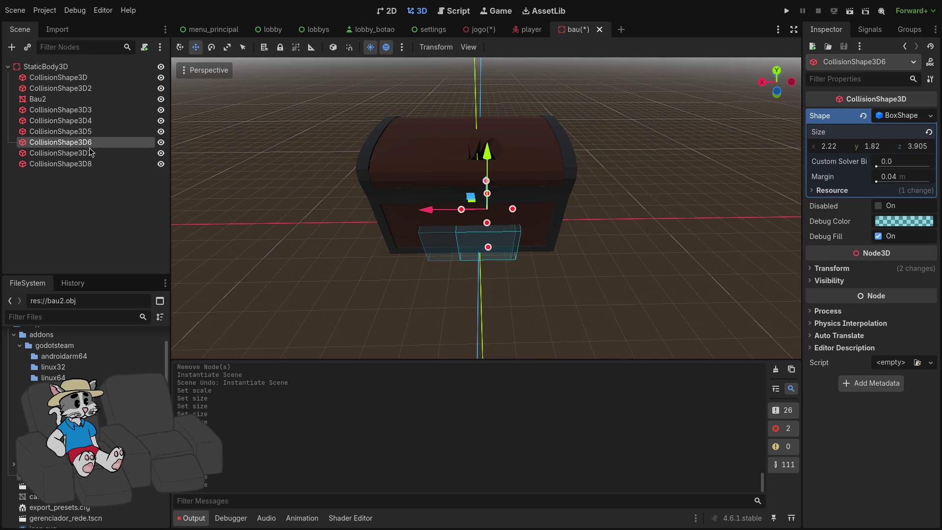
left_click(92, 152)
left_click(903, 116)
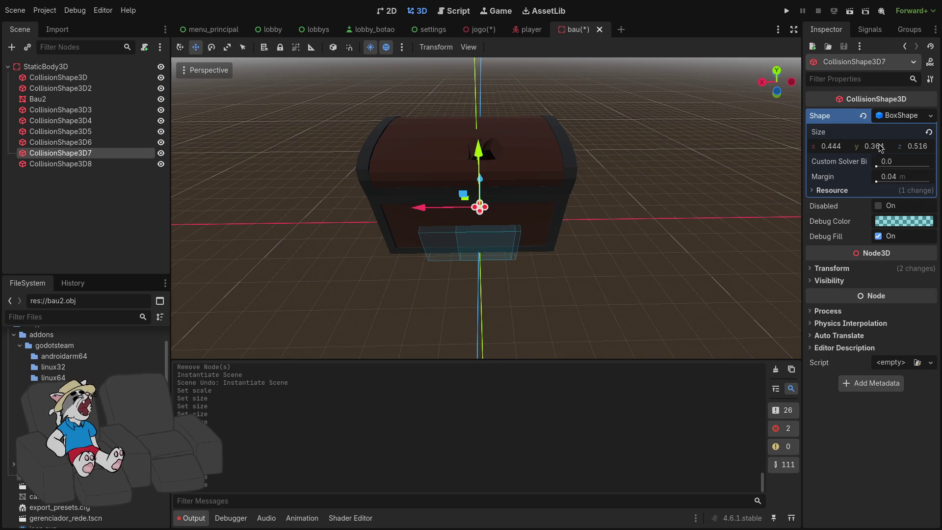
double_click(844, 147)
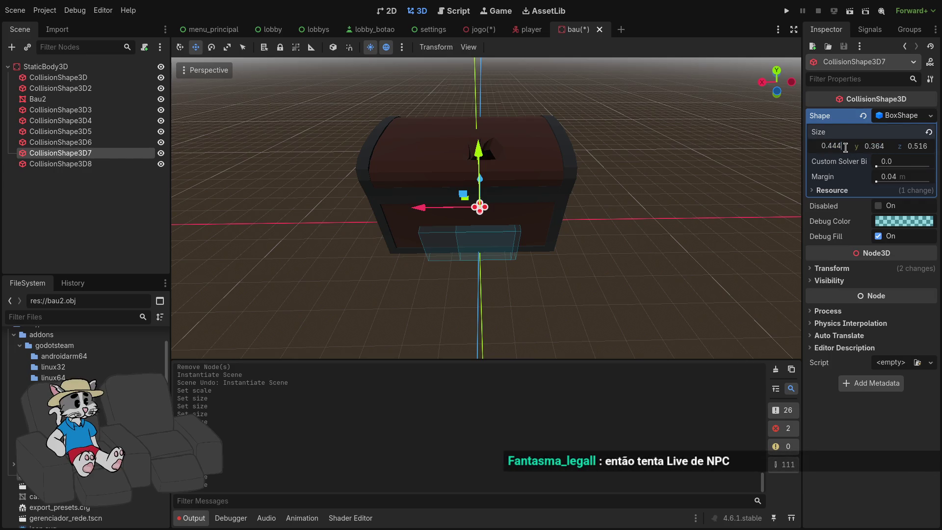
type("*5")
left_click(885, 145)
left_click(927, 146)
key("Return")
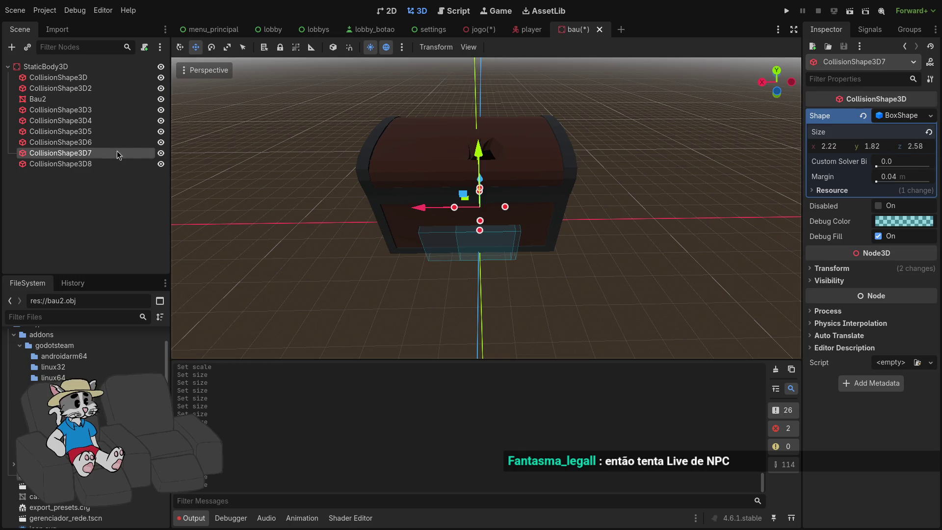
- Multiply CollisionShape3D8's box x and y sizes by 5
left_click(104, 164)
left_click(900, 115)
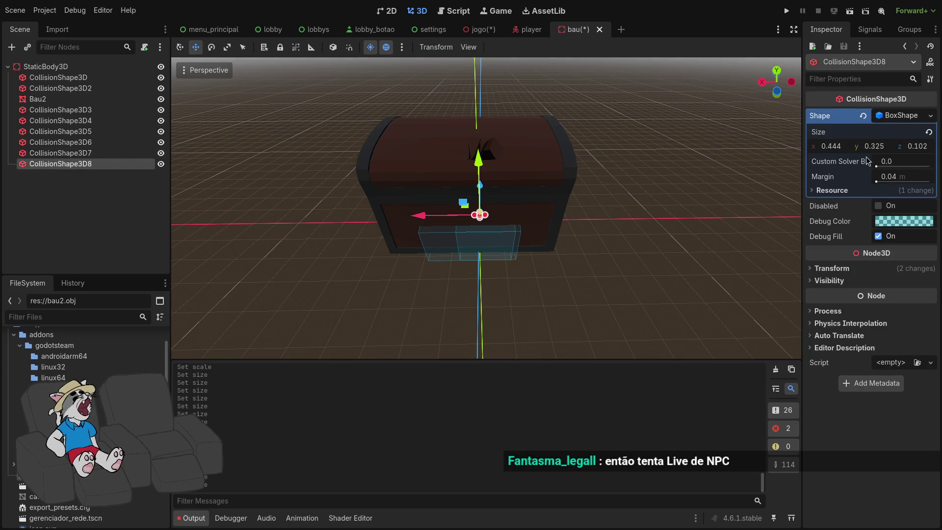
double_click(847, 147)
left_click(891, 147)
type("*5")
left_click(929, 146)
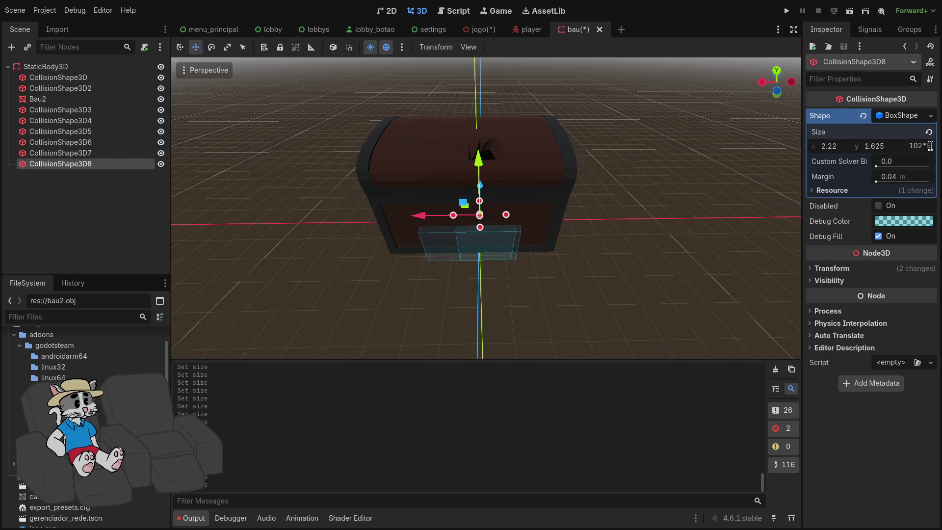
- Undo all the box size and scale edits, restoring the original chest fit
scroll(605, 232, "up", 3)
key("w")
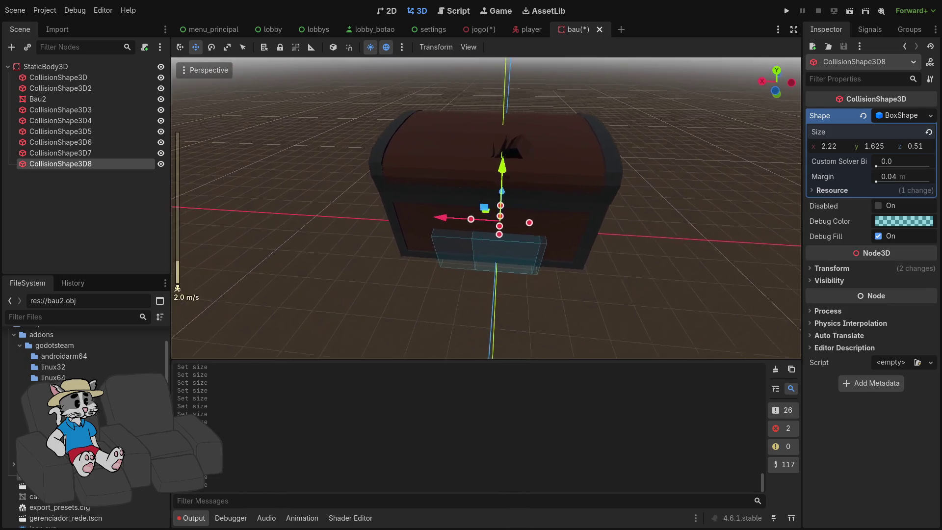
key("w")
key("ctrl+z")
key("ctrl+z")
key("ctrl+z")
key("ctrl+z")
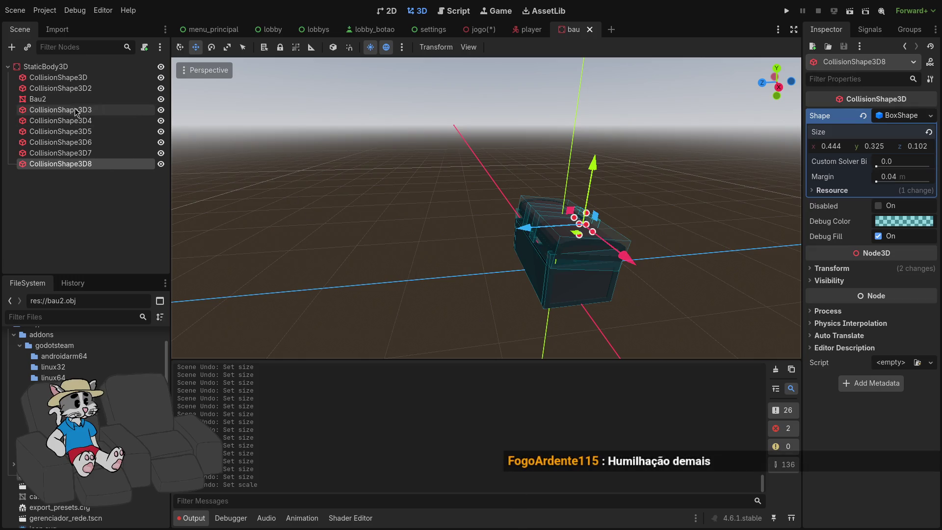
- Shift the chest back slightly in jogo, then play-test by hosting and starting a match
left_click(85, 65)
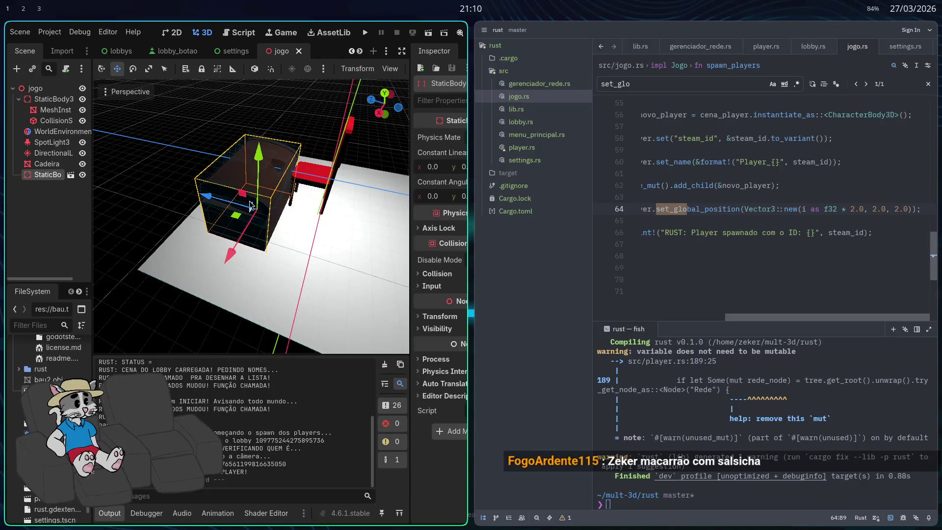
left_click_drag(252, 206, 243, 206)
key("F5")
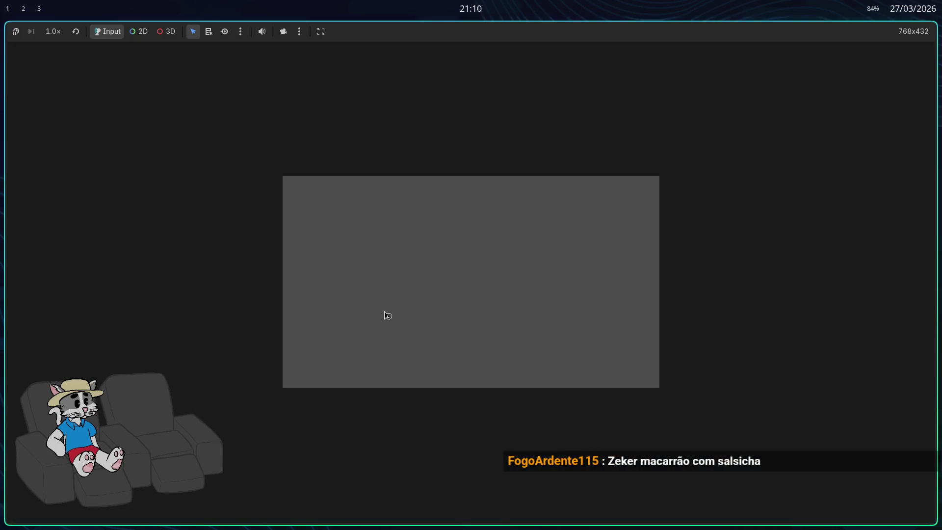
left_click(475, 256)
left_click(628, 367)
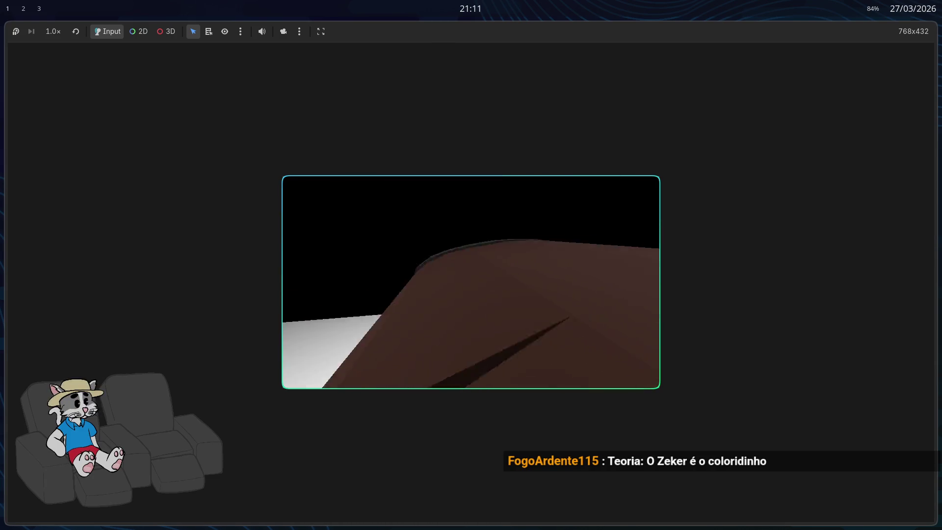
key("F8")
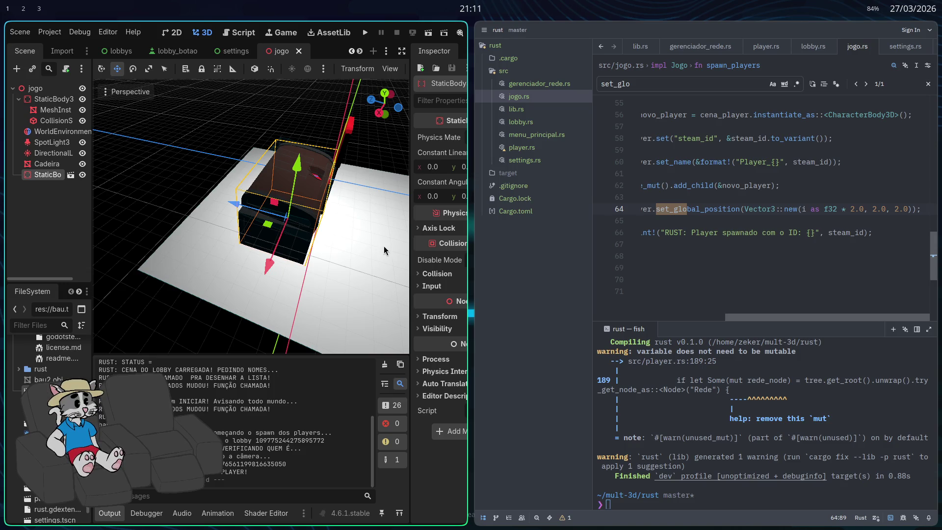
- Undo the chest's Translate moves in jogo and switch to the bau chest scene
key("super+f")
key("ctrl+z")
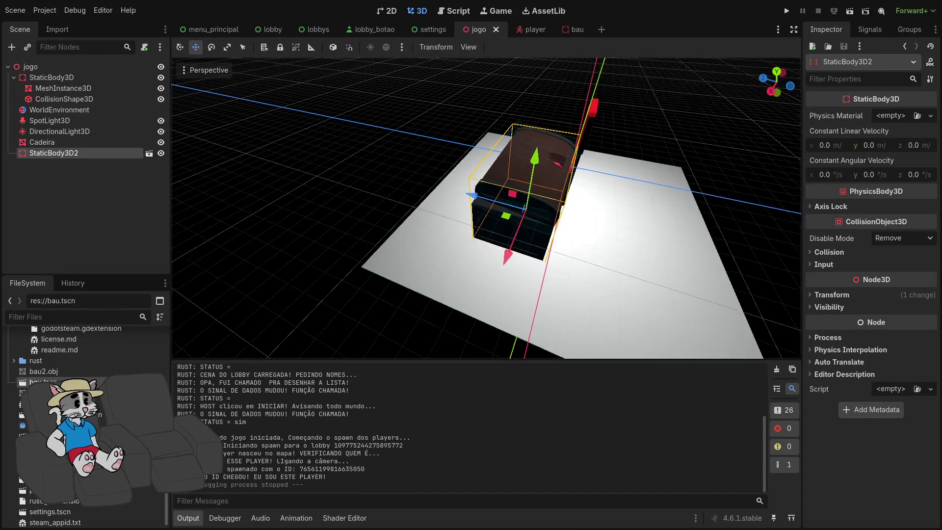
key("ctrl+z")
key("ctrl+z")
key("ctrl+z")
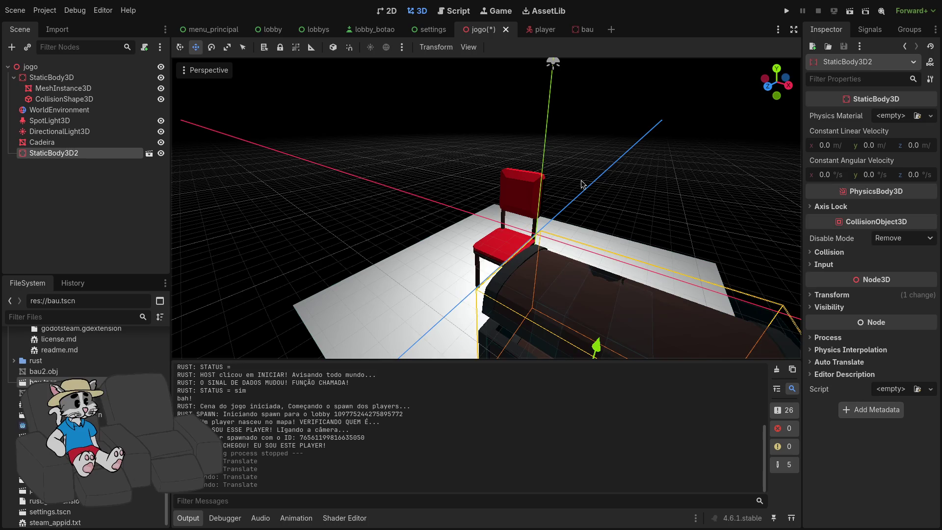
left_click(581, 31)
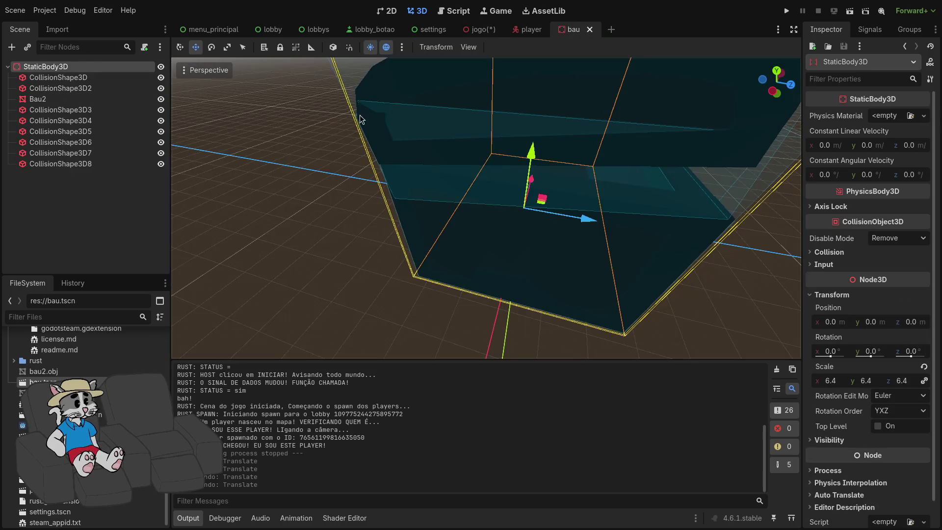
left_click(74, 83)
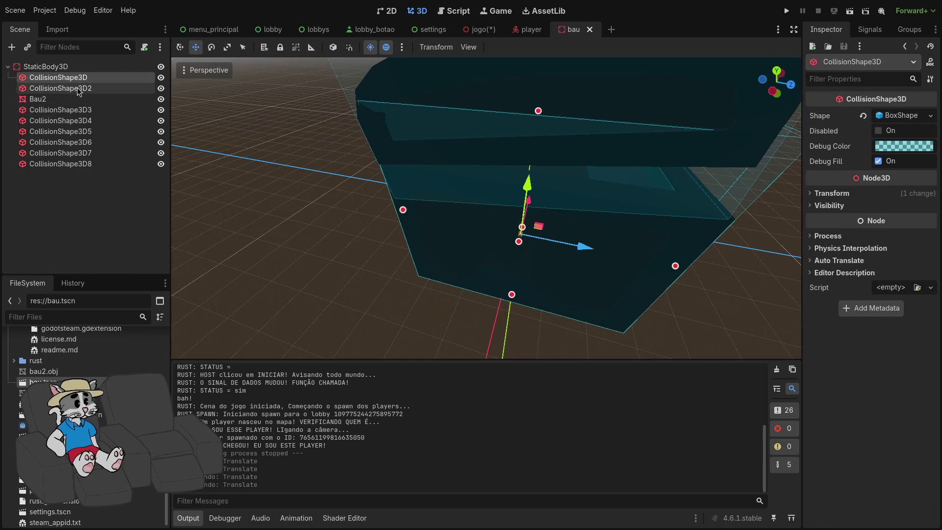
- Delete the six collision shapes CollisionShape3D3 through CollisionShape3D8
left_click(88, 91, "shift")
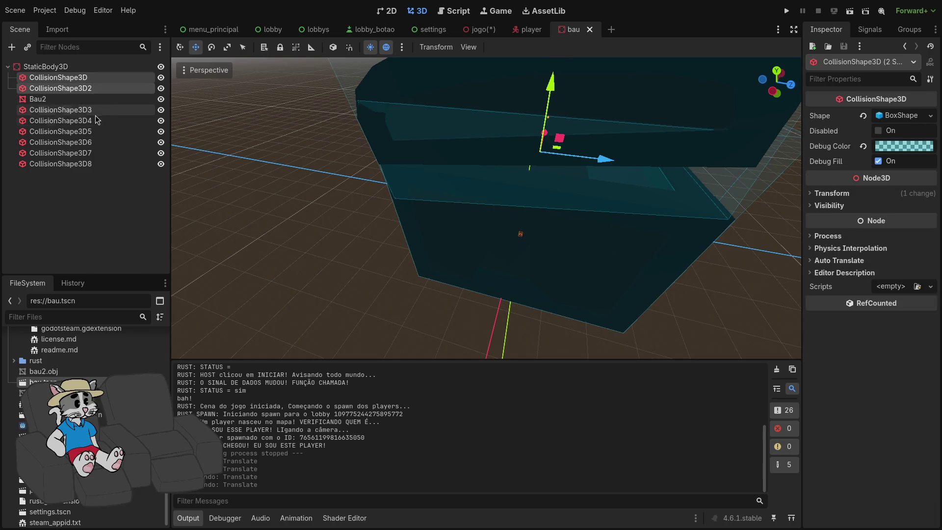
left_click(73, 110)
left_click(101, 164, "shift")
key("Delete")
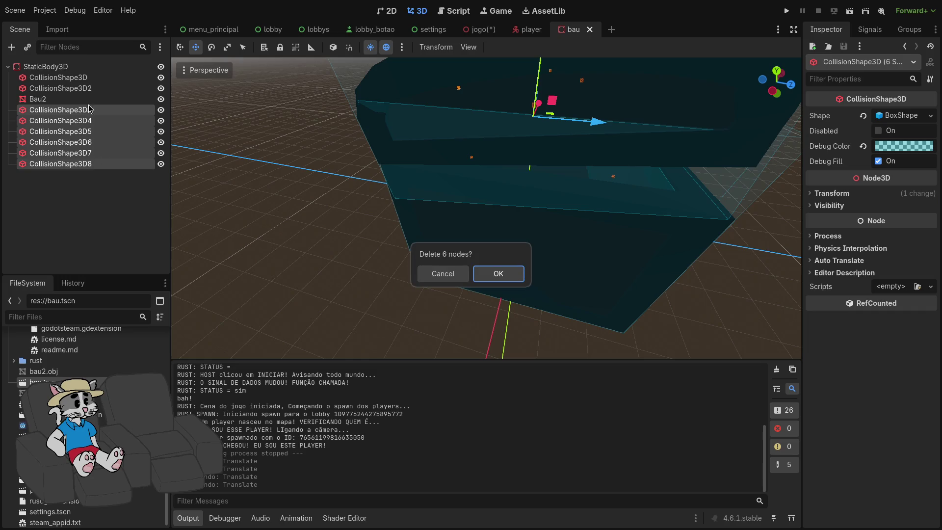
key("Return")
- Delete the remaining CollisionShape3D and CollisionShape3D2 nodes
left_click(89, 89)
left_click(84, 79, "shift")
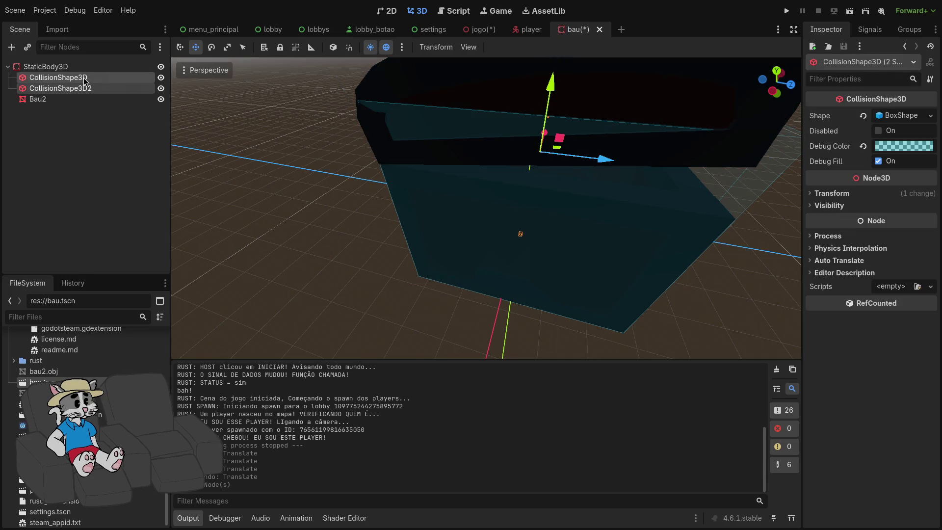
left_click(912, 118)
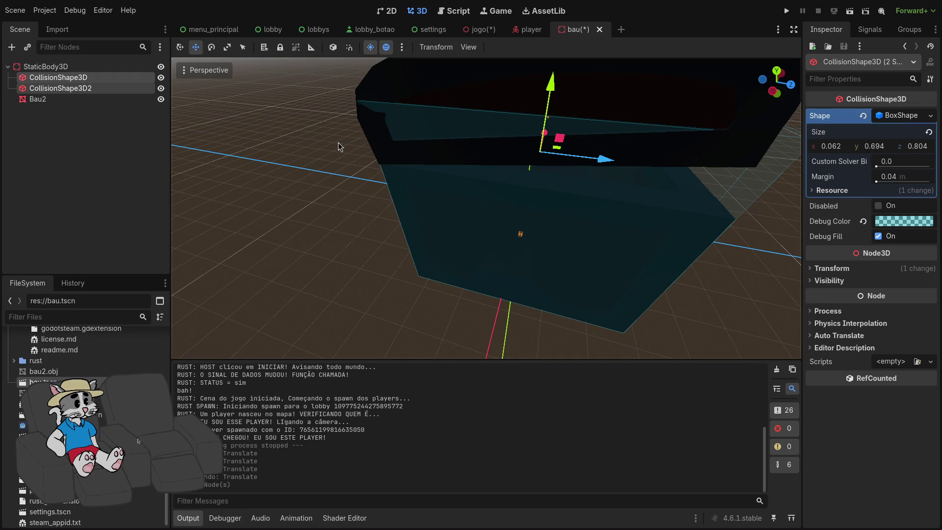
left_click(84, 79)
key("Delete")
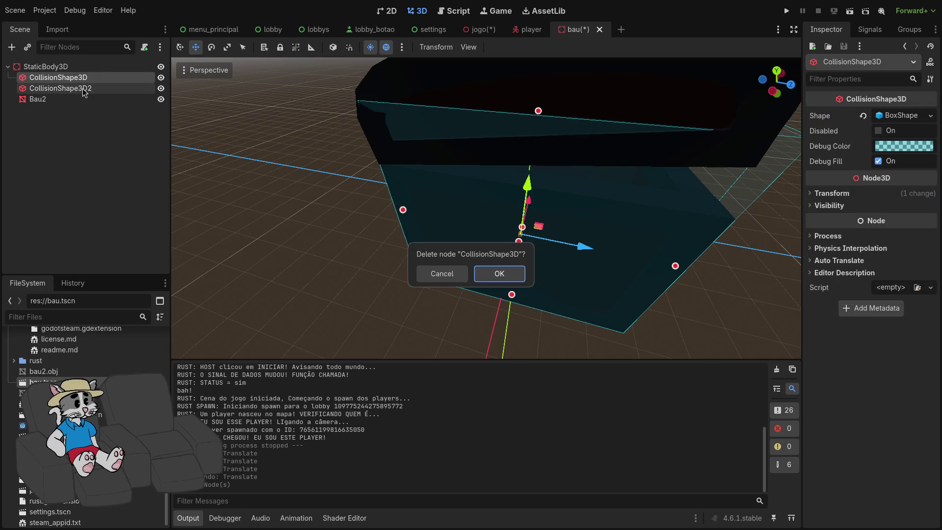
left_click(498, 278)
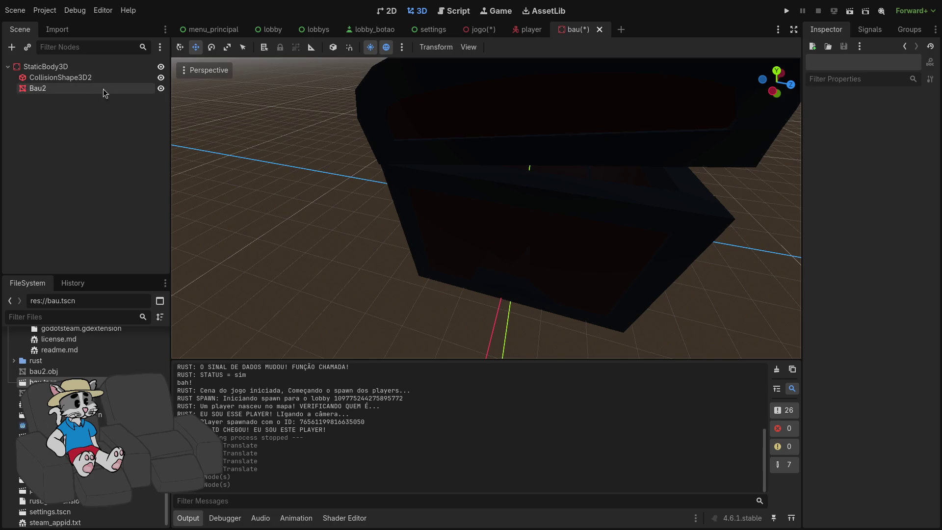
left_click(93, 78)
key("Delete")
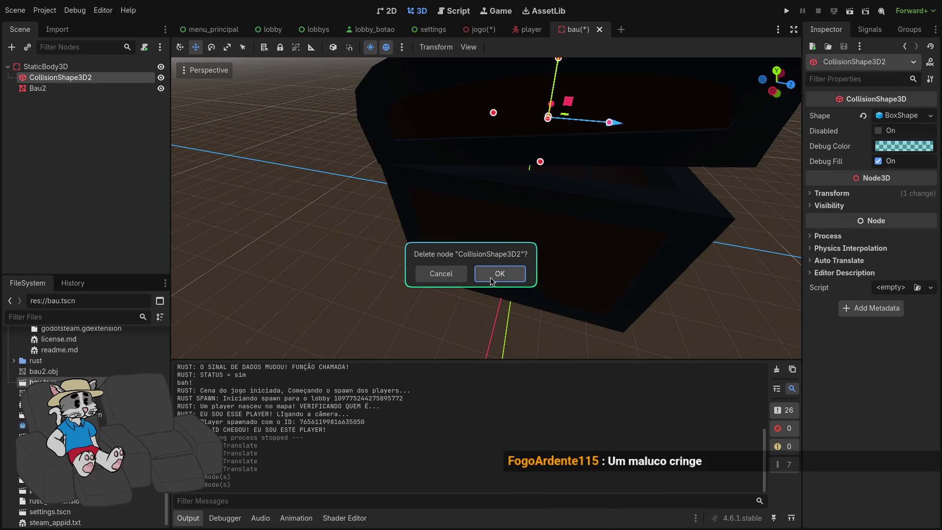
left_click(491, 276)
- Save the bau scene and run the project
scroll(711, 267, "down", 5)
mouse_move(557, 269)
left_mouse_down()
mouse_move(568, 263)
mouse_move(568, 237)
left_mouse_up()
key("ctrl+s")
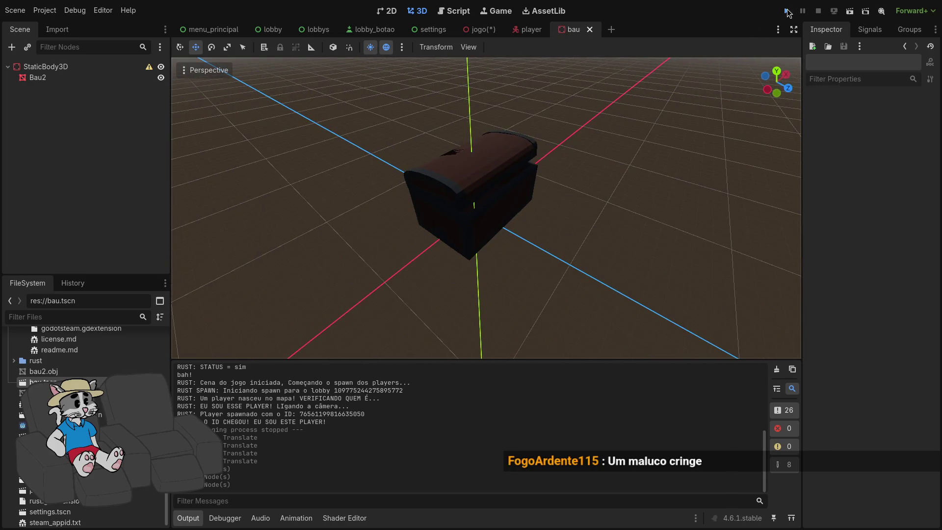
left_click(787, 10)
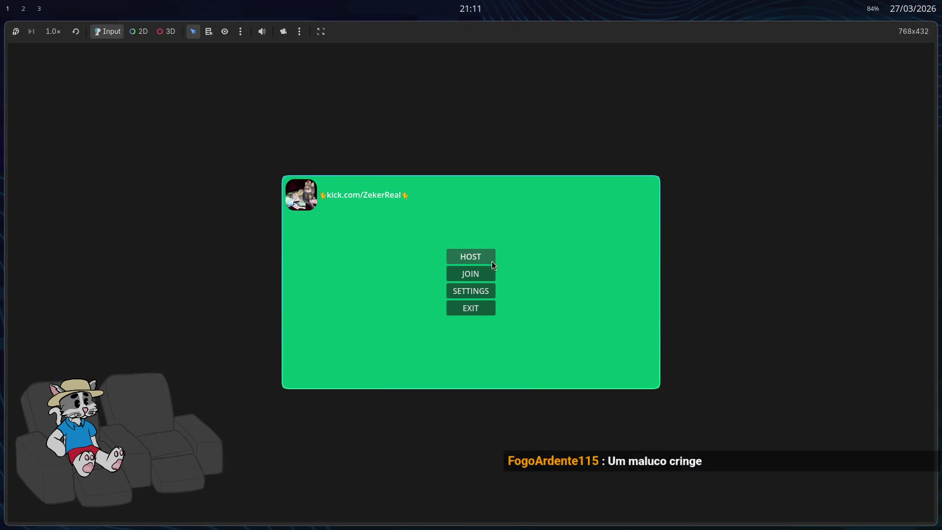
- Host a lobby to test the chest, then return to the jogo scene
left_click(490, 258)
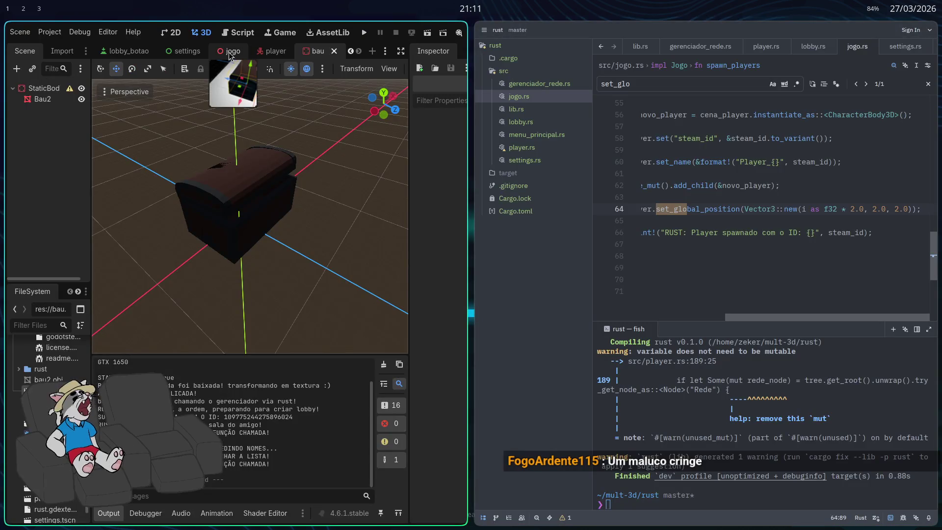
left_click(230, 53)
key("super+f")
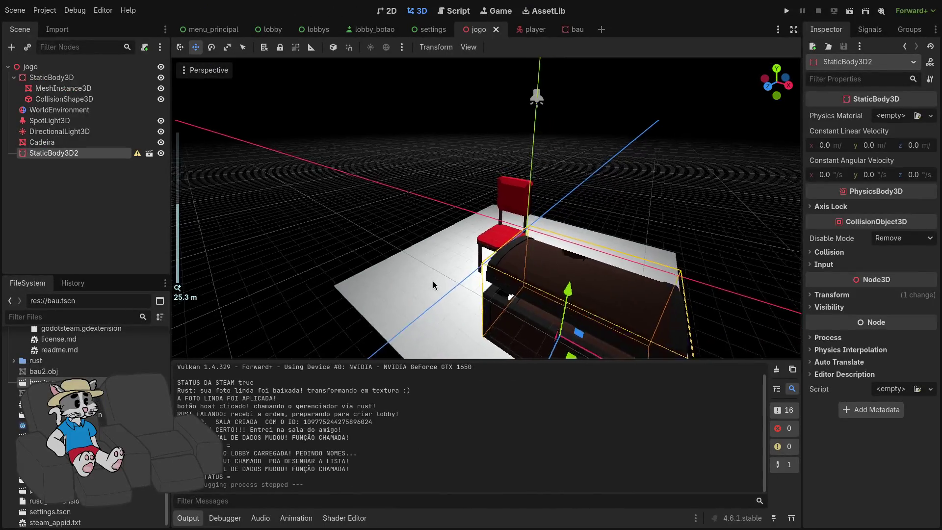
- Delete StaticBody3D2 from jogo and drop a fresh bau.tscn instance into the viewport
key("Delete")
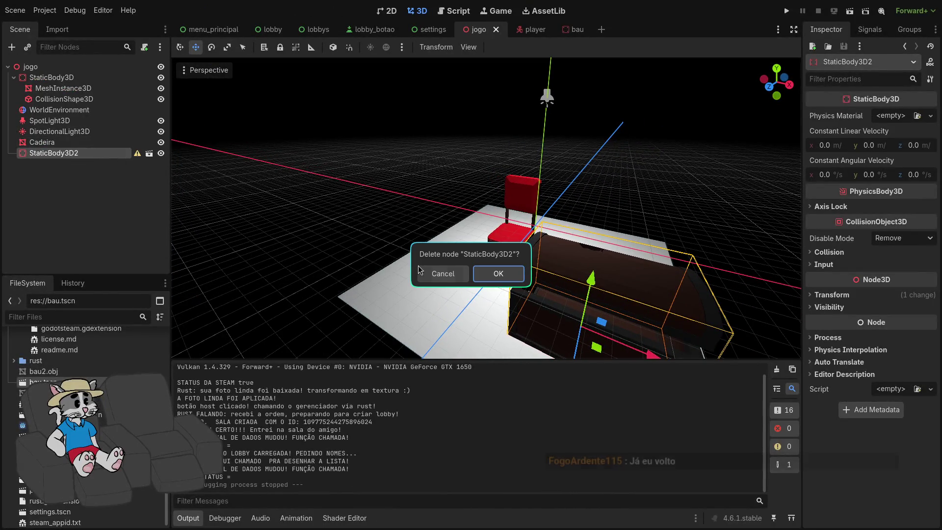
left_click(505, 273)
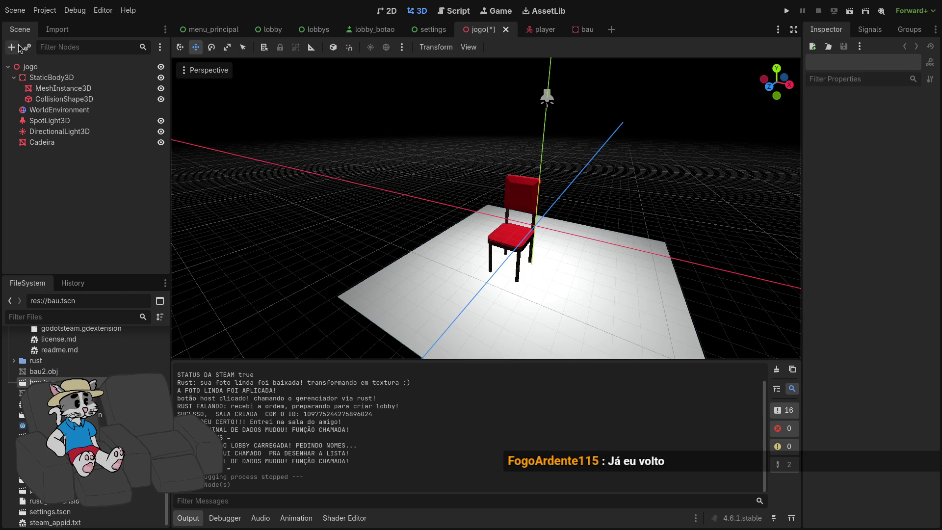
key("ctrl+shift+o")
key("Escape")
mouse_move(44, 381)
left_mouse_down()
mouse_move(572, 236)
mouse_move(570, 293)
left_mouse_up()
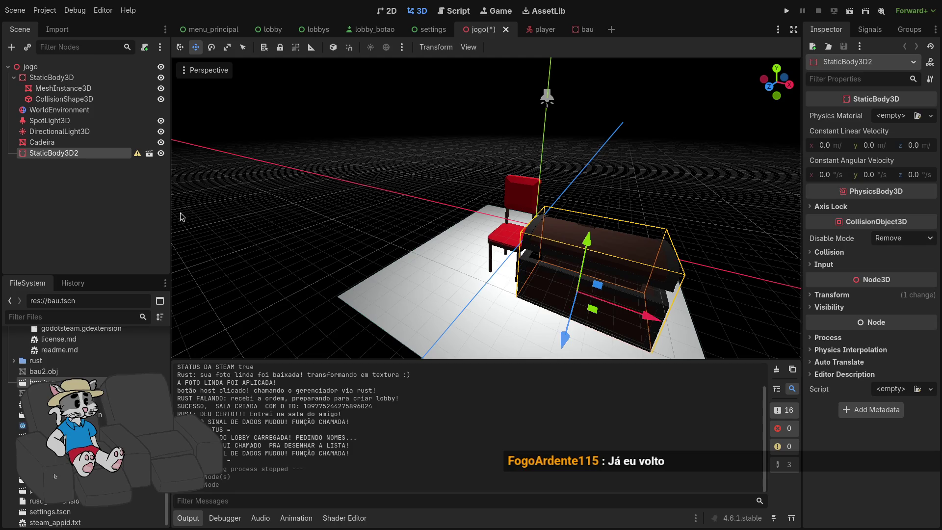
left_click(582, 30)
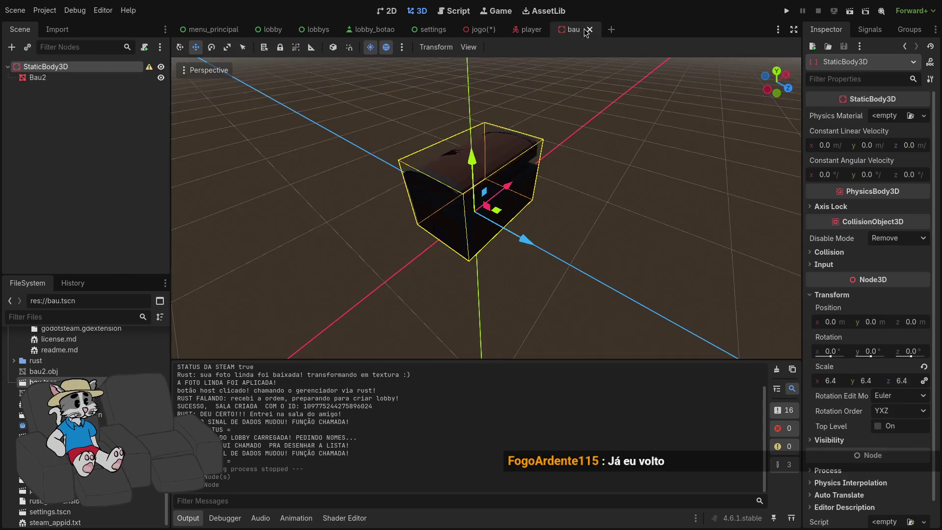
- Add a CollisionShape3D child to StaticBody3D with a new BoxShape3D
right_click(98, 68)
left_click(129, 79)
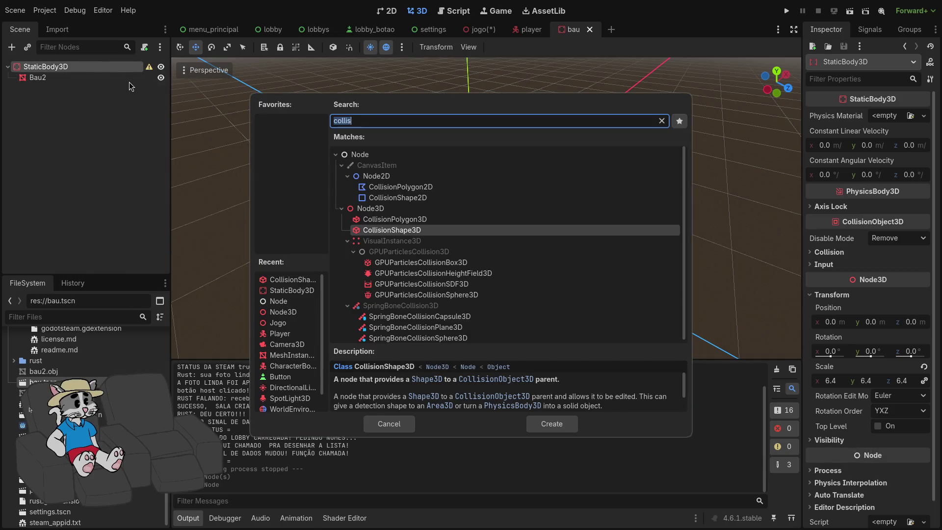
key("Return")
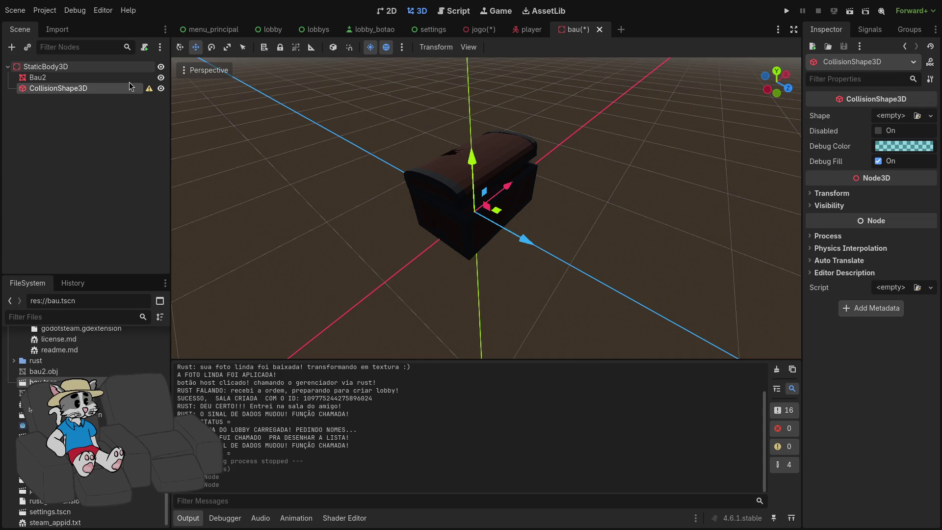
left_click_drag(446, 212, 579, 211)
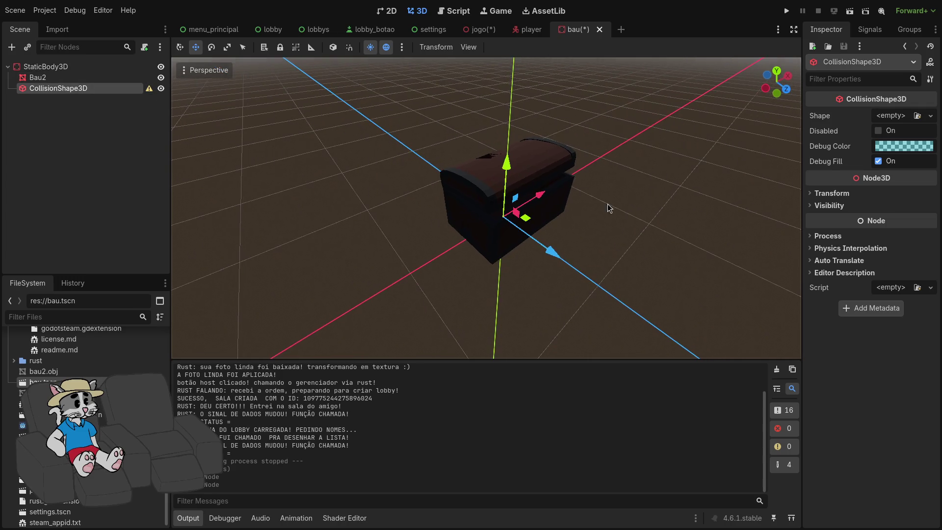
left_click(900, 117)
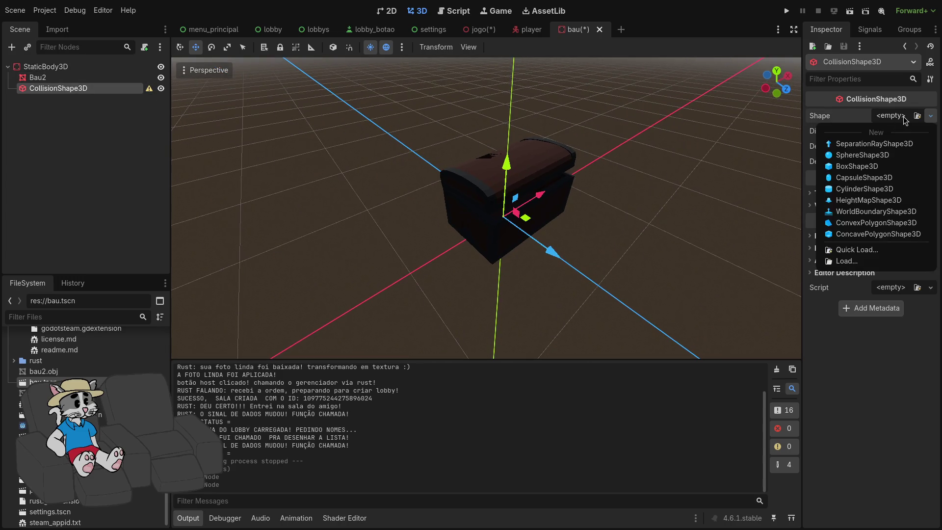
left_click(870, 167)
- Raise the collision box's top and widen it along X on both sides
left_click_drag(510, 182, 511, 108)
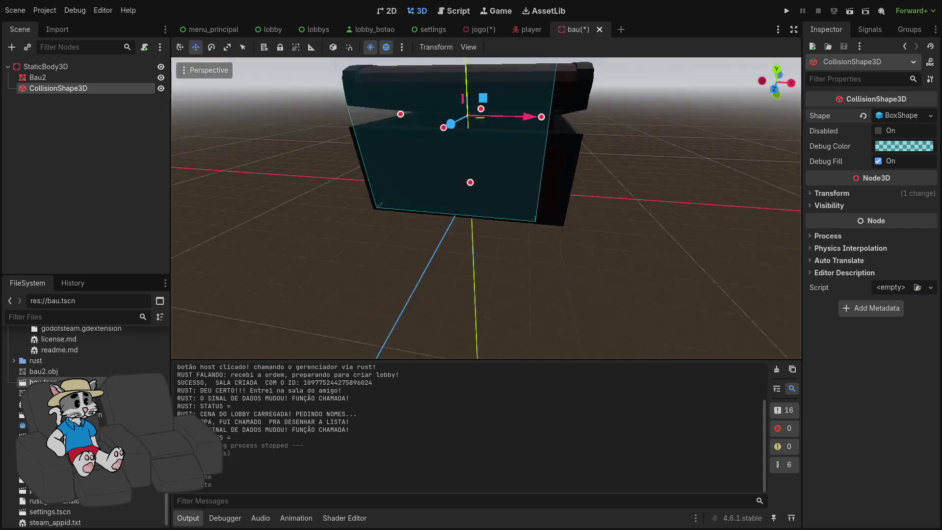
left_click_drag(559, 182, 578, 184)
left_click_drag(420, 177, 415, 177)
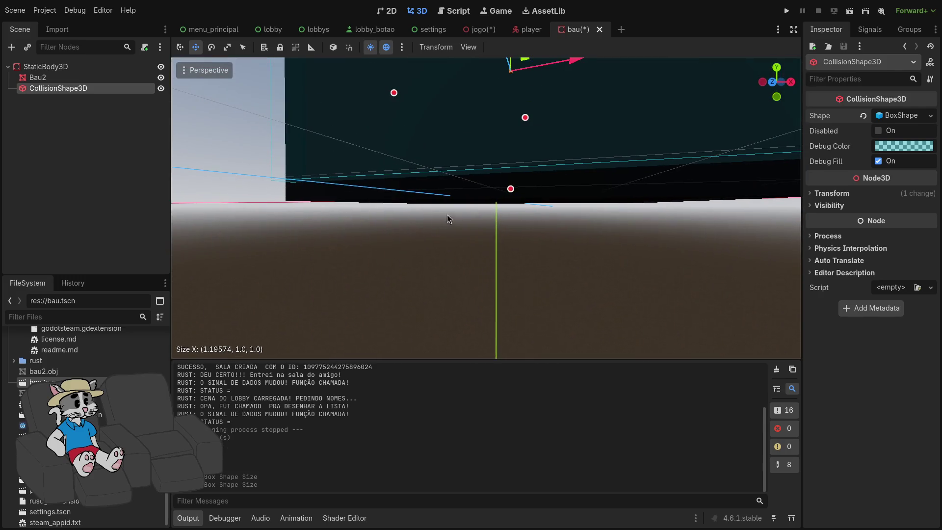
left_click(514, 199)
left_click(511, 184)
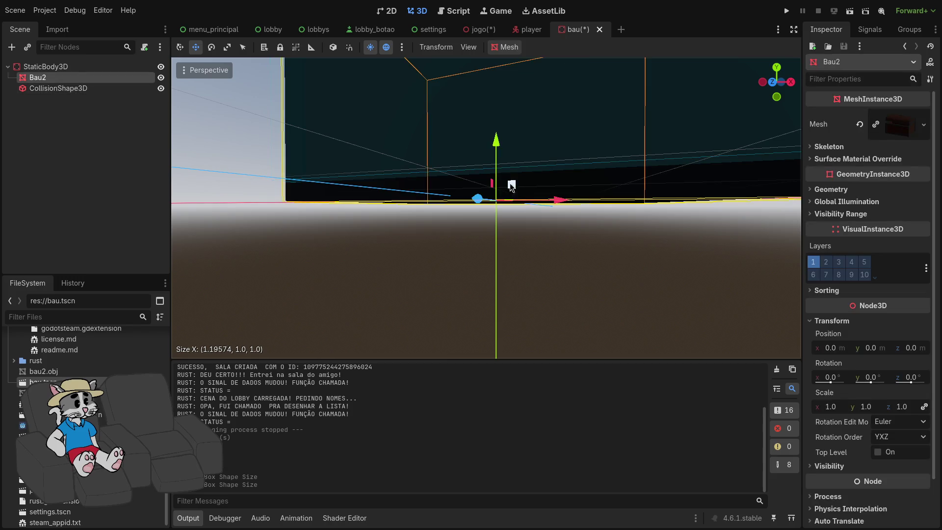
left_click(359, 165)
- Refine the box to about 1.26 × 0.61 × 0.81 and save the bau scene
left_click_drag(511, 193, 513, 205)
scroll(456, 171, "down", 5)
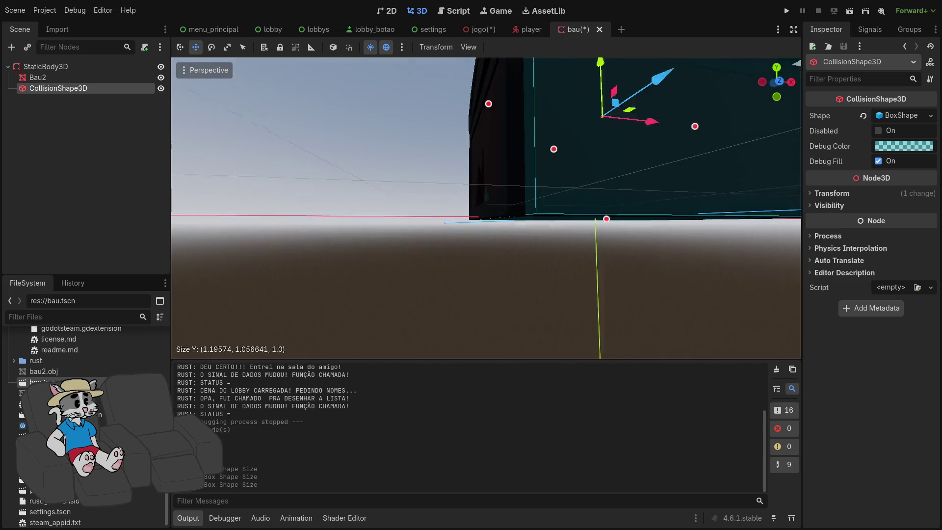
left_click_drag(457, 171, 451, 169)
mouse_move(607, 177)
left_mouse_down()
mouse_move(587, 185)
mouse_move(614, 191)
mouse_move(593, 211)
mouse_move(600, 203)
left_mouse_up()
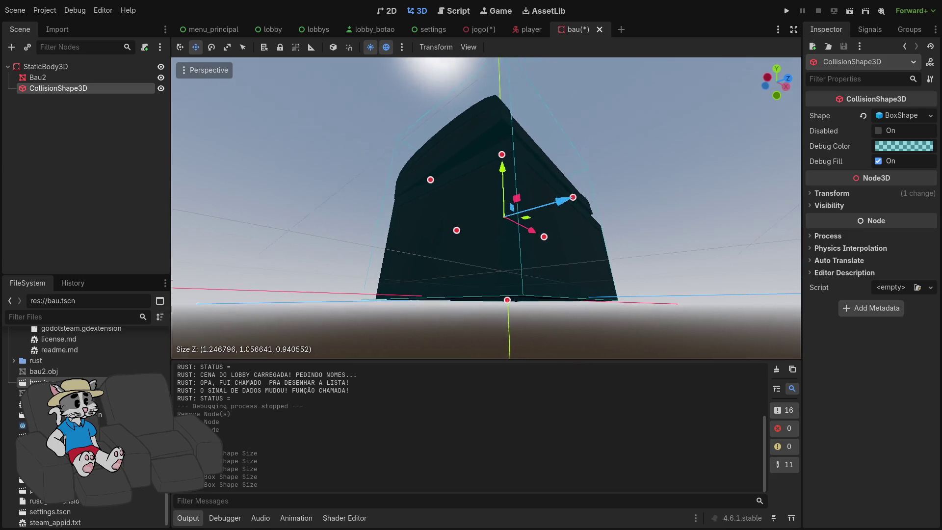
mouse_move(483, 208)
left_mouse_down()
mouse_move(518, 216)
mouse_move(538, 195)
mouse_move(574, 186)
mouse_move(582, 157)
mouse_move(566, 228)
left_mouse_up()
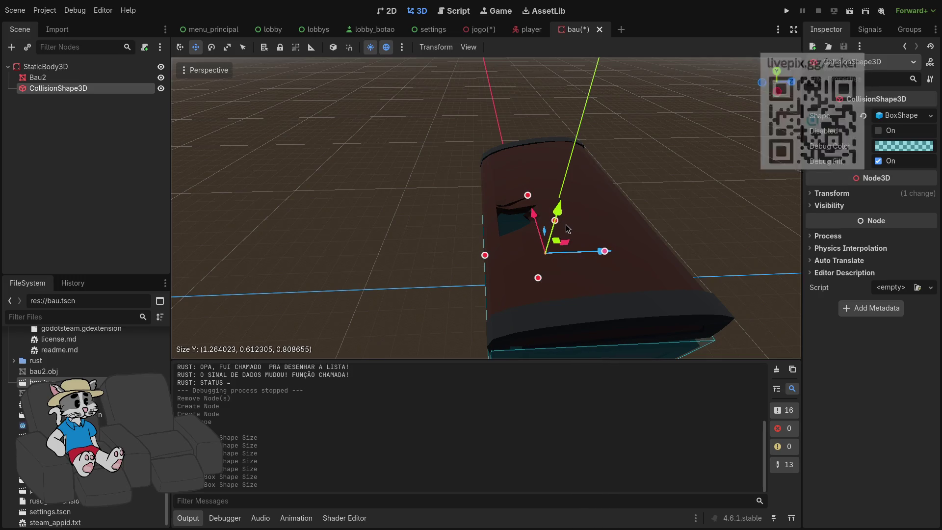
key("ctrl+s")
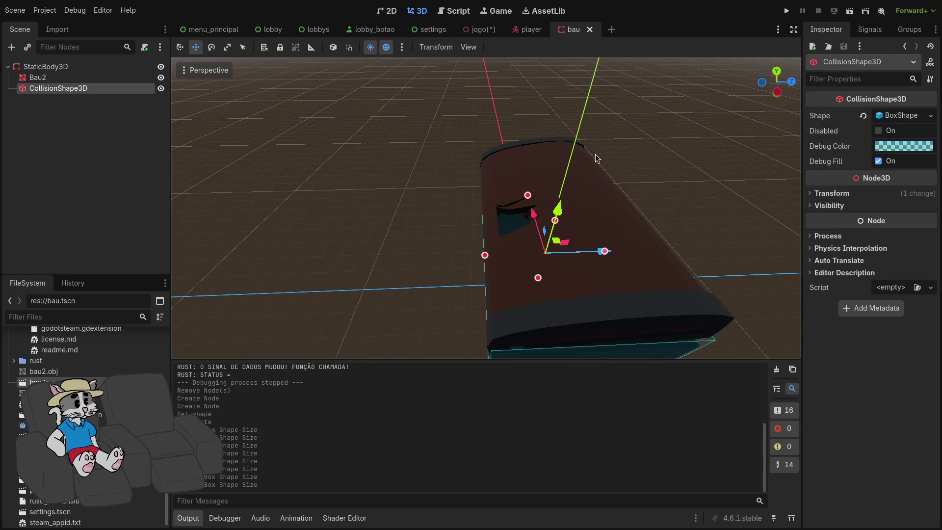
left_click(479, 29)
- Replace the old StaticBody3D2 chest in the jogo scene with a fresh bau.tscn instance
key("Delete")
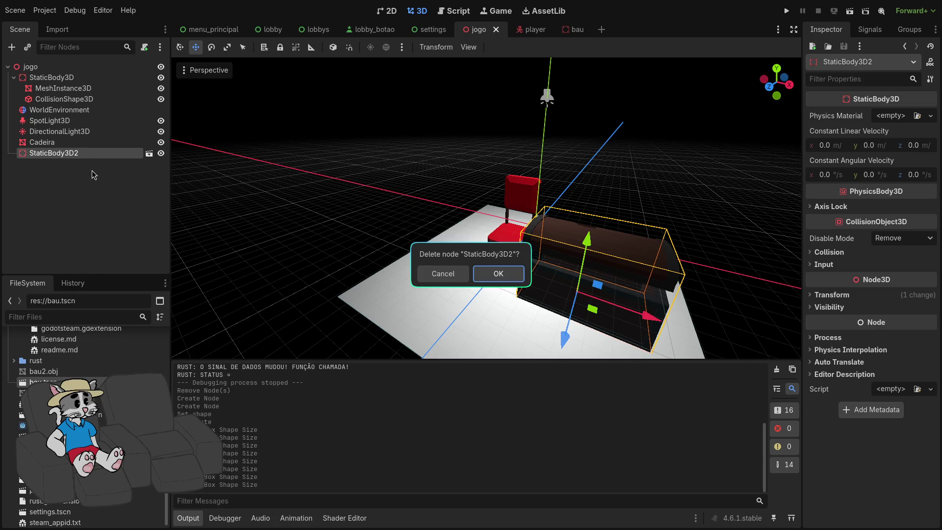
key("Return")
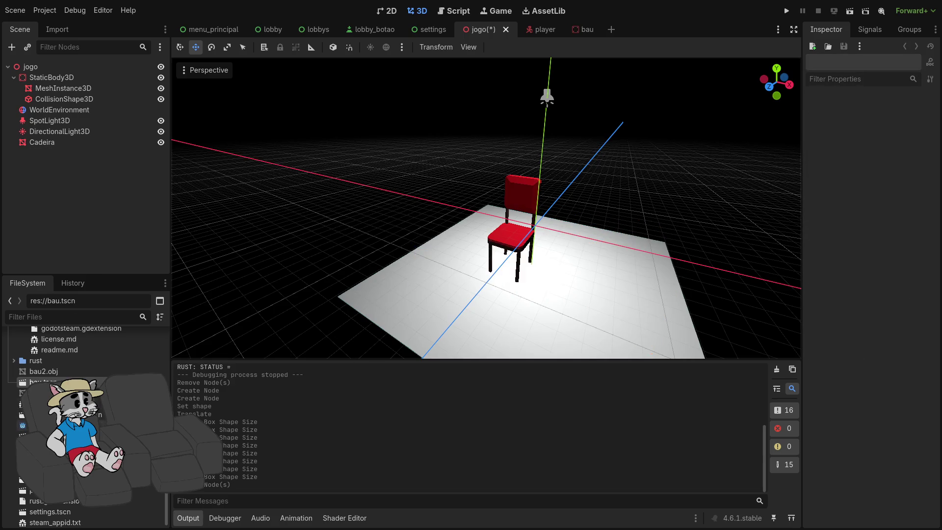
mouse_move(43, 382)
left_mouse_down()
mouse_move(610, 294)
mouse_move(608, 282)
left_mouse_up()
- Run the game, host a lobby and start a match, then close the game
left_click(786, 10)
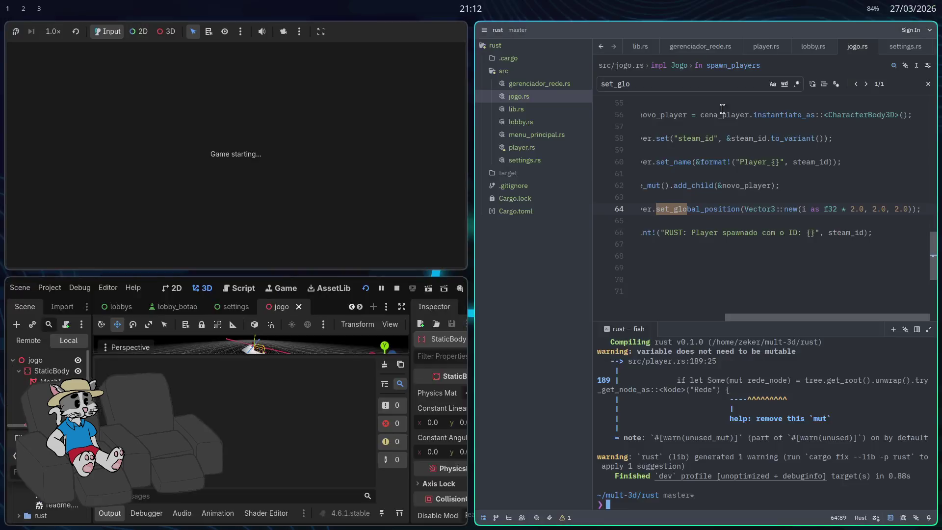
left_click(475, 260)
left_click(631, 374)
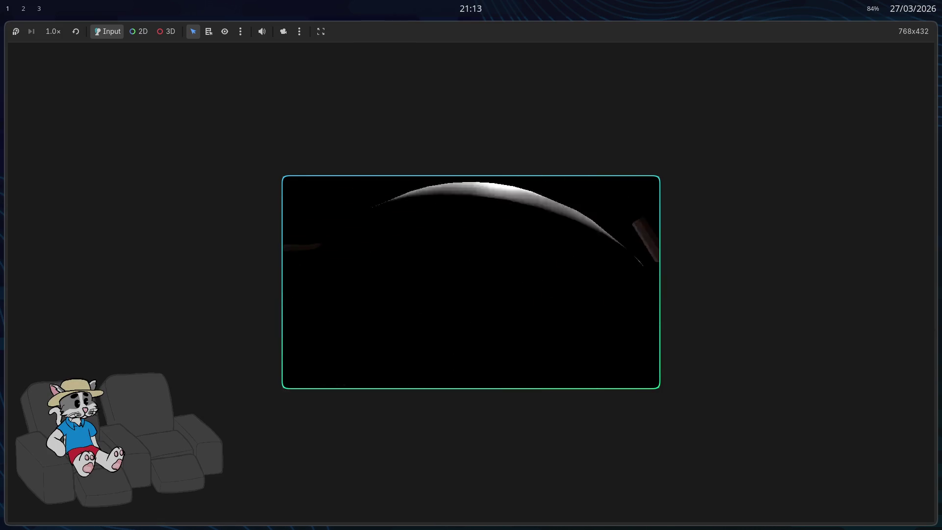
key("F8")
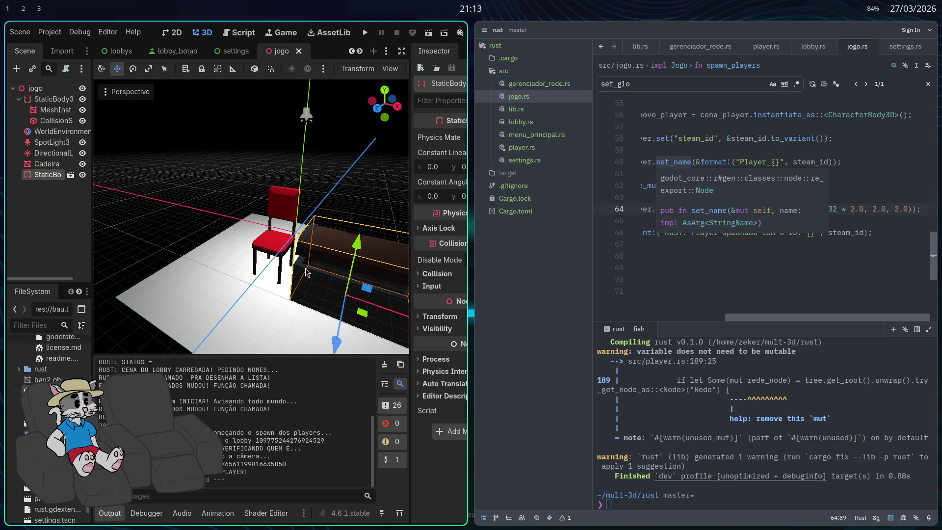
- Bring up Zed fullscreen and open player.rs from the project tree
key("super+Right")
key("super+f")
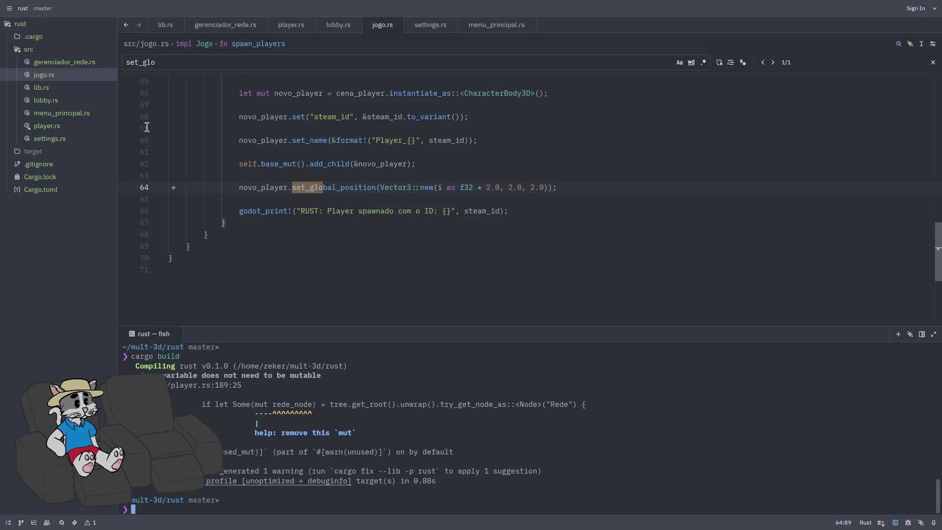
left_click(63, 126)
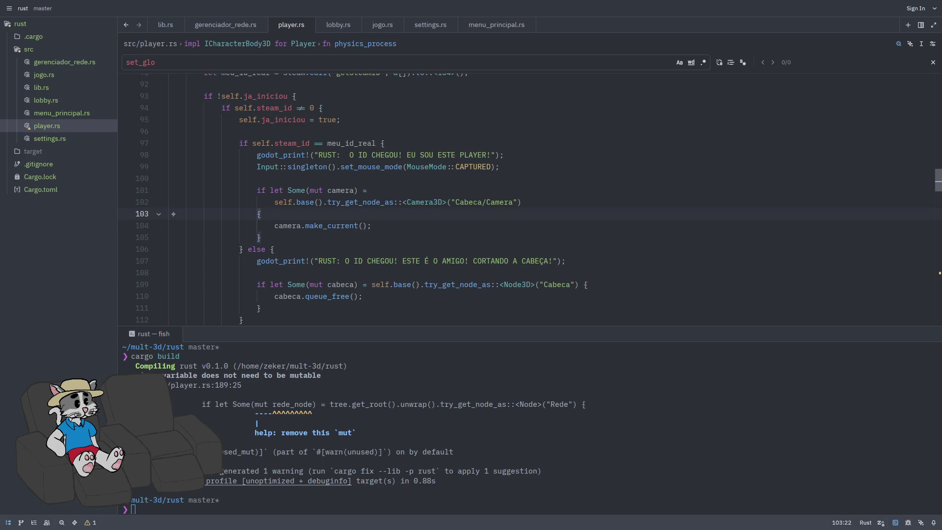
scroll(588, 265, "down", 8)
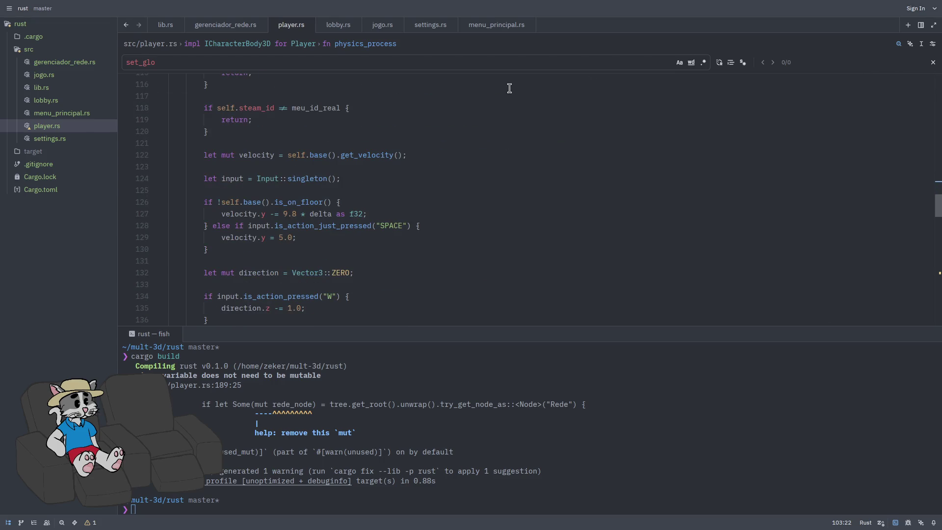
- Search player.rs for "camera" and review the mouse-look code in unhandled_input
key("ctrl+f")
type("camera")
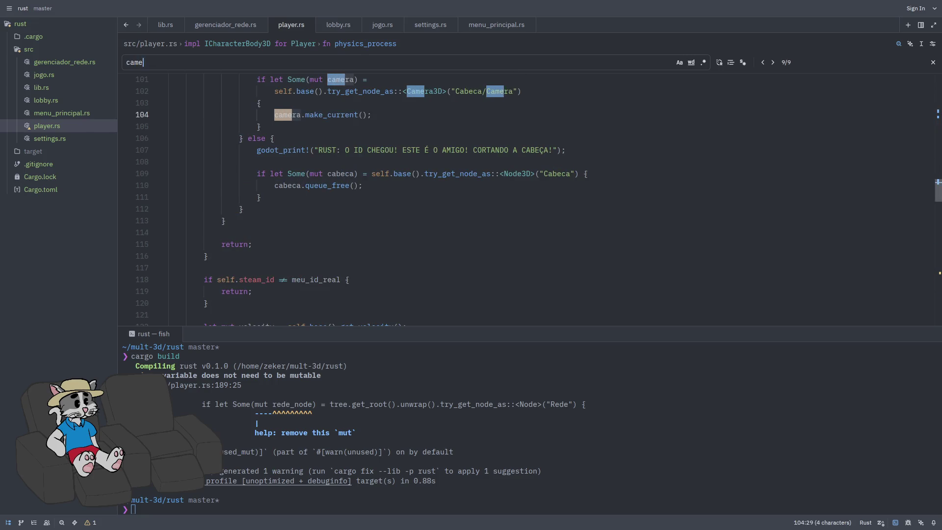
scroll(670, 273, "up", 3)
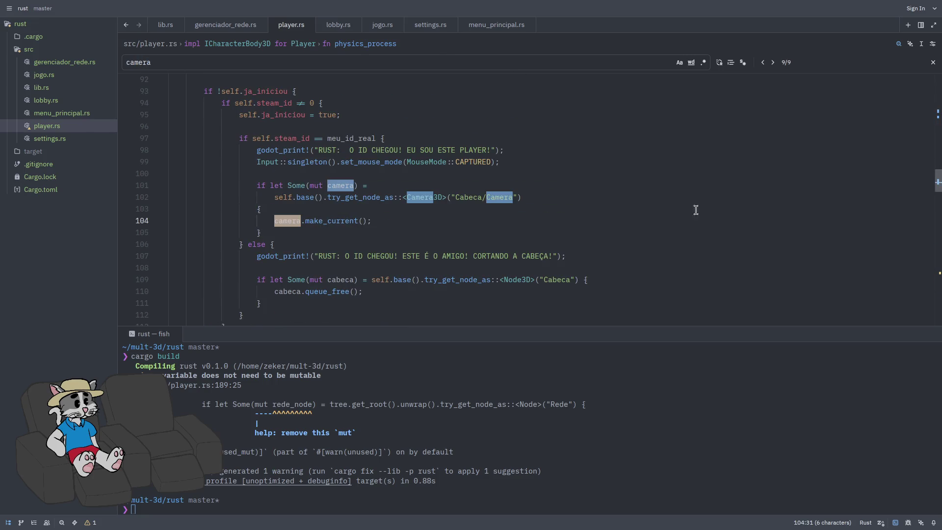
key("Escape")
scroll(545, 226, "down", 2)
scroll(544, 226, "up", 4)
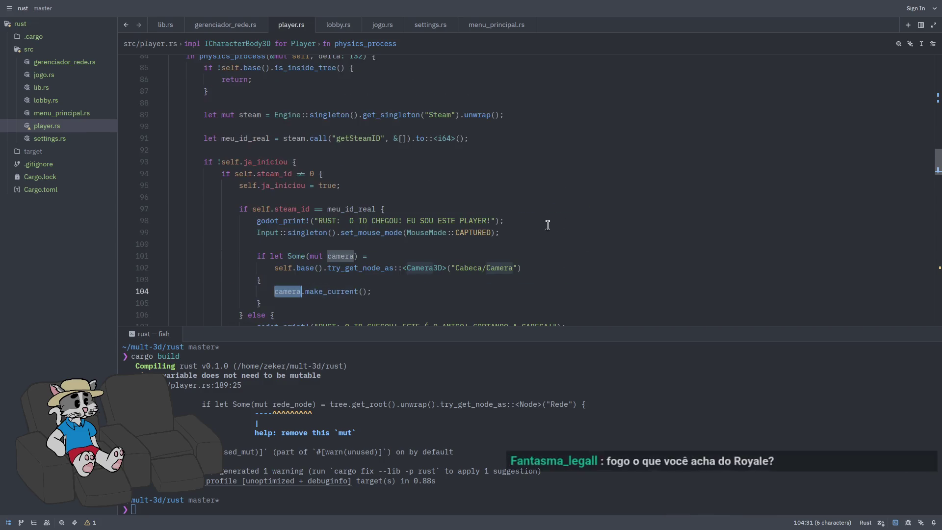
scroll(544, 226, "up", 10)
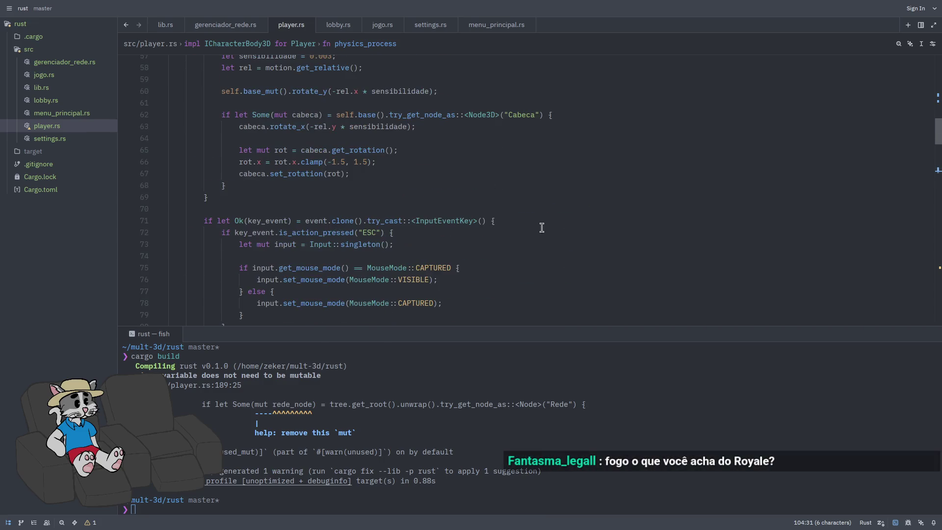
scroll(542, 227, "up", 2)
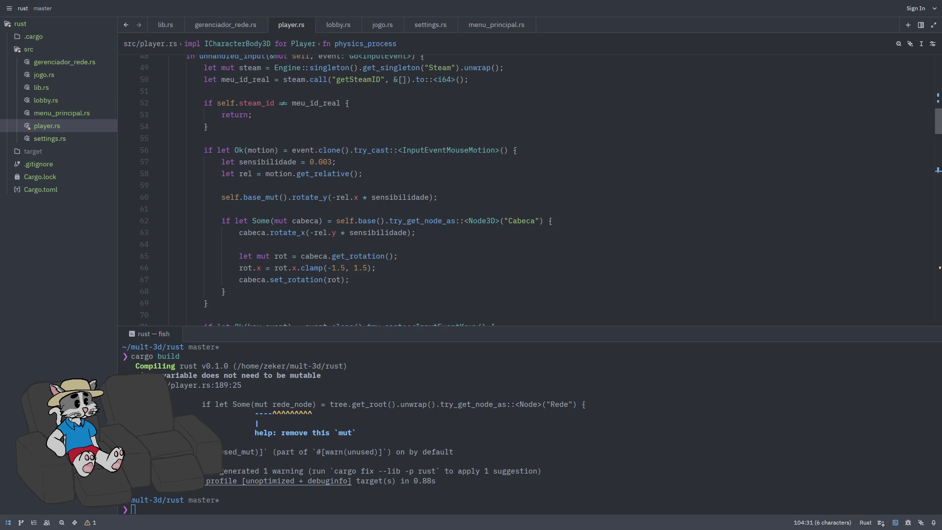
key("alt+Tab")
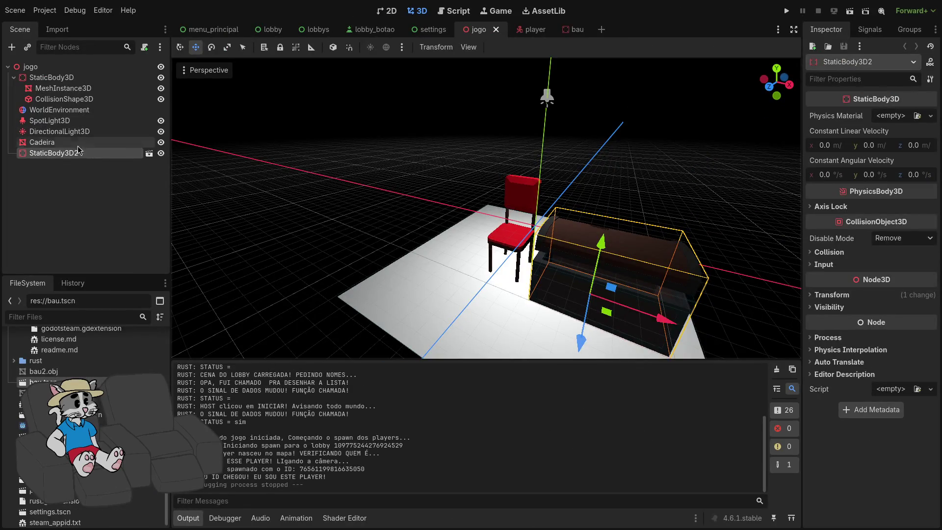
- In the player scene, reset Cabeca's position and set its Y to 1.5 m
left_click(525, 35)
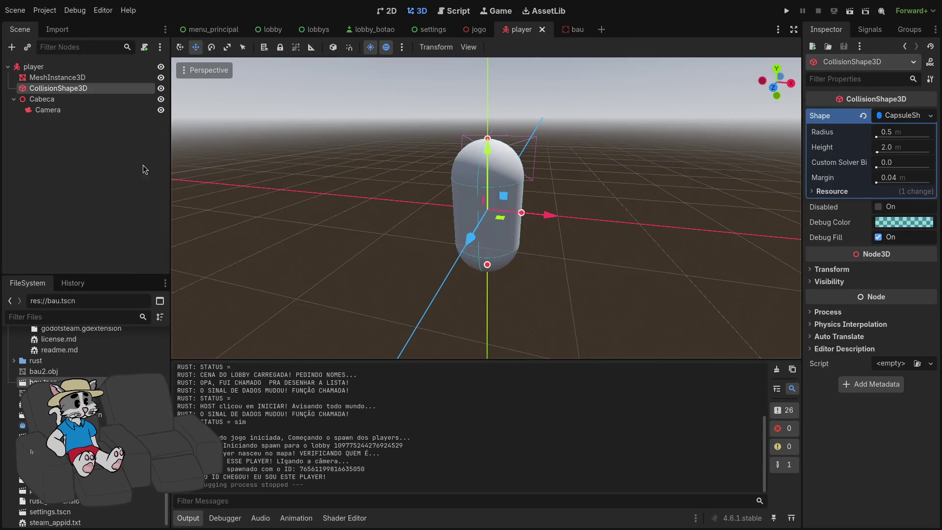
left_click(77, 100)
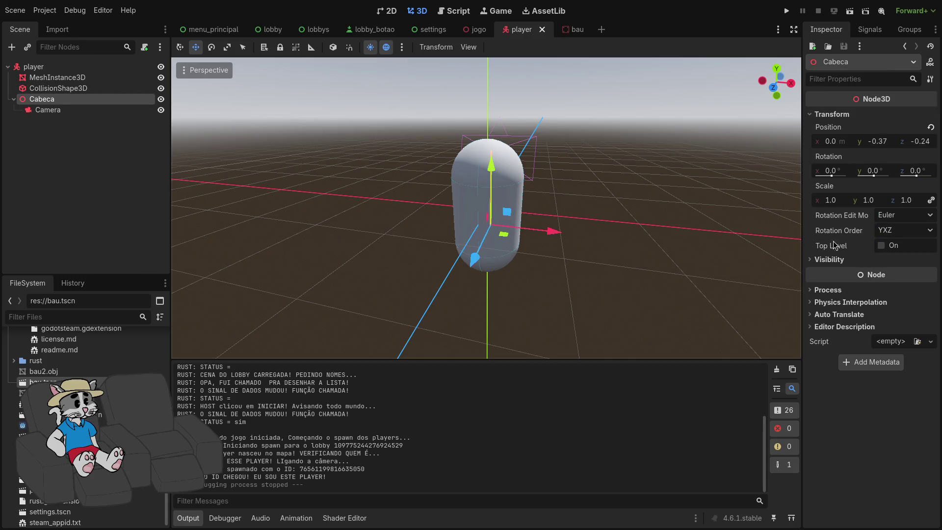
left_click(930, 128)
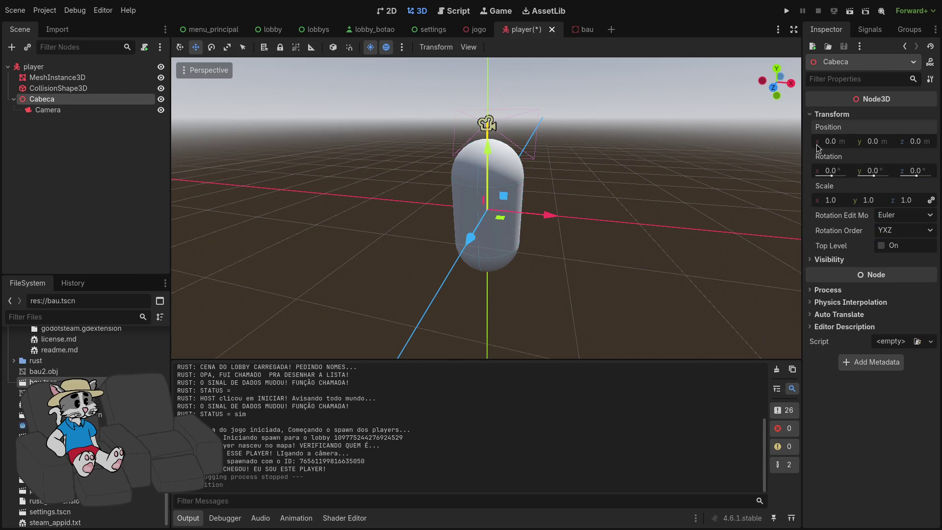
left_click(915, 142)
key("Return")
key("ctrl+z")
scroll(682, 182, "down", 5)
left_click(873, 141)
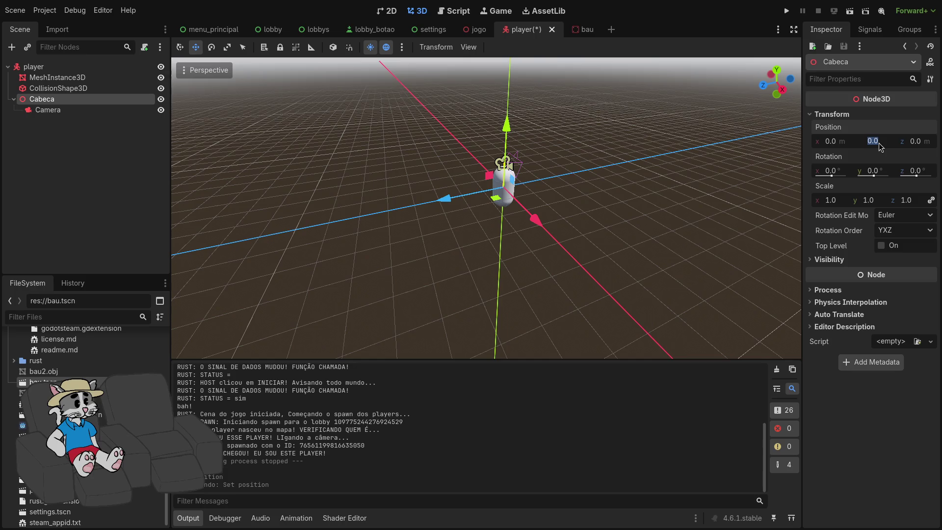
type("1.5")
key("Return")
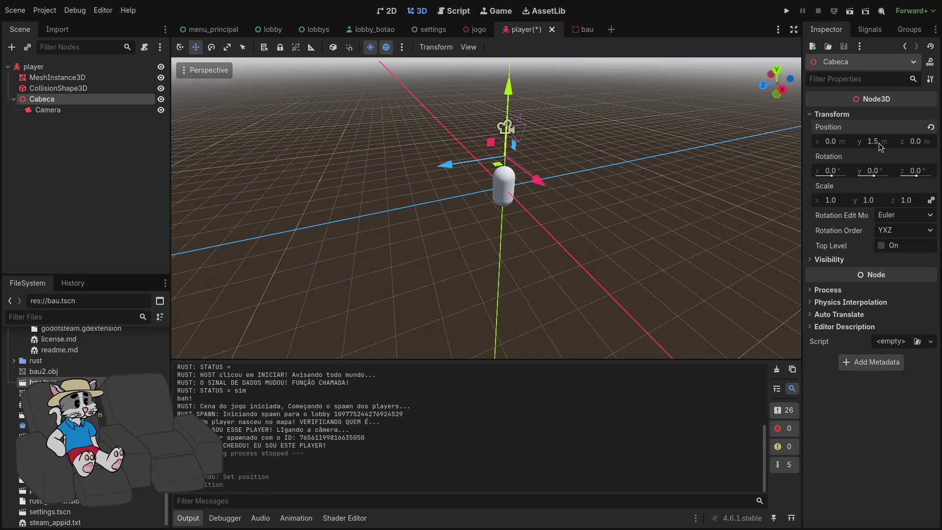
mouse_move(871, 153)
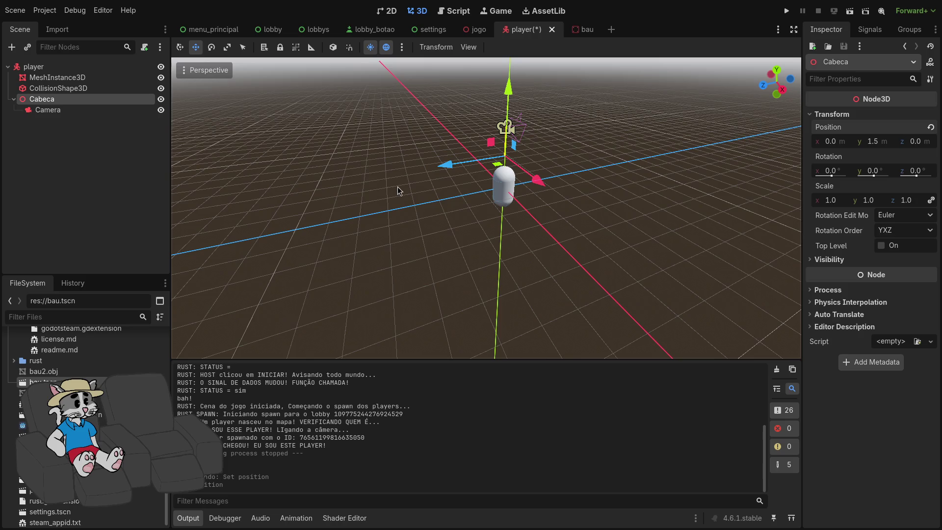
key("ctrl+z")
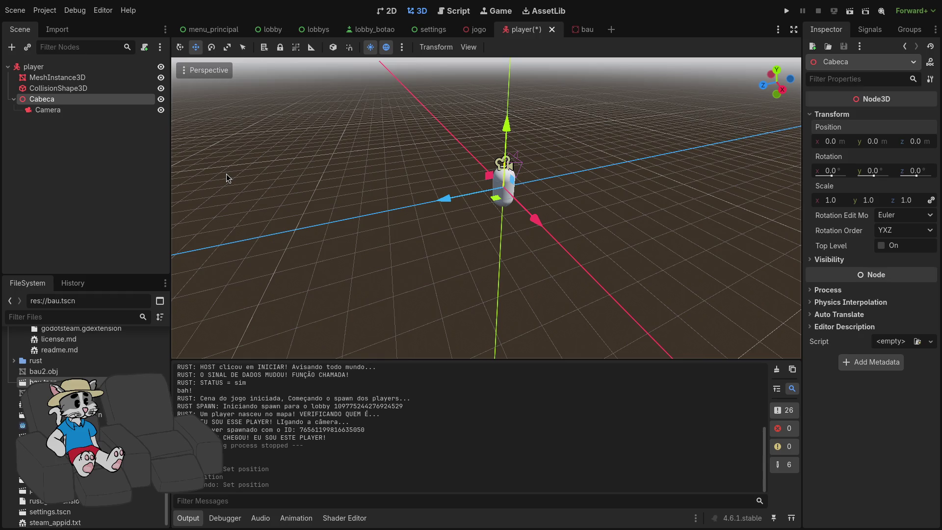
key("ctrl+shift+z")
- Reset the Camera's position and rotation to zero, then launch the game
left_click(45, 109)
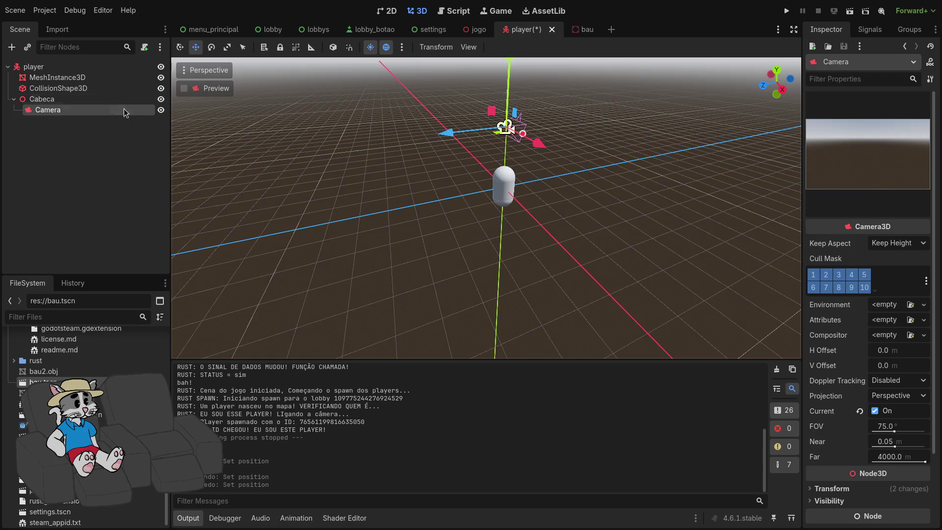
scroll(834, 368, "down", 3)
left_click(810, 402)
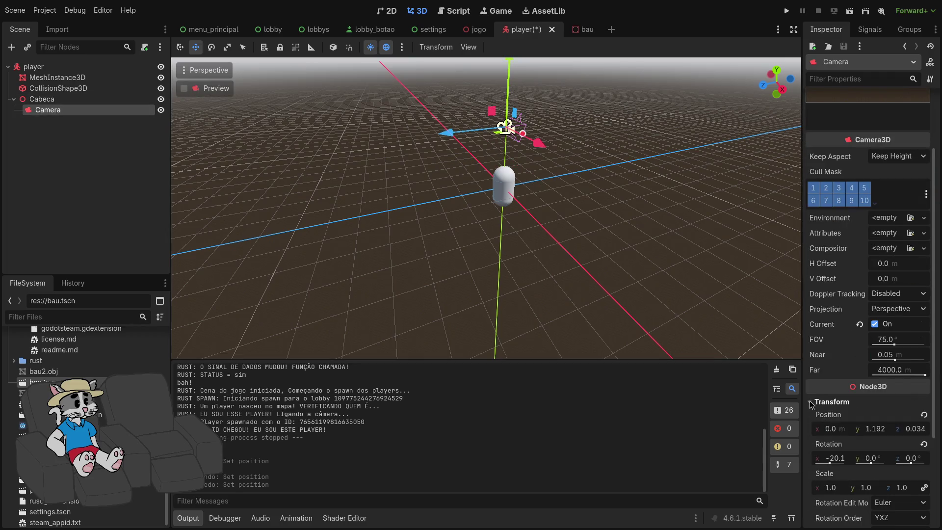
left_click(924, 415)
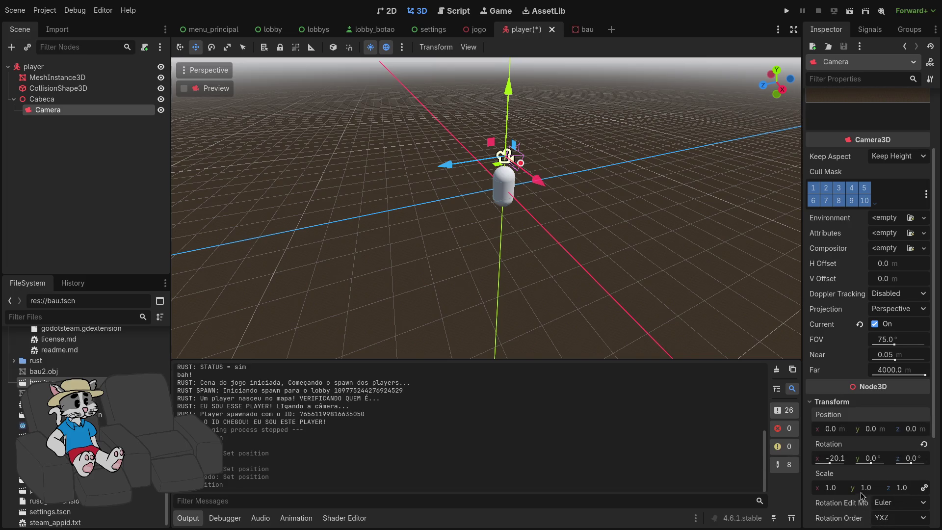
left_click(924, 444)
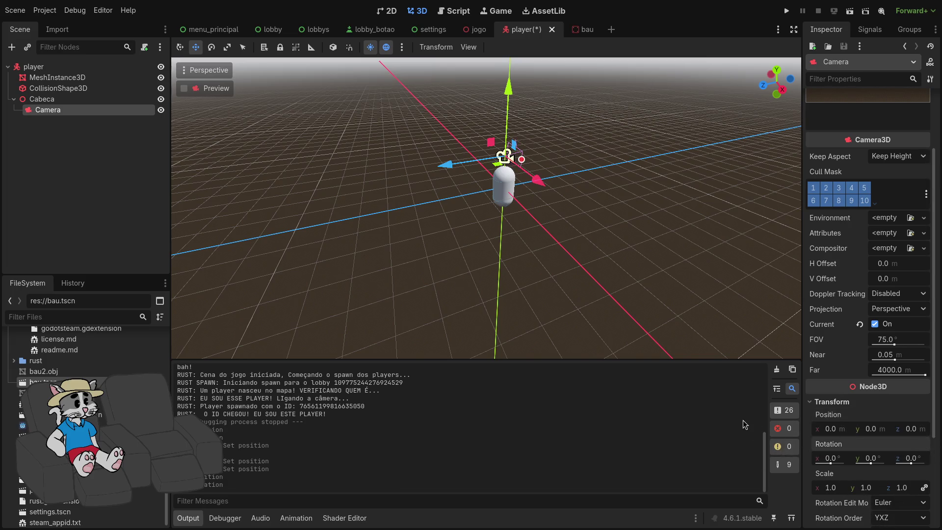
left_click(83, 99)
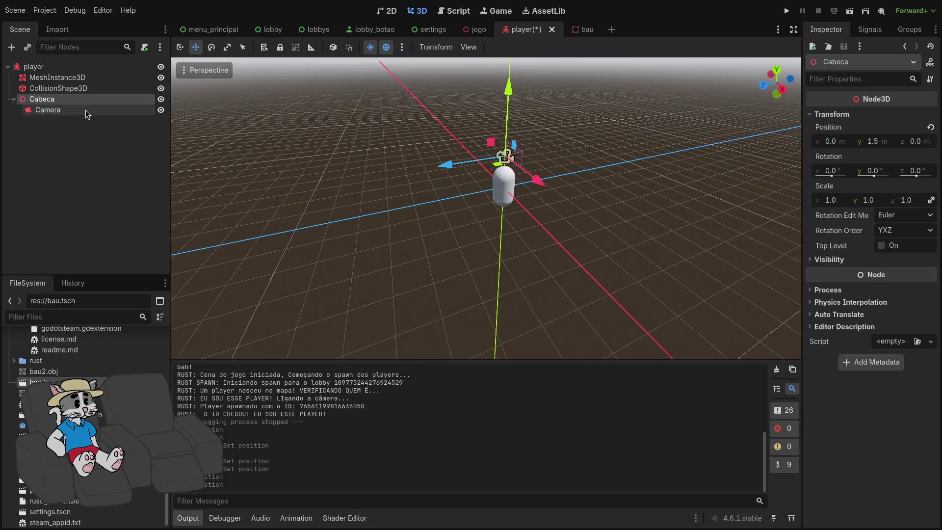
left_click(786, 12)
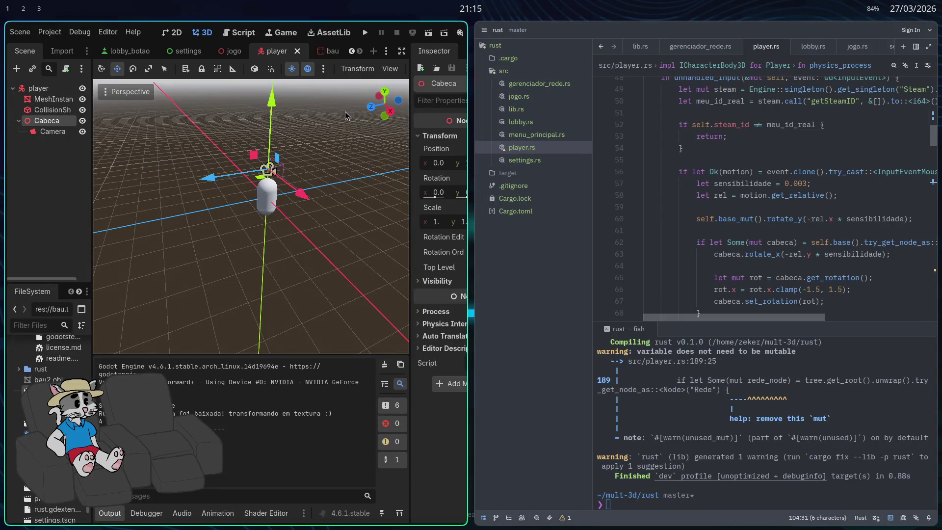
- Host a lobby, start a match to check the first-person view, then quit with F8
left_click(366, 35)
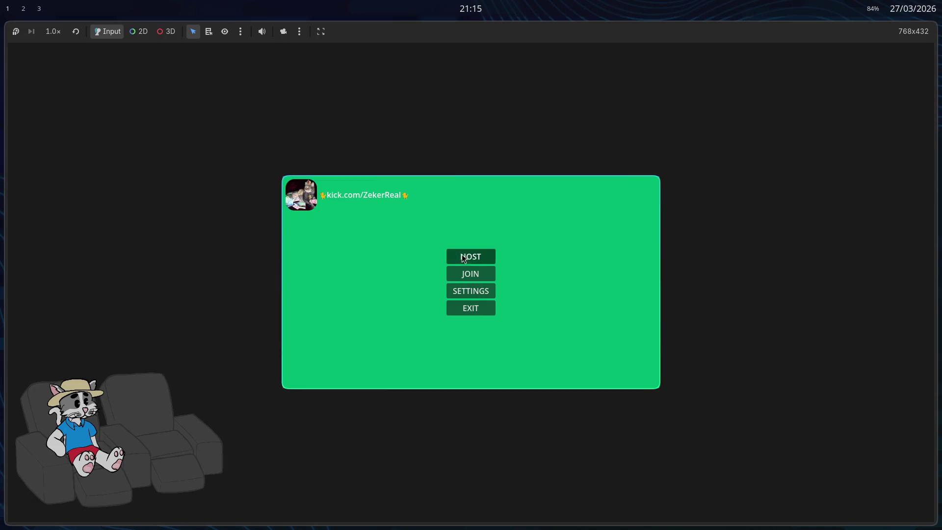
left_click(469, 256)
left_click(625, 376)
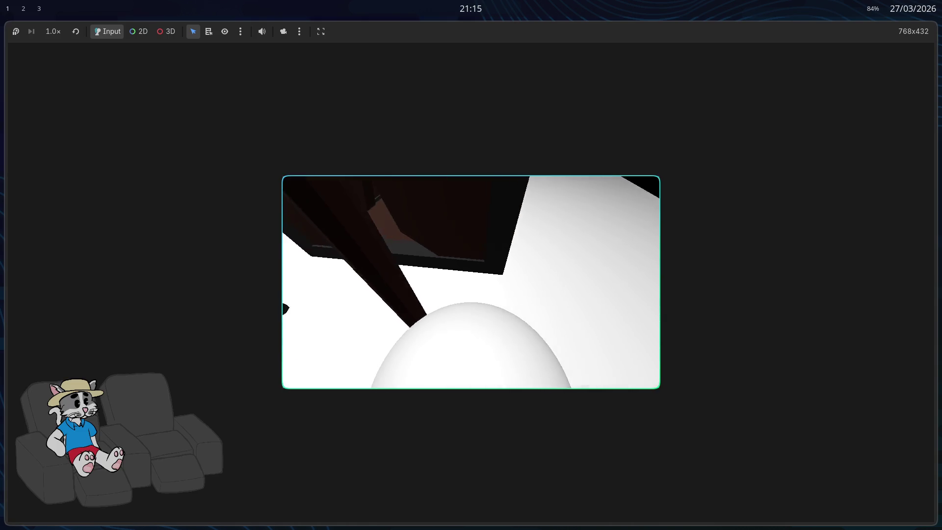
key("F8")
scroll(709, 244, "down", 5)
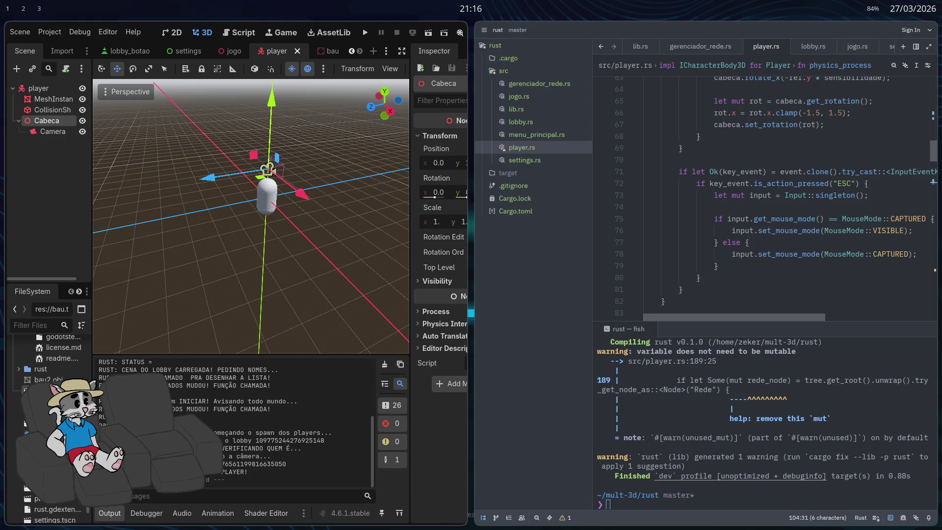
- Lower the Cabeca node's Y position to about 0.76 m
left_click(49, 132)
key("super+f")
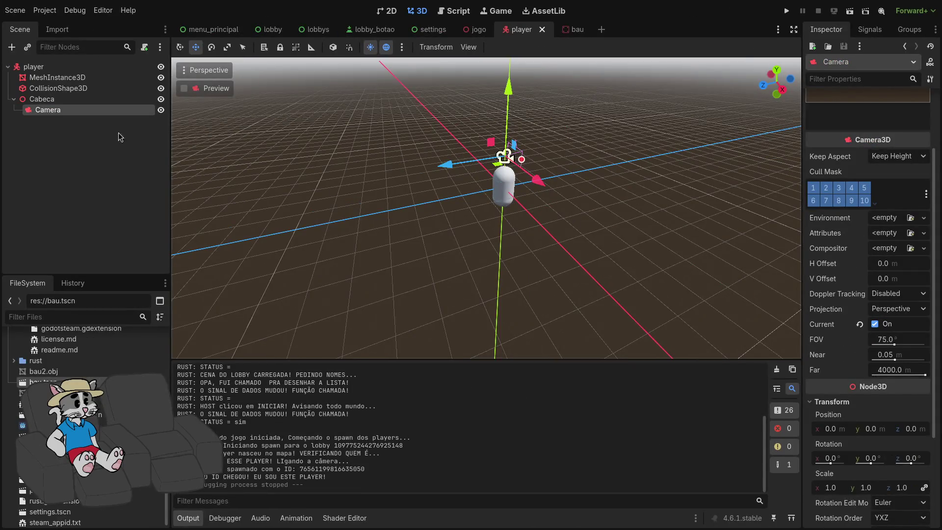
left_click(83, 99)
left_click_drag(881, 149, 846, 149)
- Run the game, host and start a match, then quit it
left_click(787, 12)
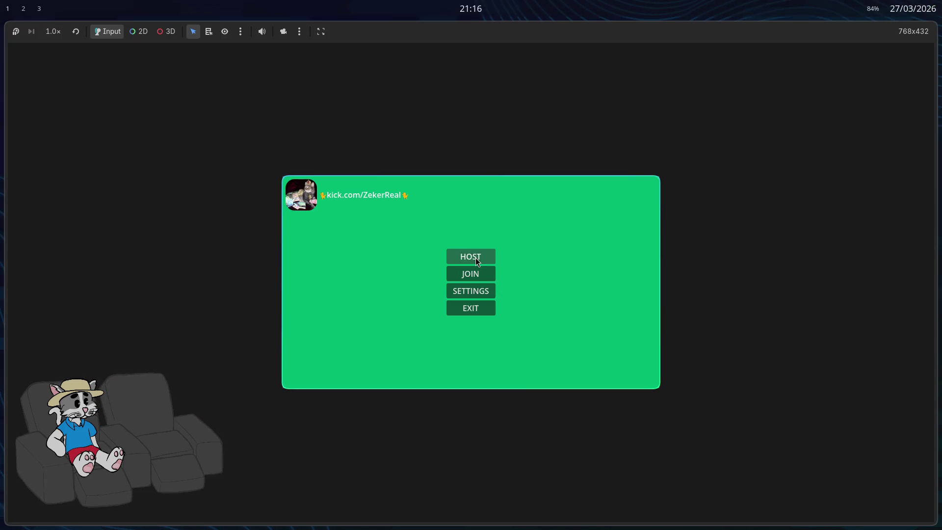
left_click(478, 262)
left_click(635, 373)
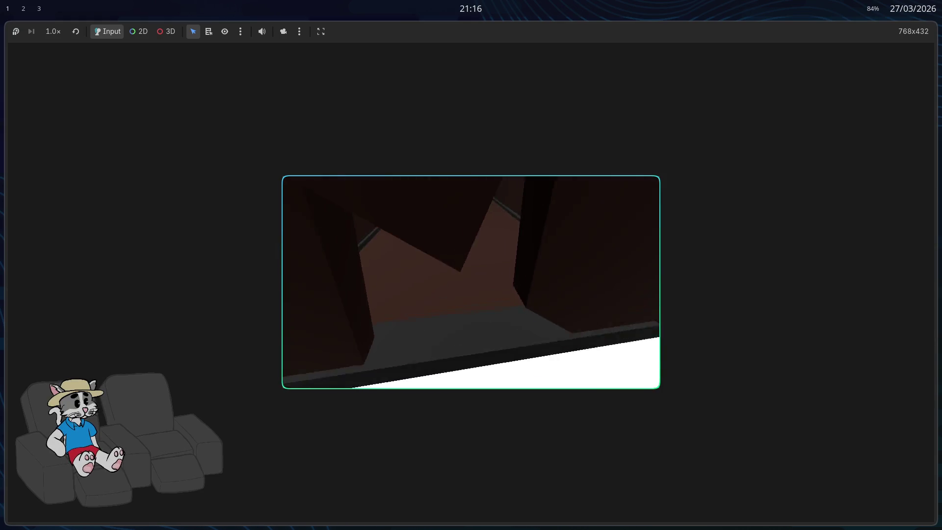
key("F8")
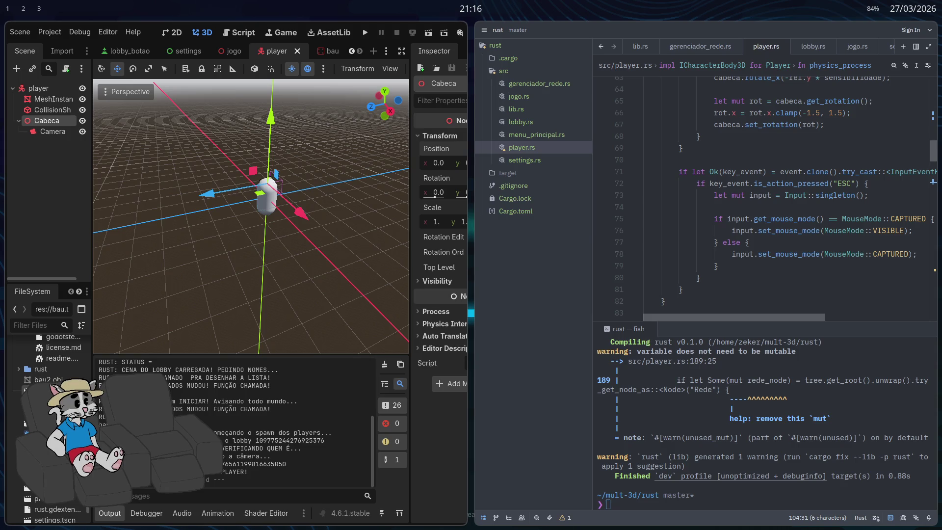
- Add a new SHIFT action in the Project Settings Input Map
left_click(49, 32)
left_click(78, 48)
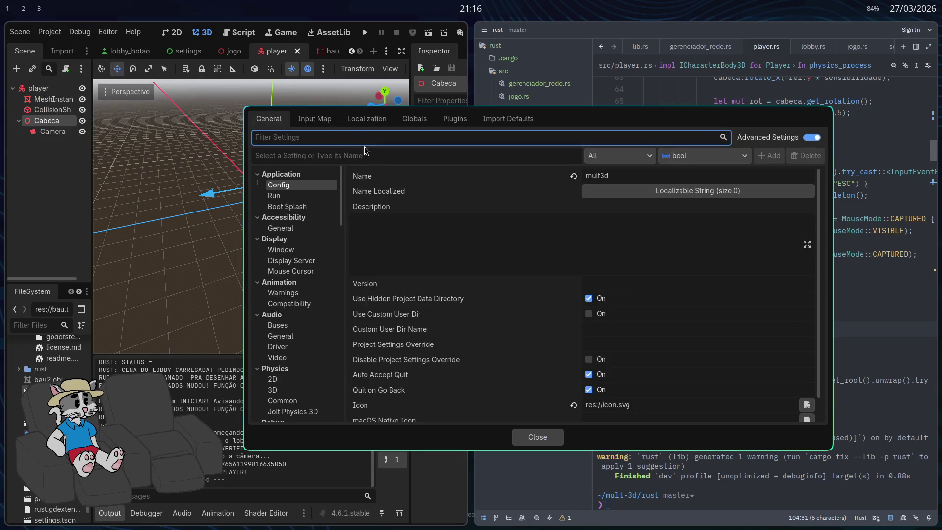
left_click(319, 125)
left_click(344, 155)
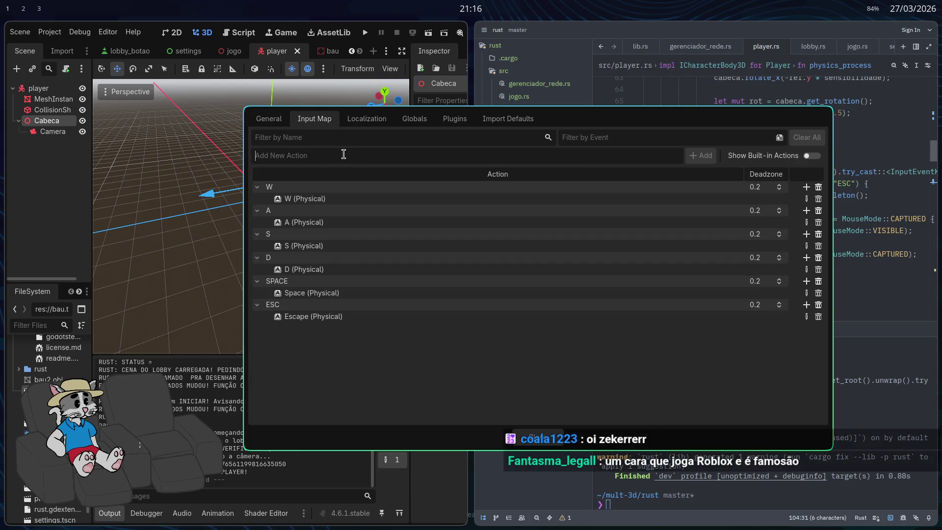
type("SHIFT")
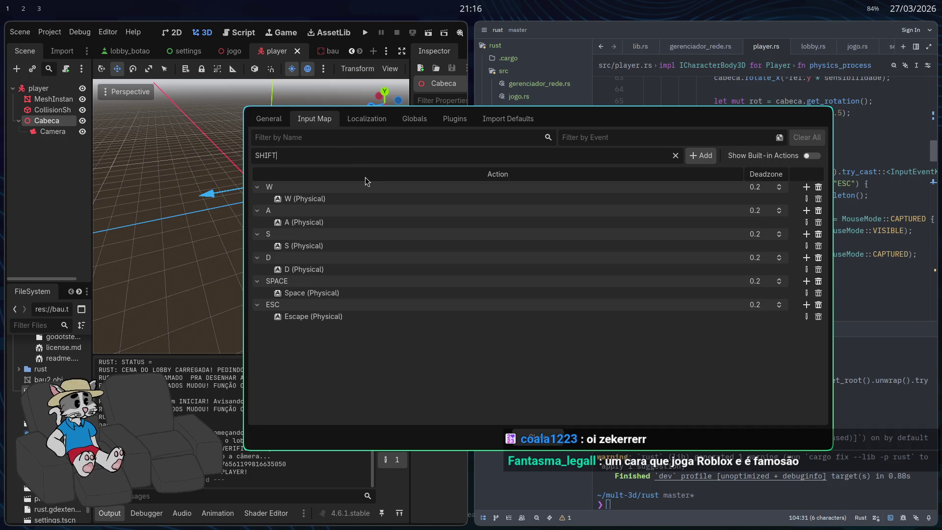
double_click(314, 156)
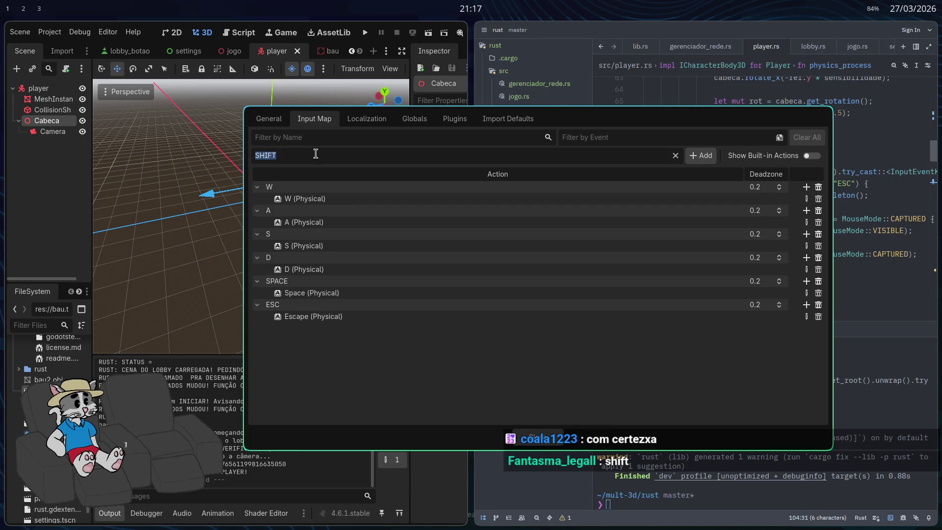
left_click(697, 155)
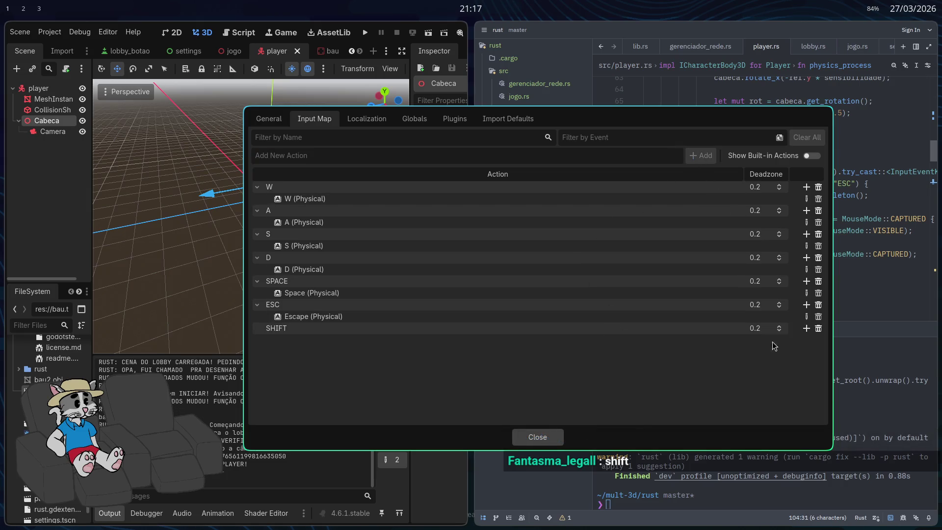
- Bind the physical Shift key to the SHIFT action and close Project Settings
left_click(806, 330)
key("shift")
left_click(542, 349)
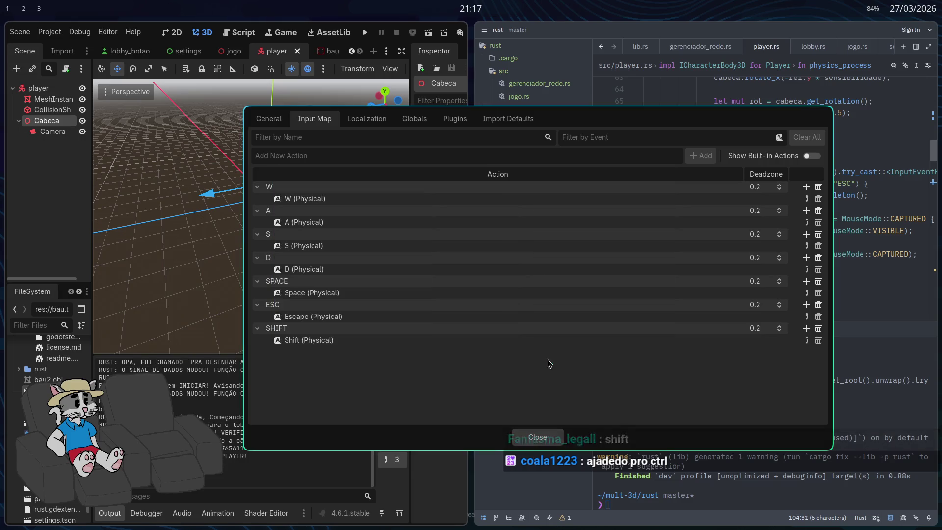
left_click(547, 436)
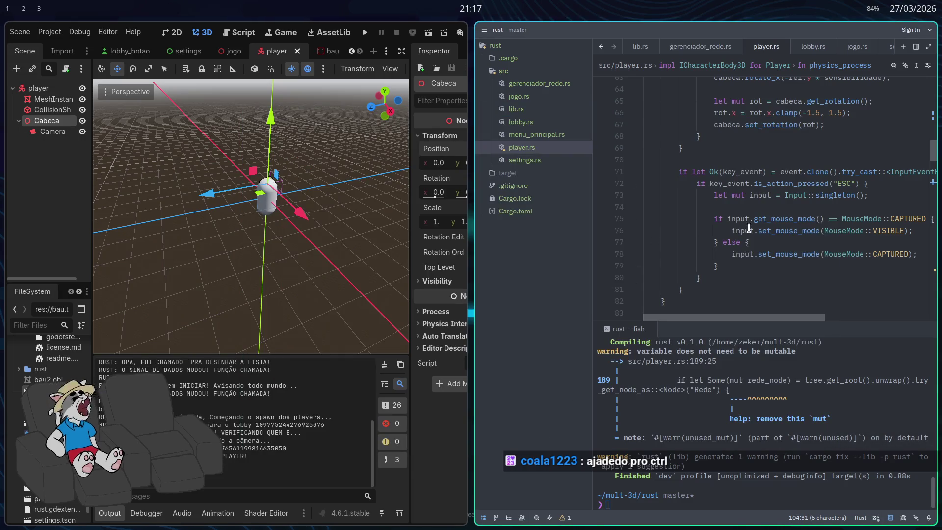
- Below the D key check in player.rs, declare `let mut velocidade_atual = 5.0;`
mouse_move(733, 218)
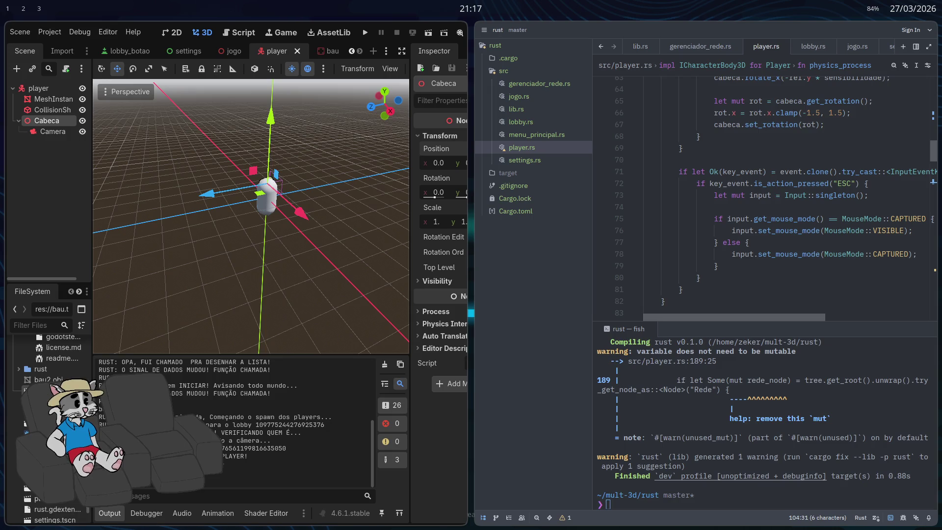
key("super+f")
scroll(619, 232, "up", 5)
scroll(597, 236, "up", 15)
scroll(573, 220, "down", 18)
scroll(572, 220, "down", 20)
scroll(447, 210, "up", 6)
scroll(447, 210, "down", 6)
left_click(442, 241)
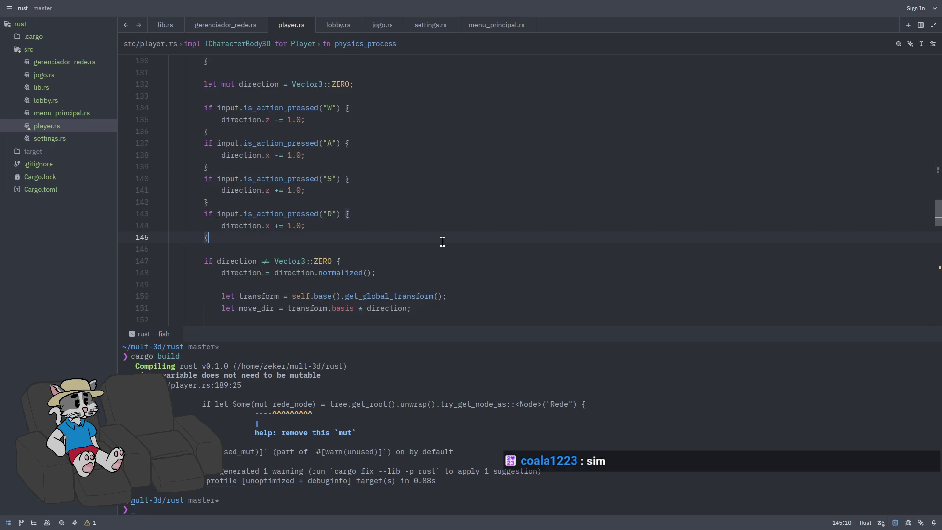
key("Return")
key("Return")
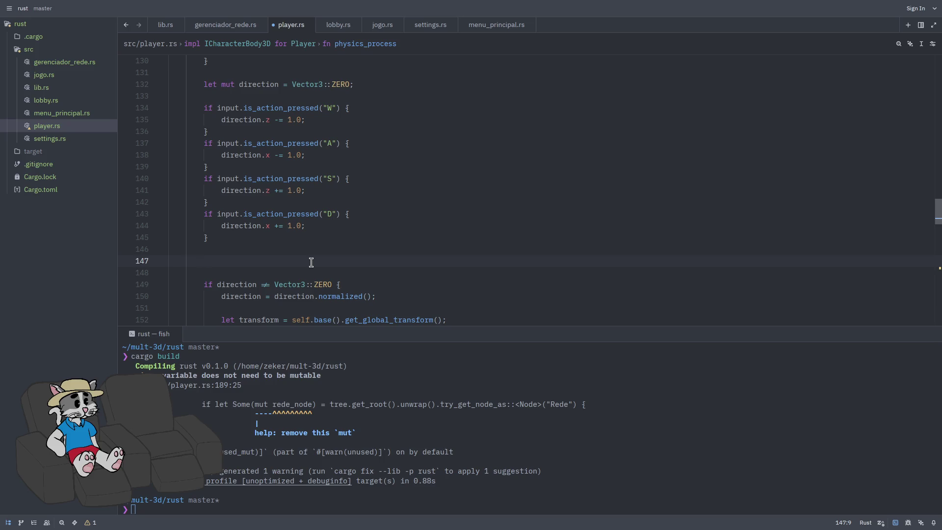
key("Tab")
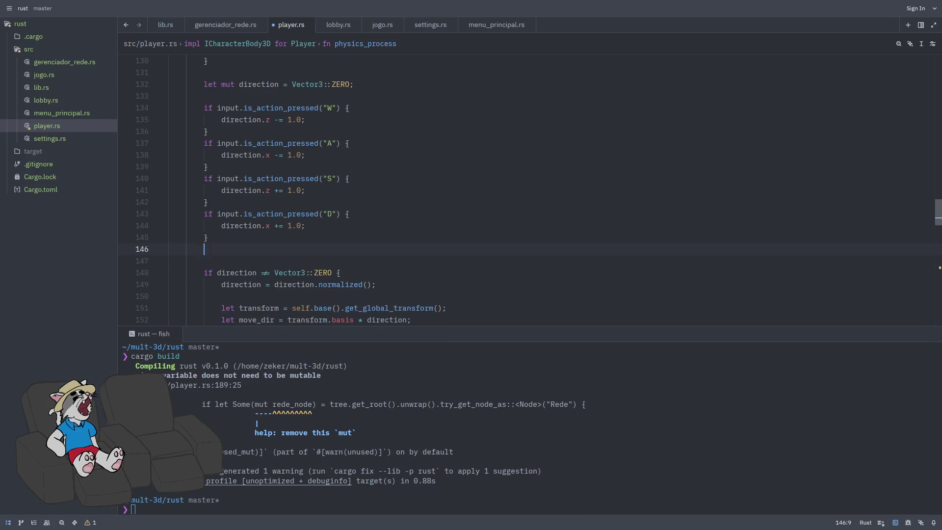
key("BackSpace")
type("le")
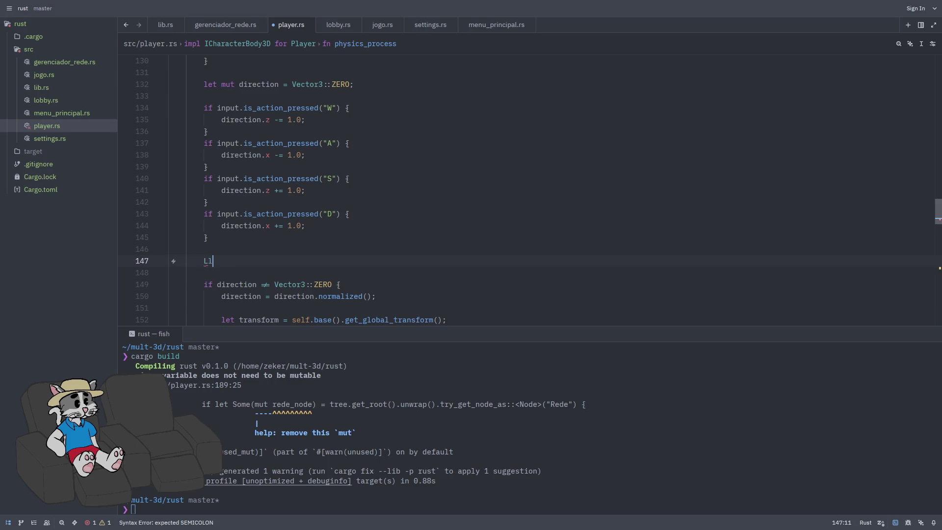
type("t mut ")
type("veloc")
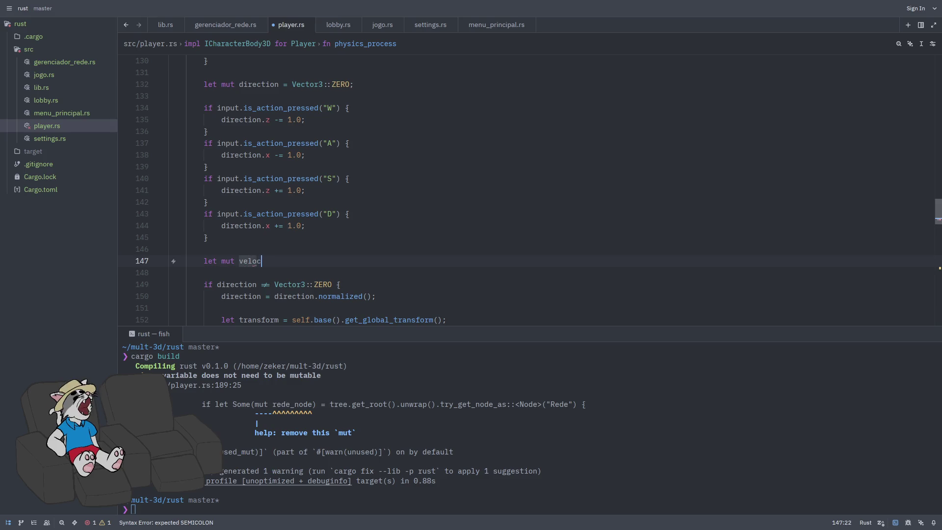
type("ita")
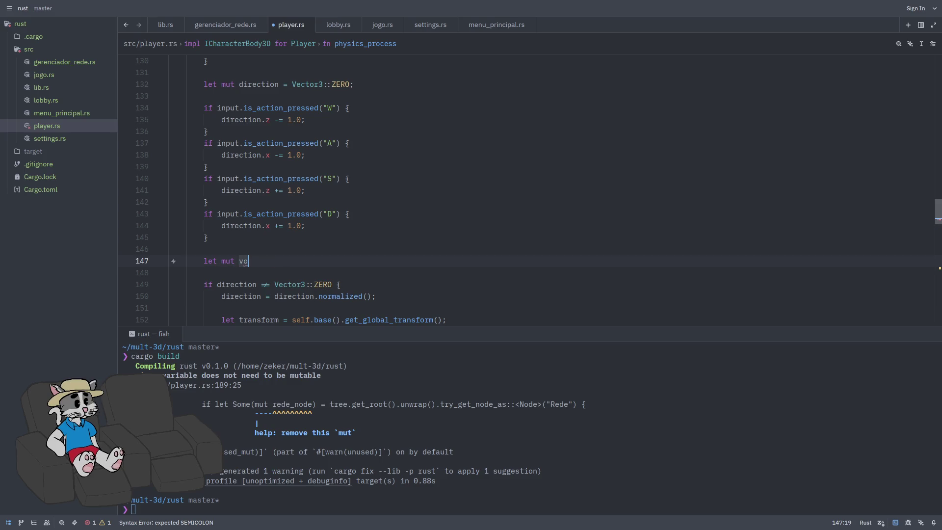
type("de_atual")
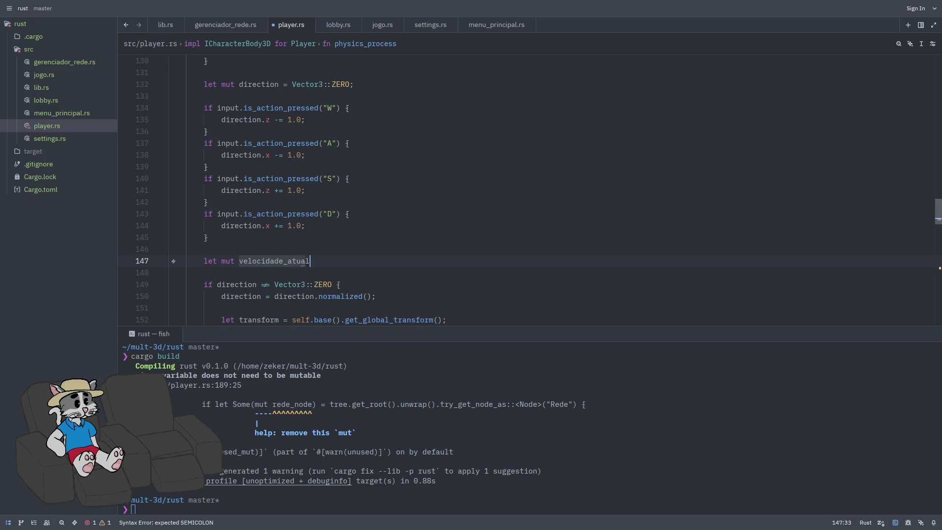
type(" = 5.0;")
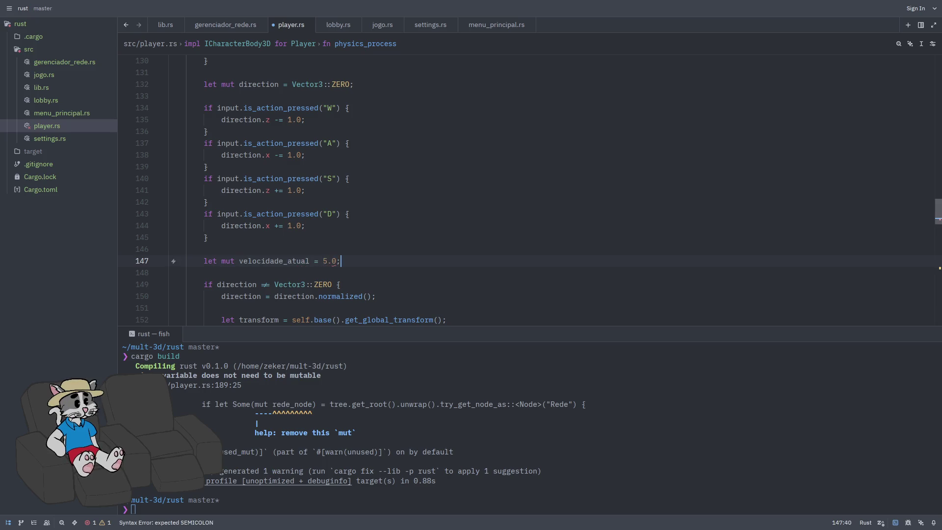
- On the next line declare `let mut altura_alvo = 1.5;`
key("Return")
type("let mut ")
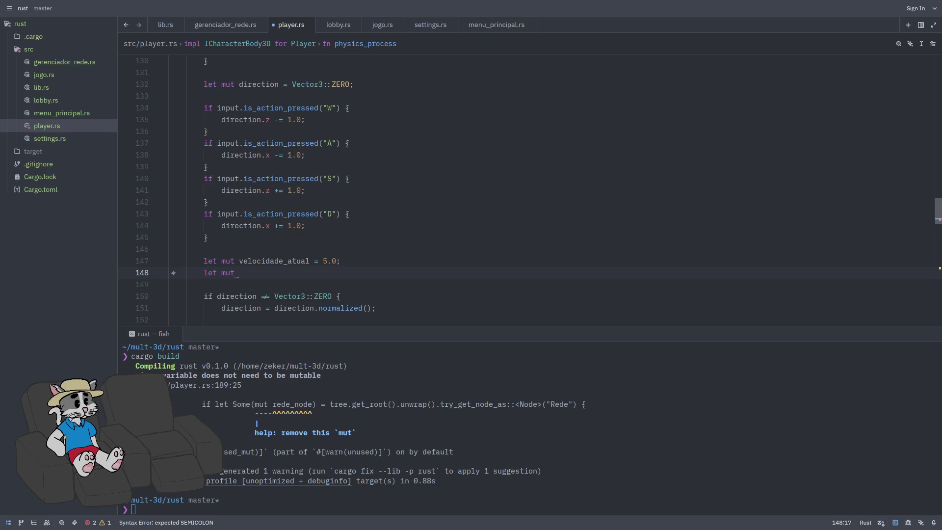
type("altura_a")
type("lvo")
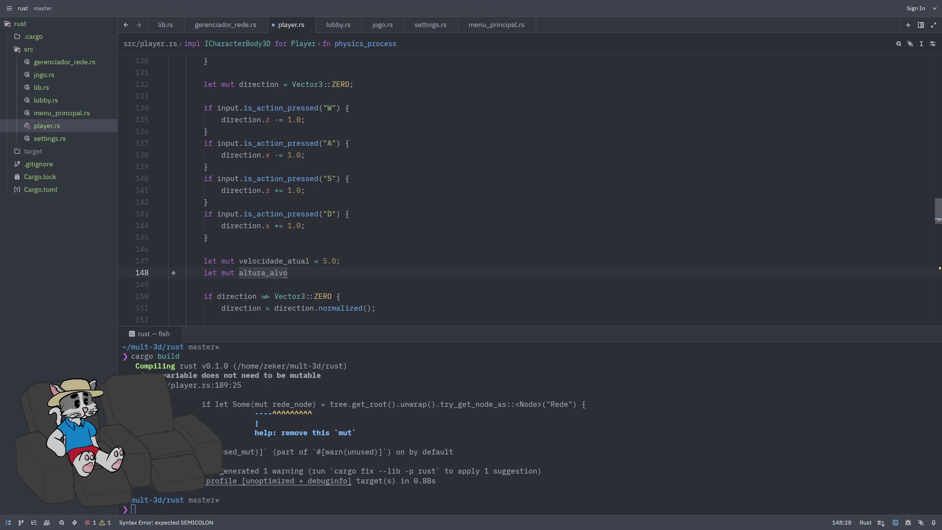
type(" =")
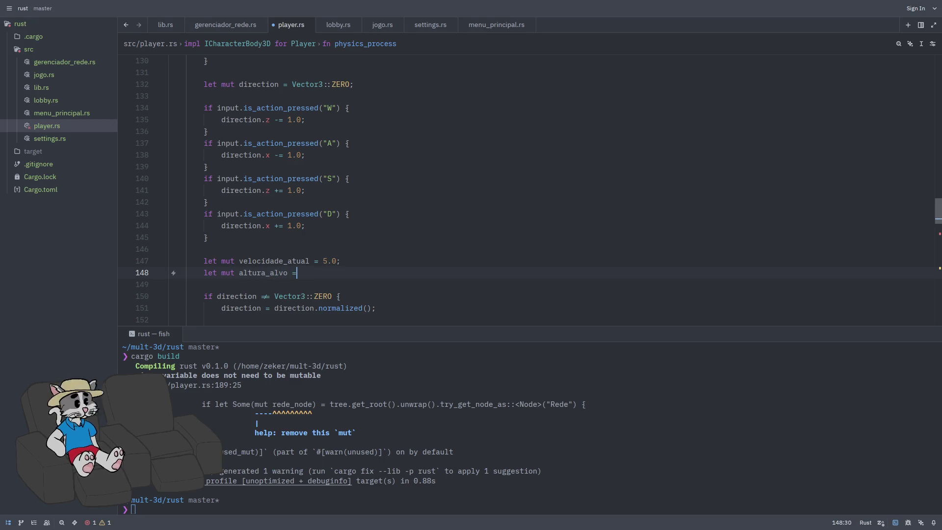
type(" 1.5;")
key("Return")
key("Return")
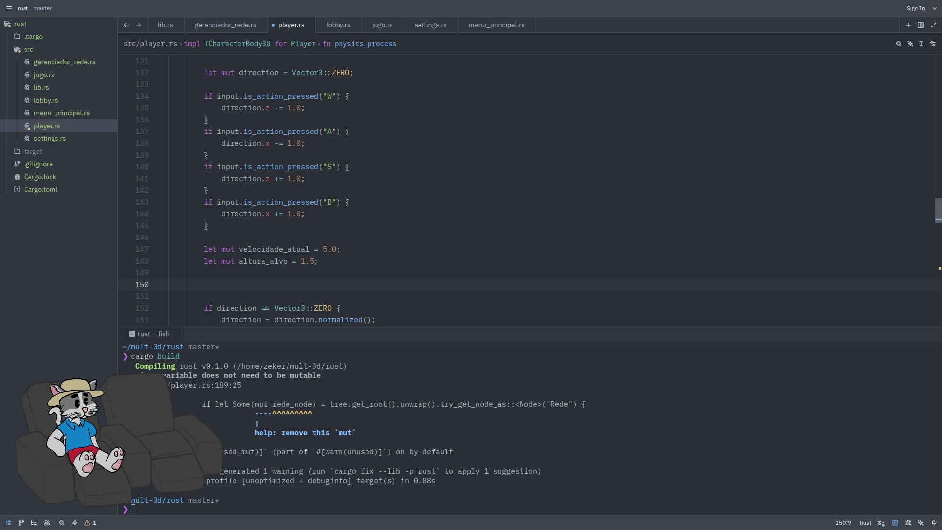
- Write an `if input.is_action_pressed("SHIFT") {` block in physics_process
type("if inpu")
type("t")
type(".is")
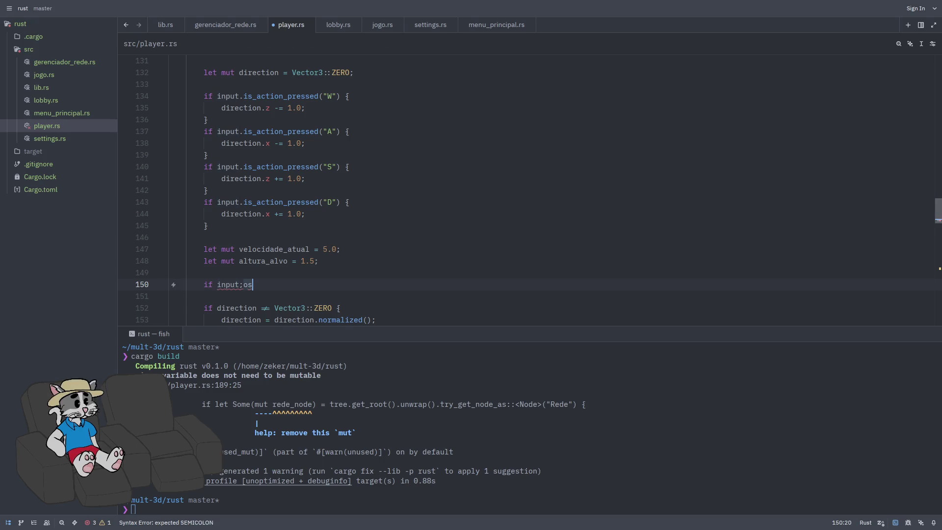
type("_action")
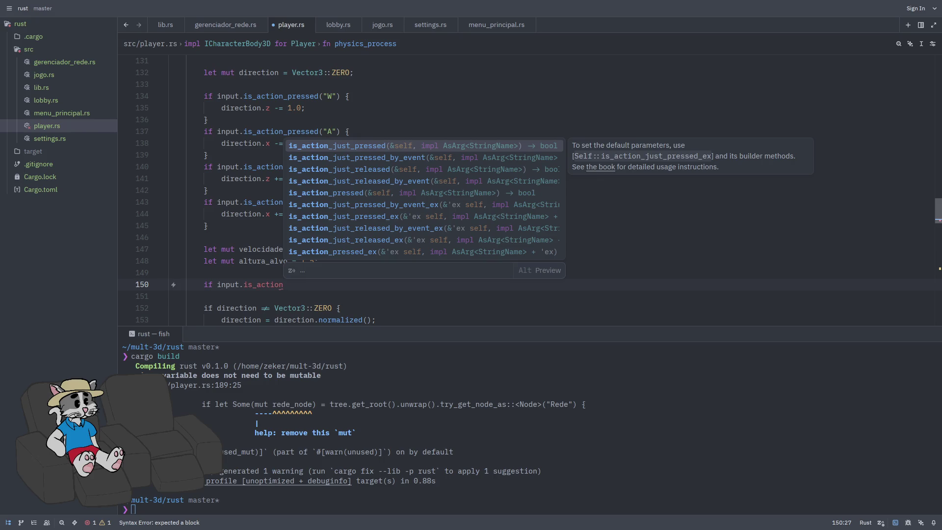
key("Down")
key("Down")
key("Down")
key("Return")
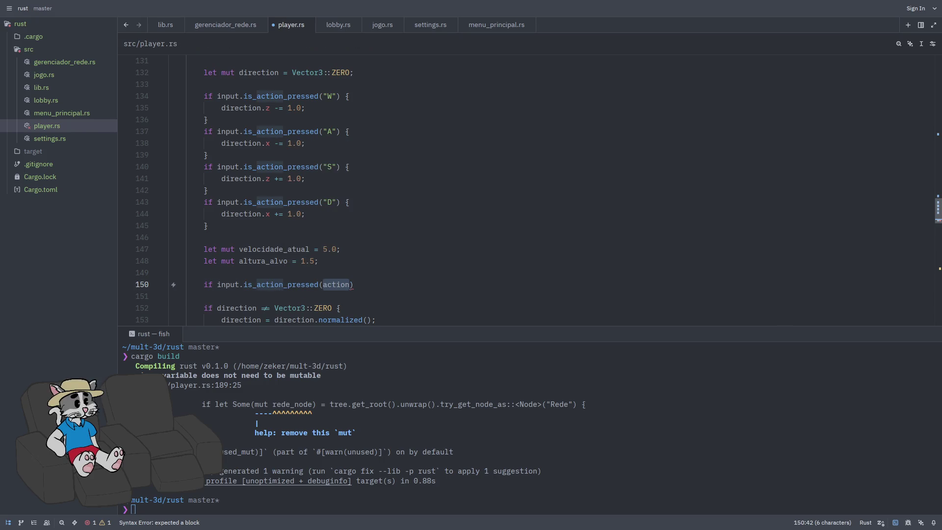
type("\"S")
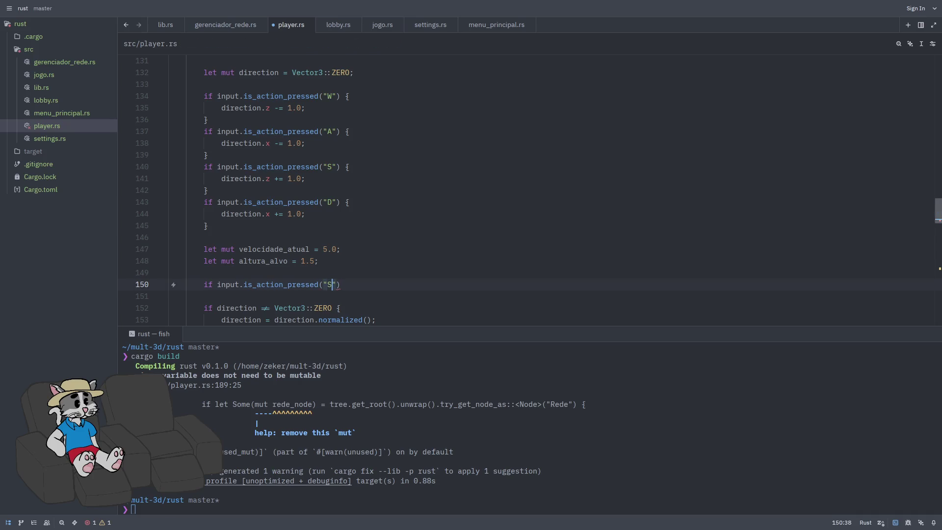
type("HIFT\"")
type(")")
key("BackSpace")
type("{")
key("Return")
key("Return")
key("Up")
key("Return")
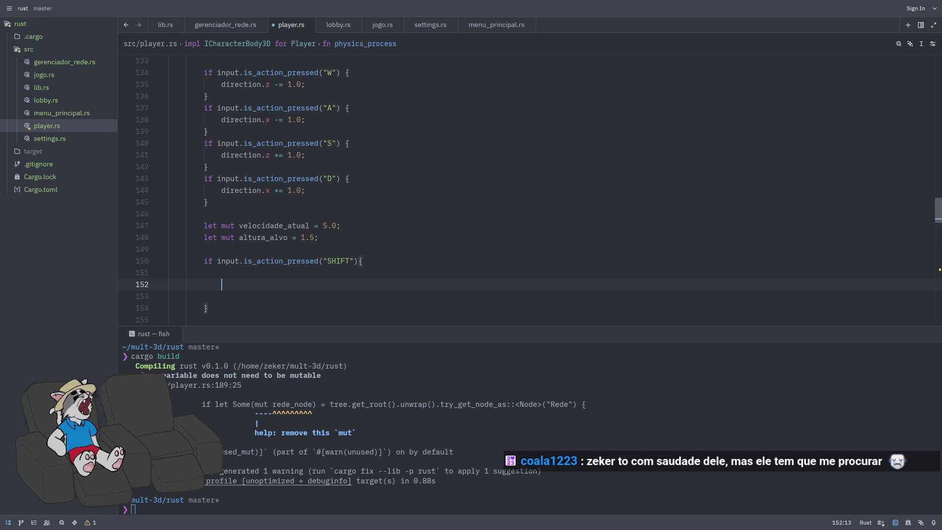
- Inside the SHIFT block, set velocidade_atual to 2.5 and altura_alvo to 0.8
type("VELOC")
key("BackSpace")
key("BackSpace")
key("BackSpace")
type("velocidade")
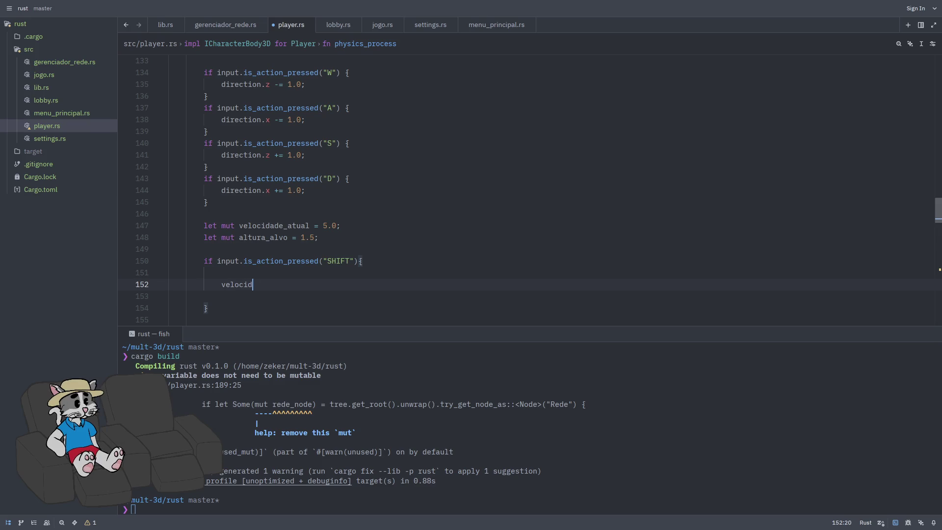
key("BackSpace")
type("_ati")
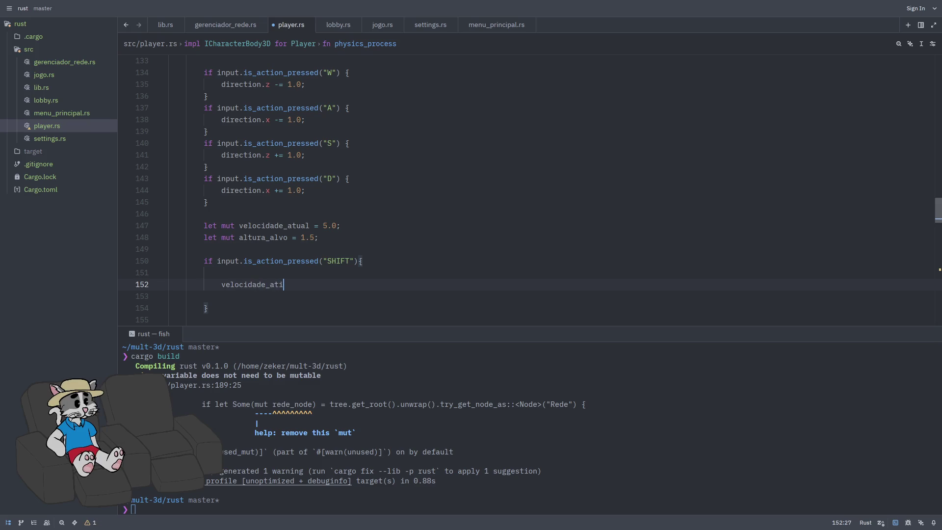
key("Tab")
type("= 2.5")
key("Return")
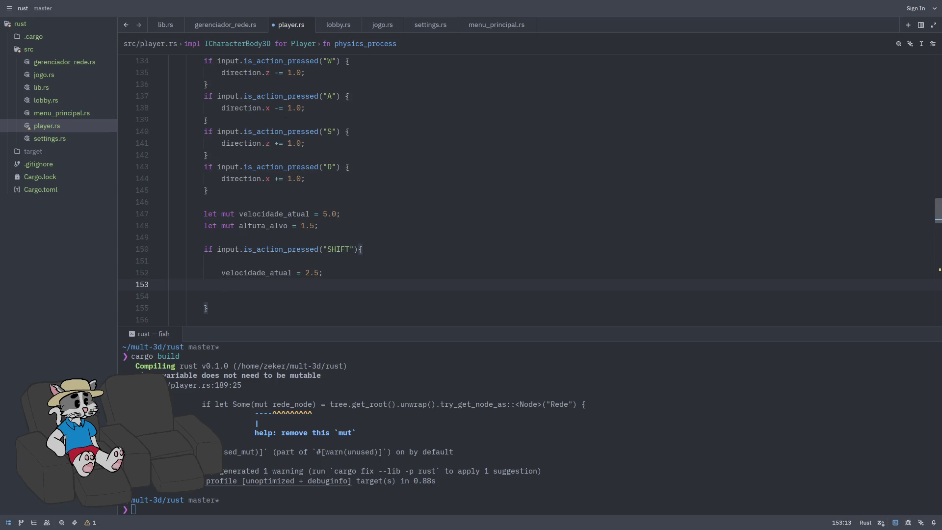
type("altura_")
type("a")
type("lvo = ")
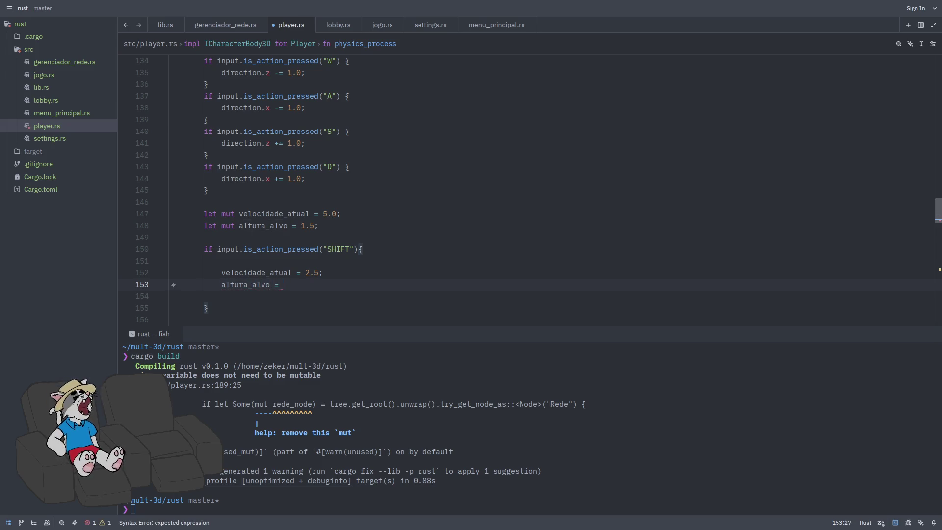
type("0.8")
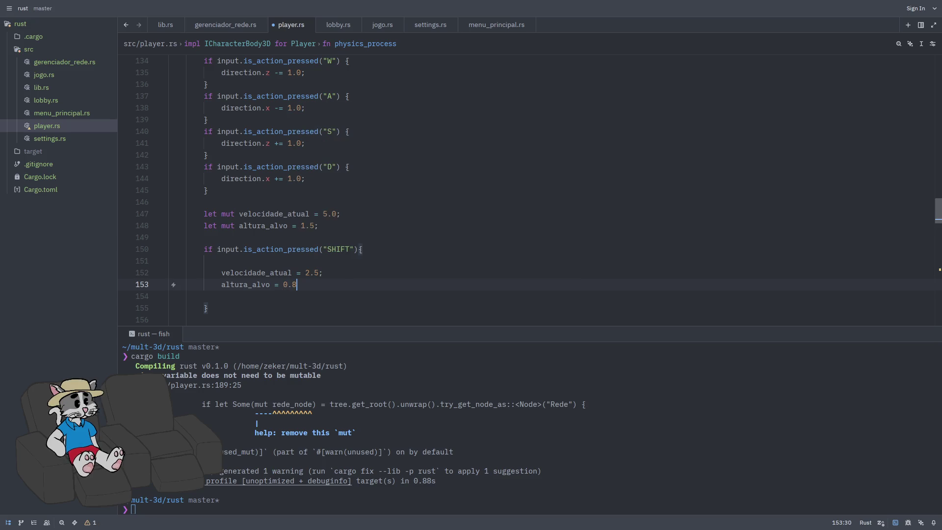
type("8;")
key("Down")
key("Down")
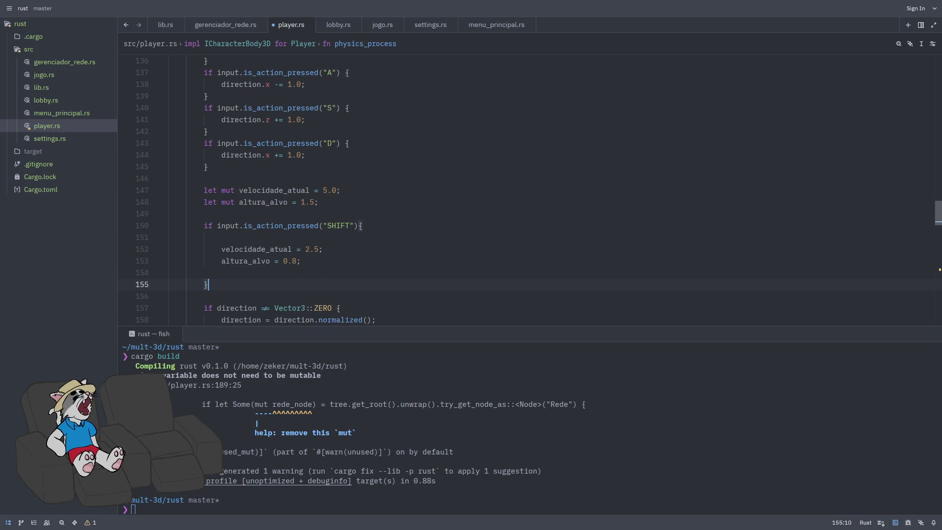
key("Return")
key("Return")
key("Return")
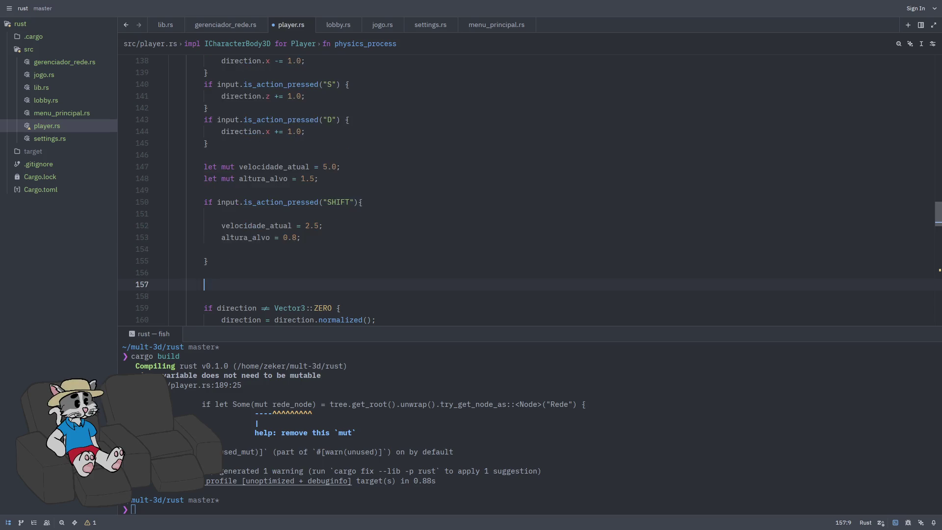
- Add `if let Some(mut cabeca) = self.base().try_get_node_as::<Node3D>("Cabeca")` block
key("Up")
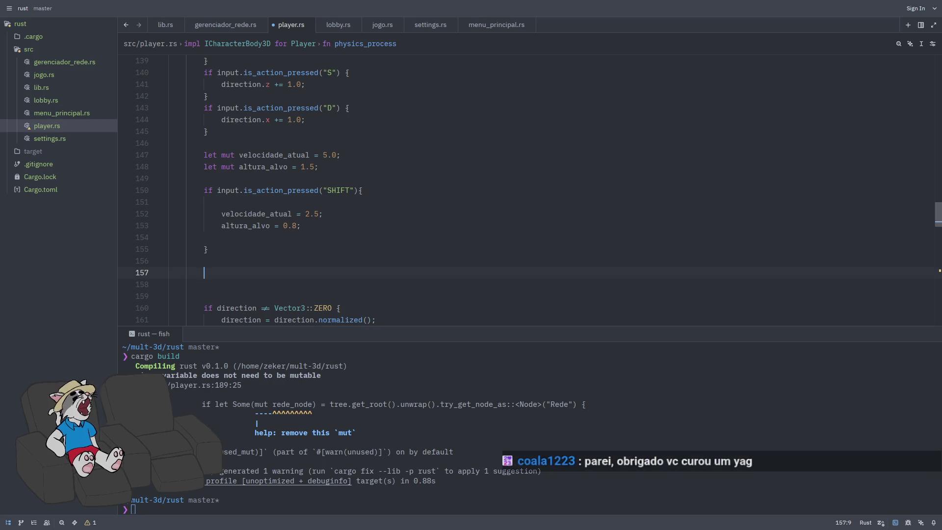
type("if ")
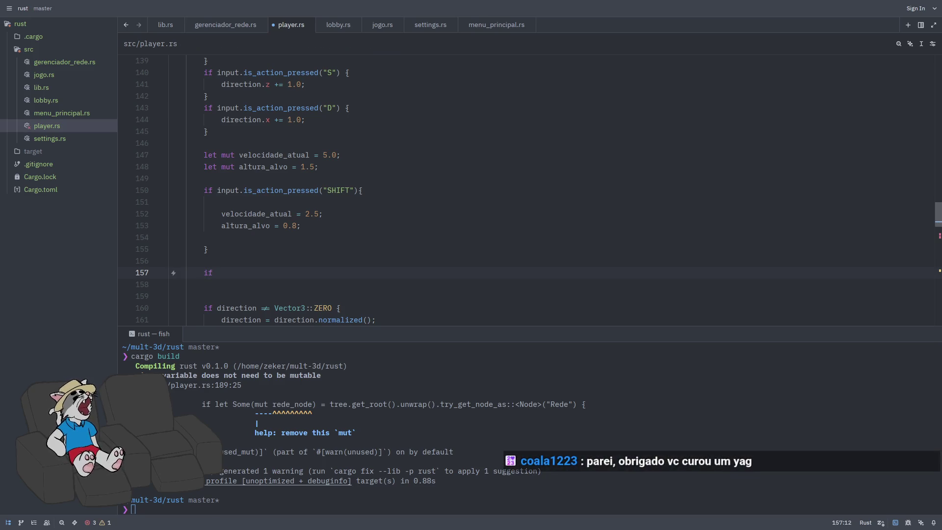
type("let ")
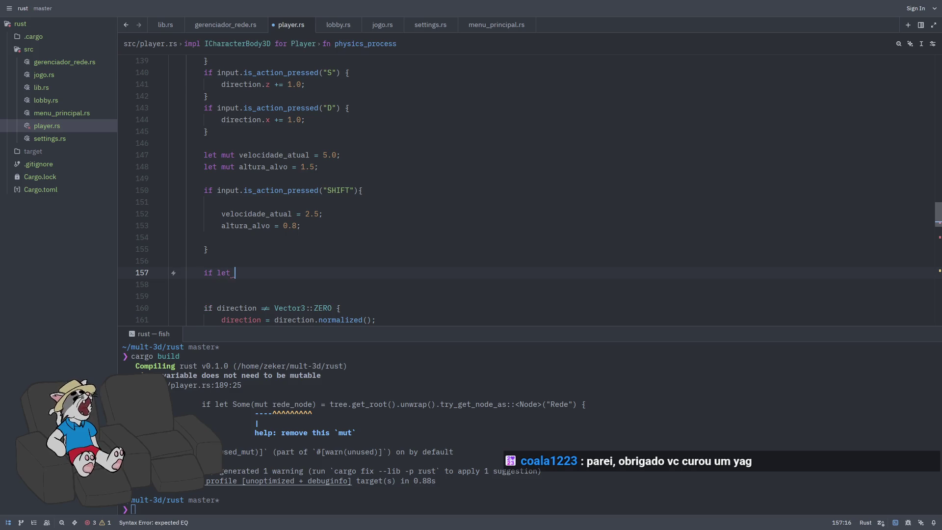
type("Some(mut cabeca\")")
key("BackSpace")
key("BackSpace")
type(") = self.base")
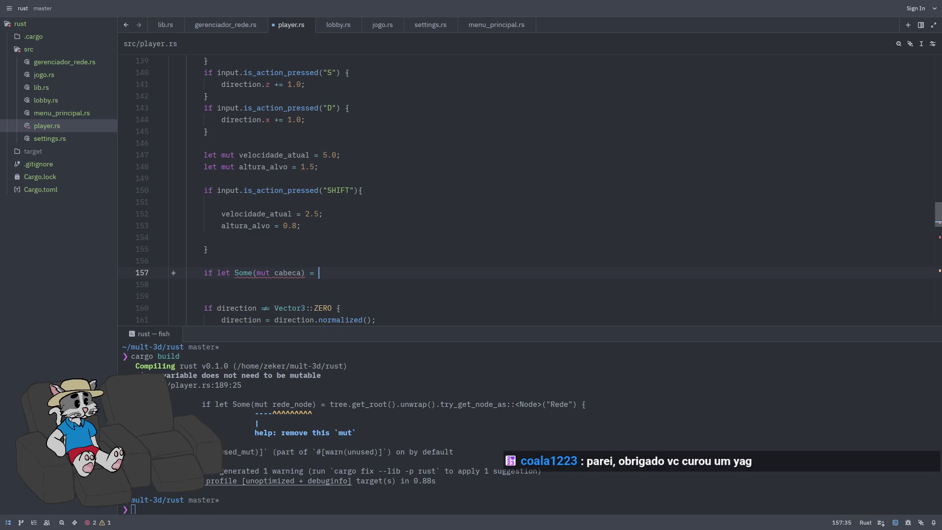
type("().try_")
key("Return")
key("BackSpace")
key("BackSpace")
type("::<Node")
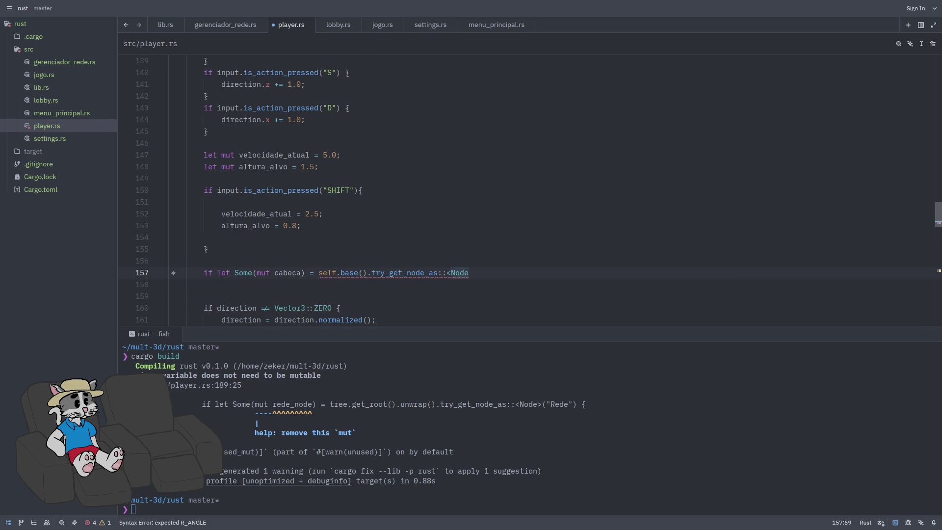
type("3D>(")
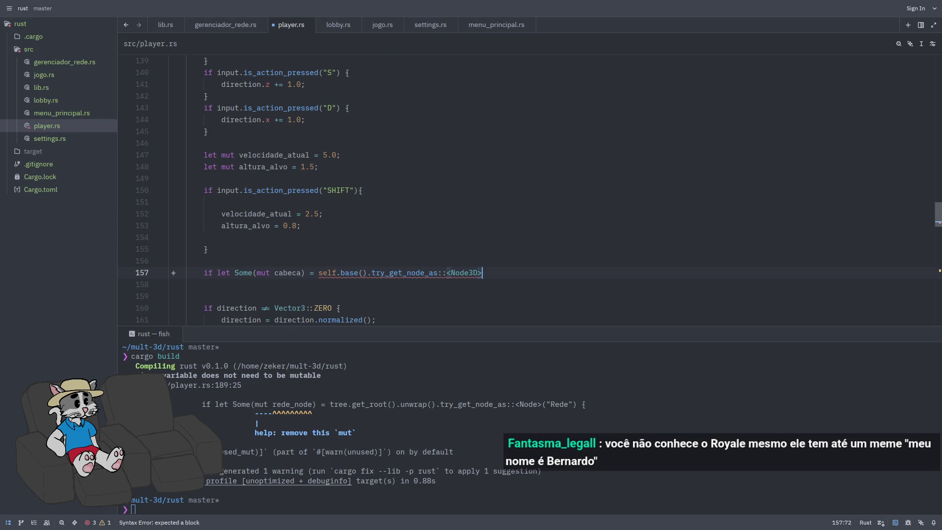
type("\"Cabeca\")")
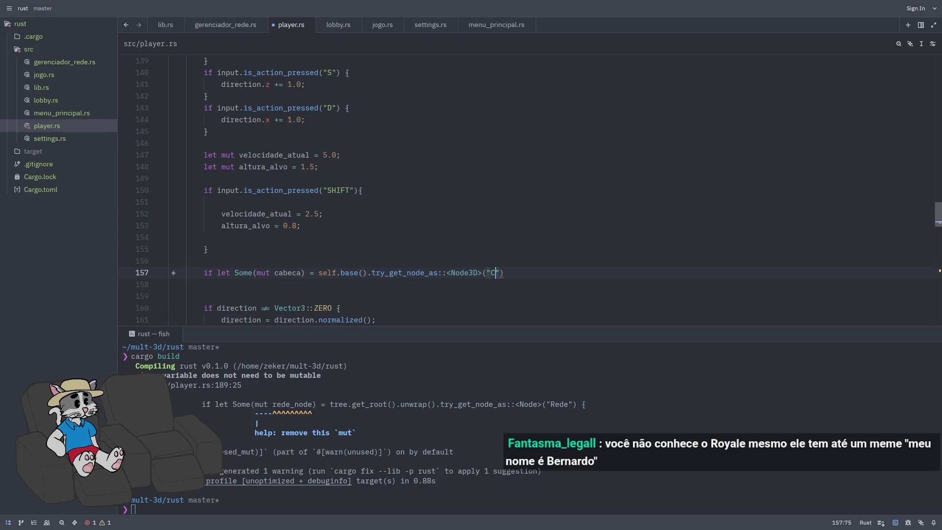
type(";/")
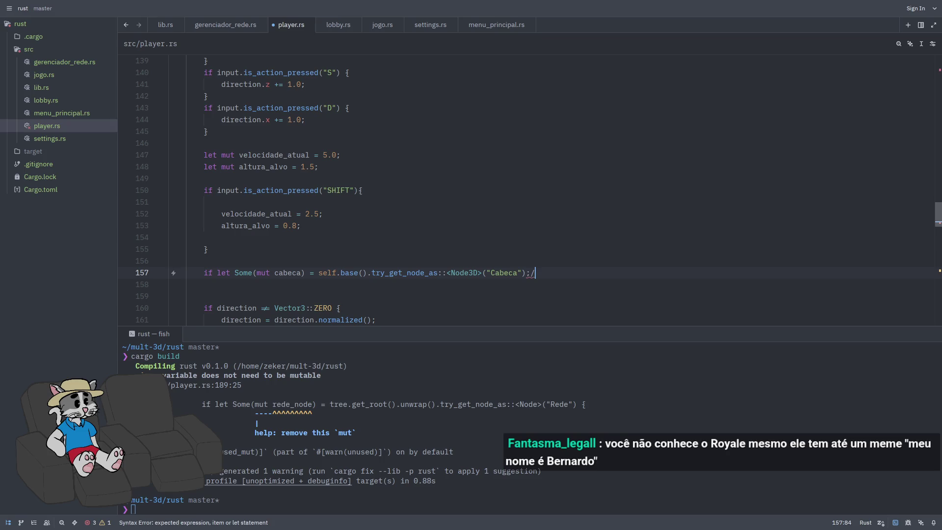
type("{")
key("Return")
key("Return")
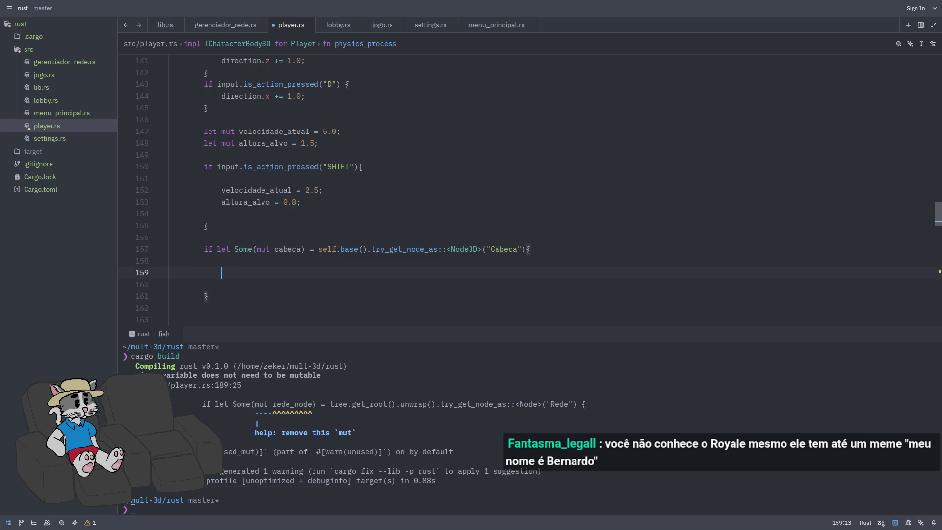
- Inside it, store the head position with `let mut pos = cabeca.get_position();`
type("let mut ")
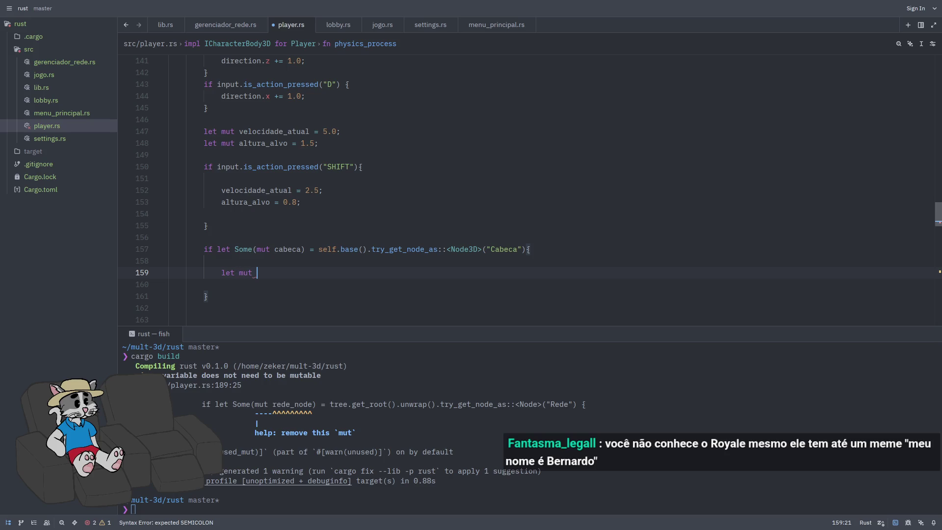
type("pos = ")
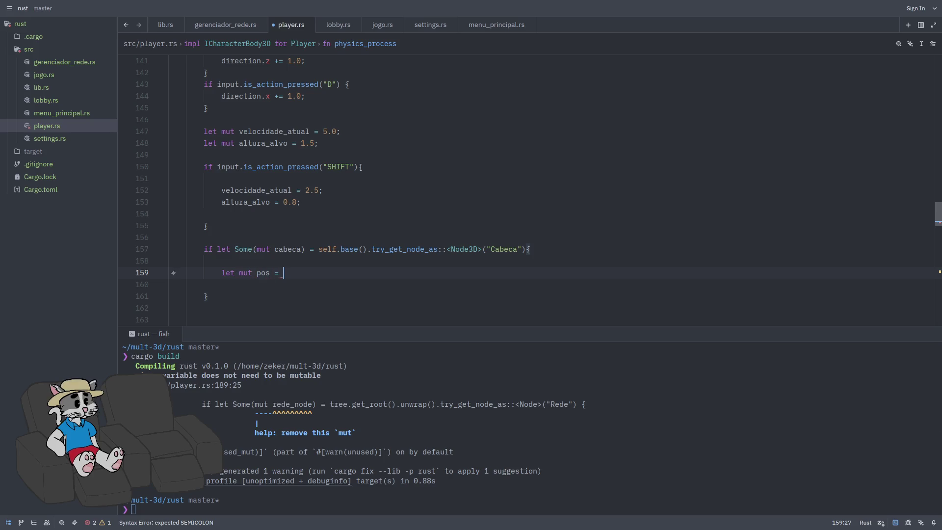
type("cabeca.")
type("get_posi")
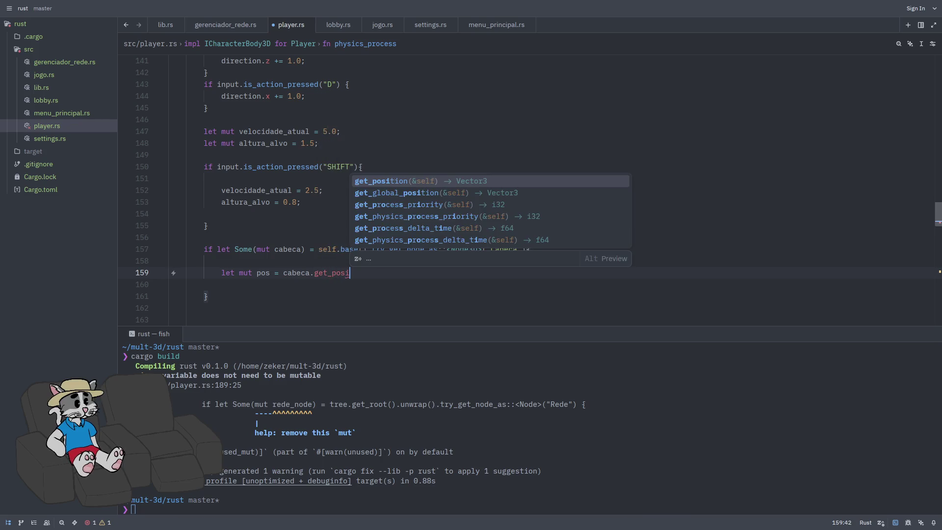
key("Return")
type(";")
key("Return")
key("Return")
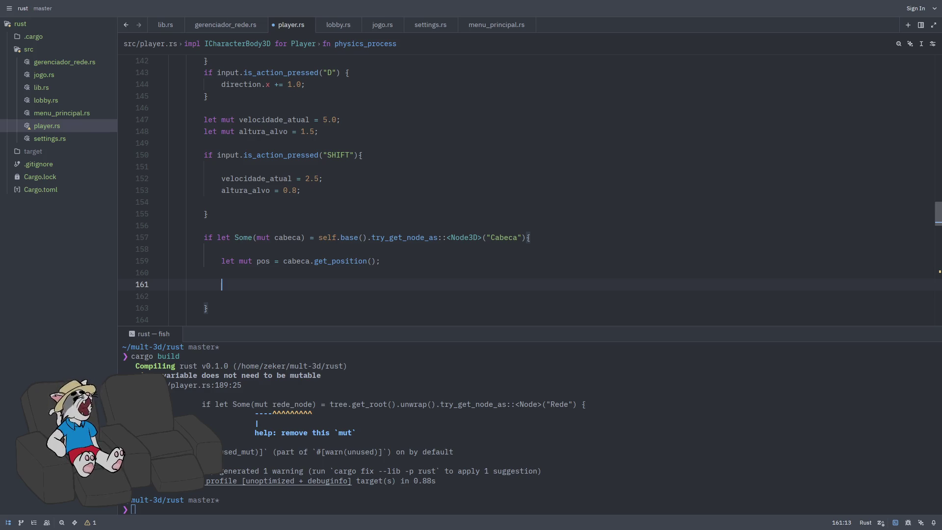
- Write `pos.y += (altura_alvo - pos.y) * 10 * delta;` and save player.rs with Ctrl+S
type("pos")
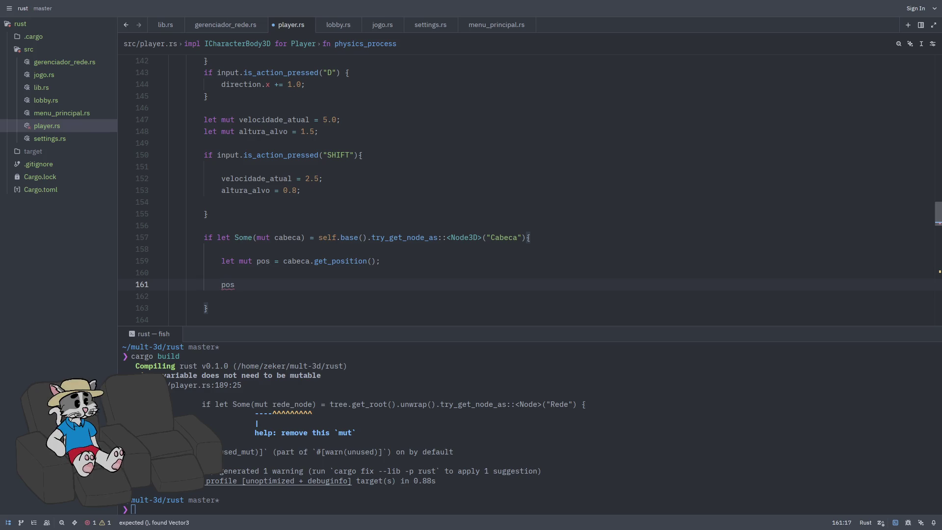
key("BackSpace")
type(".y =")
type("+= (a")
type("ltura")
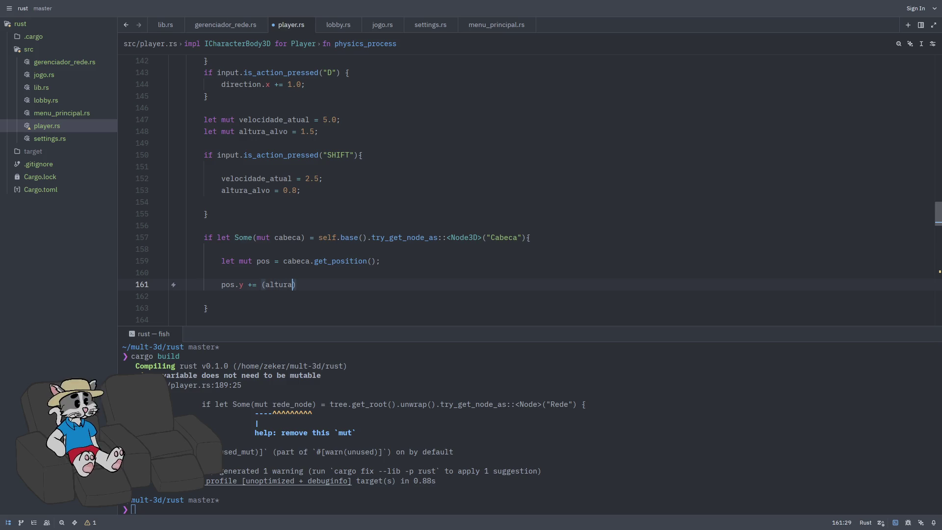
type("_alvo -")
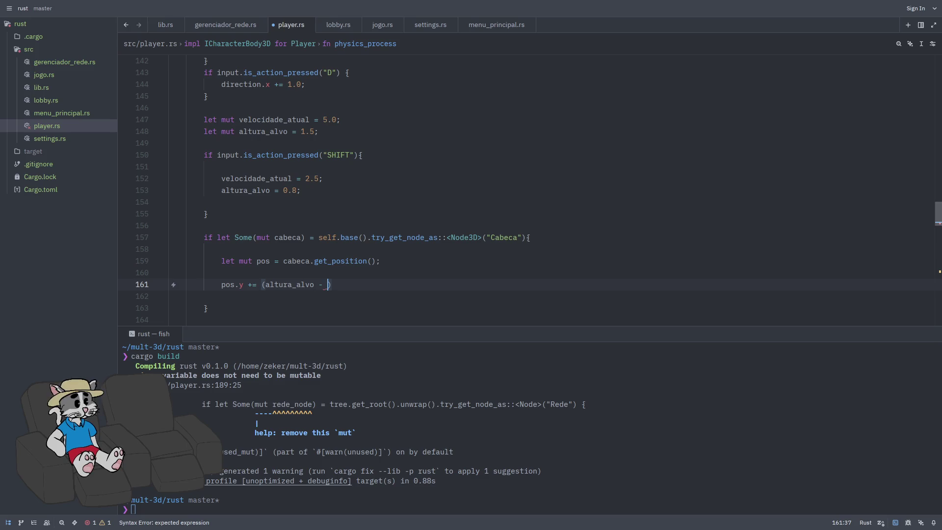
type("pos.y")
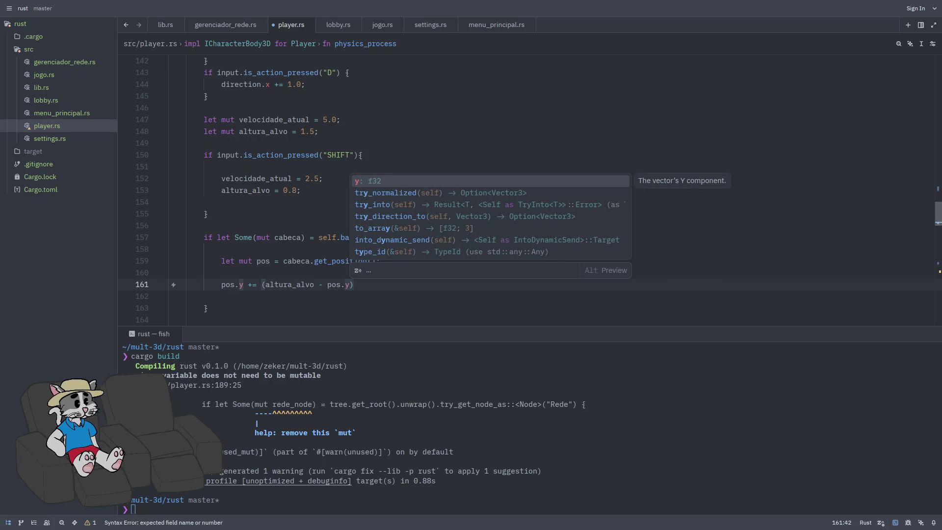
type(")")
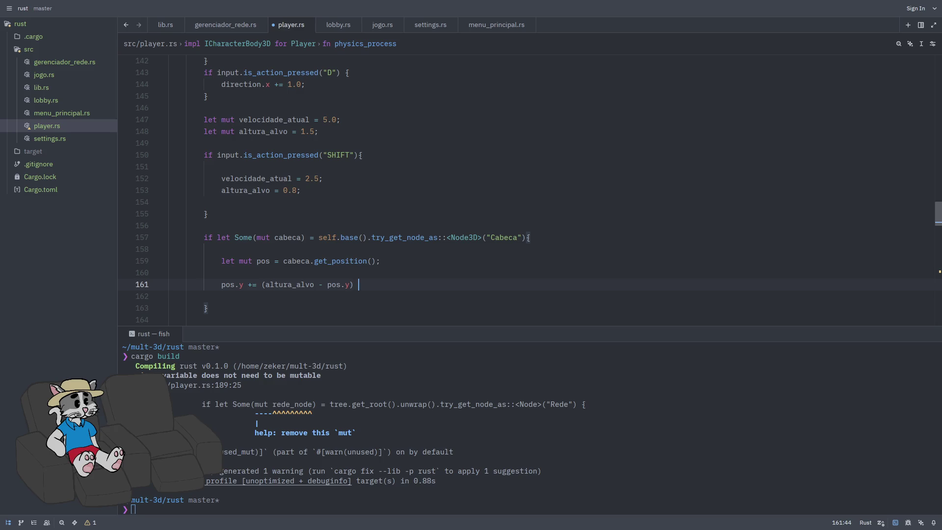
type("* 10")
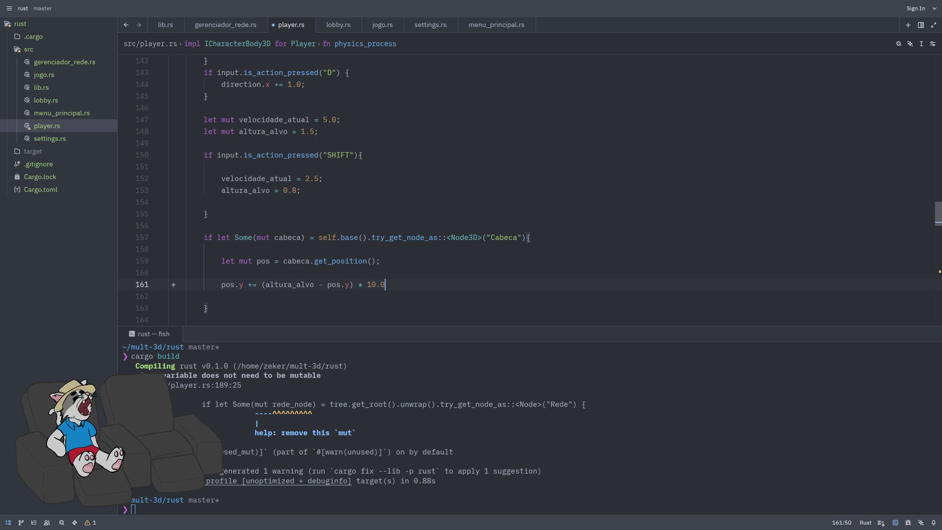
type(" *")
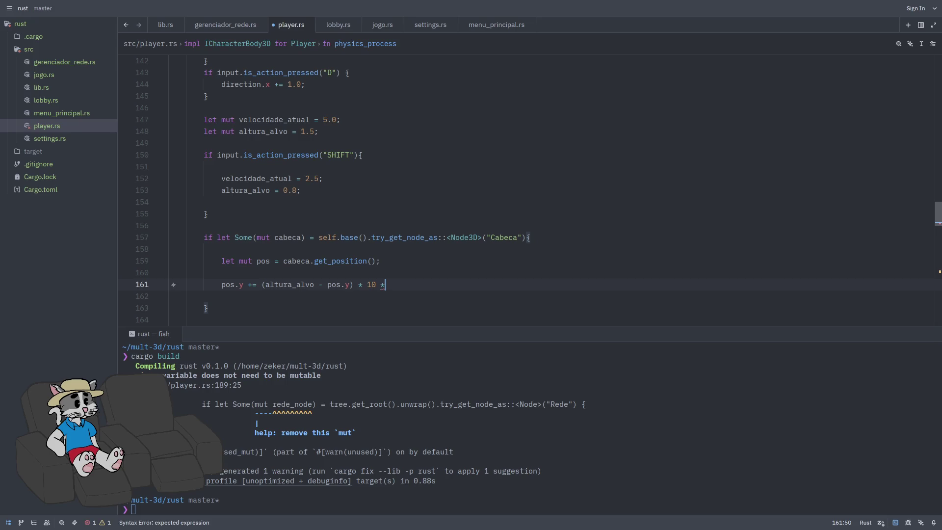
type(" delta;")
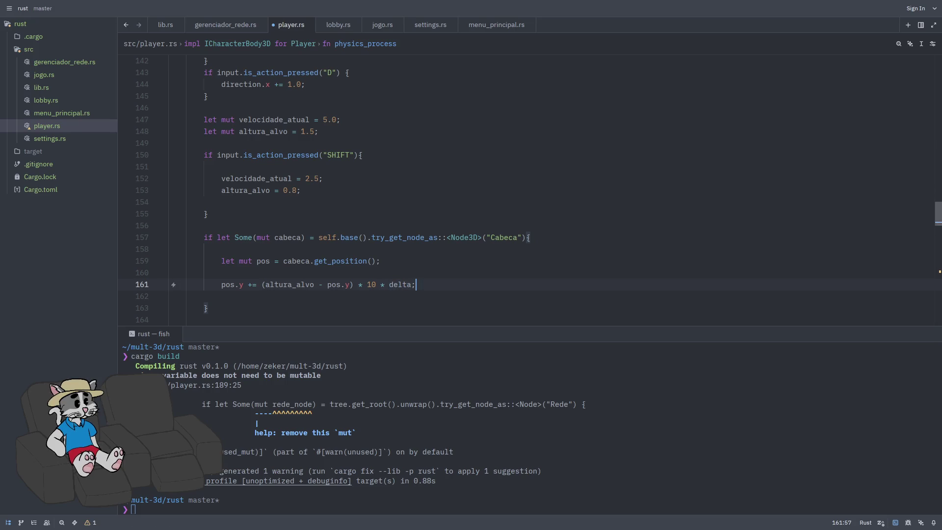
key("ctrl+s")
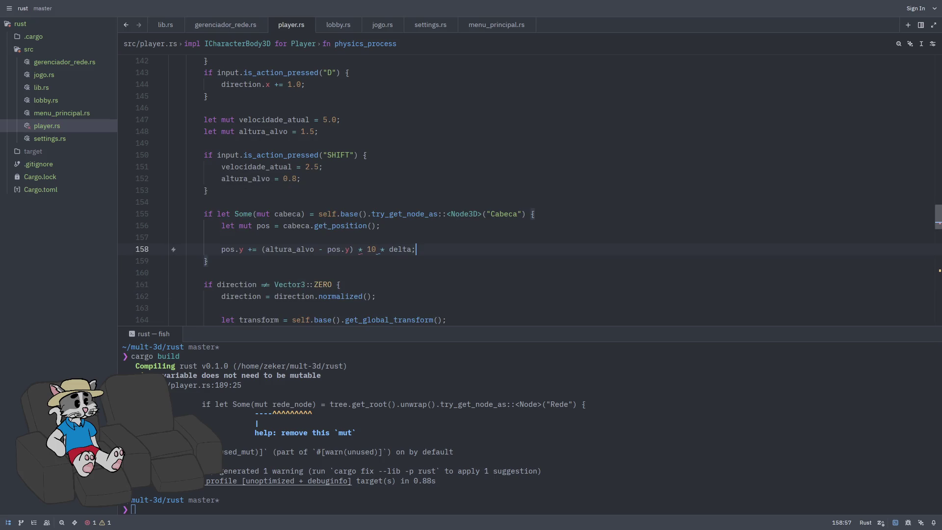
- Change the 10 on line 158 to the float 10.0
left_click(376, 249)
type(".0")
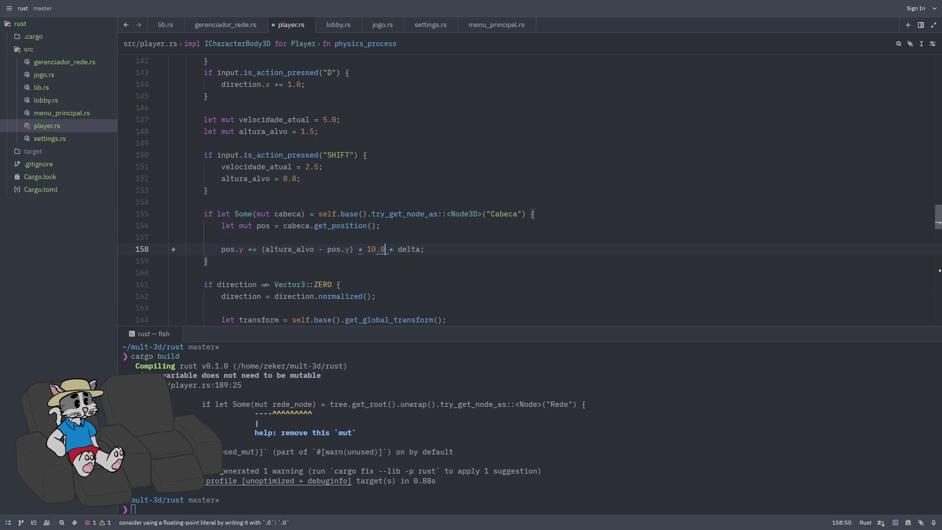
left_click(442, 259)
left_click(465, 254)
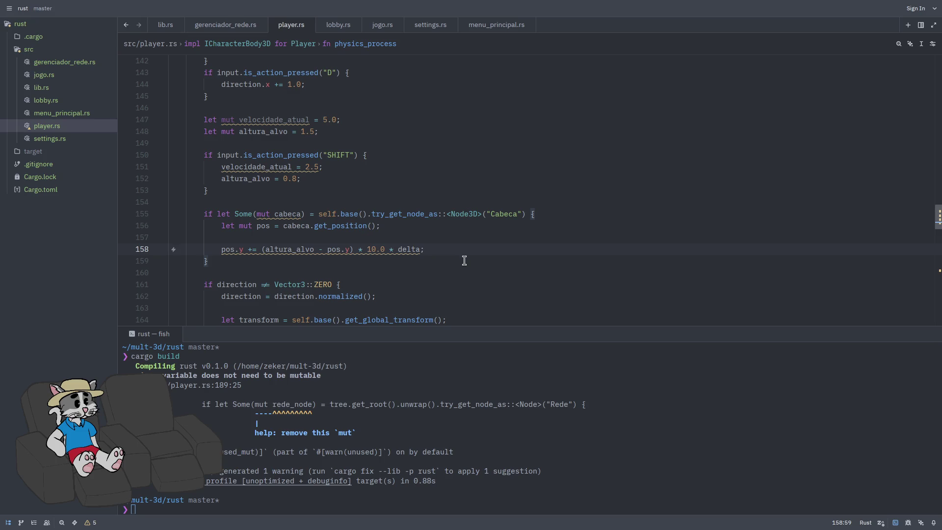
- Add cabeca.set_position(pos); on a new line inside the Cabeca block
key("Return")
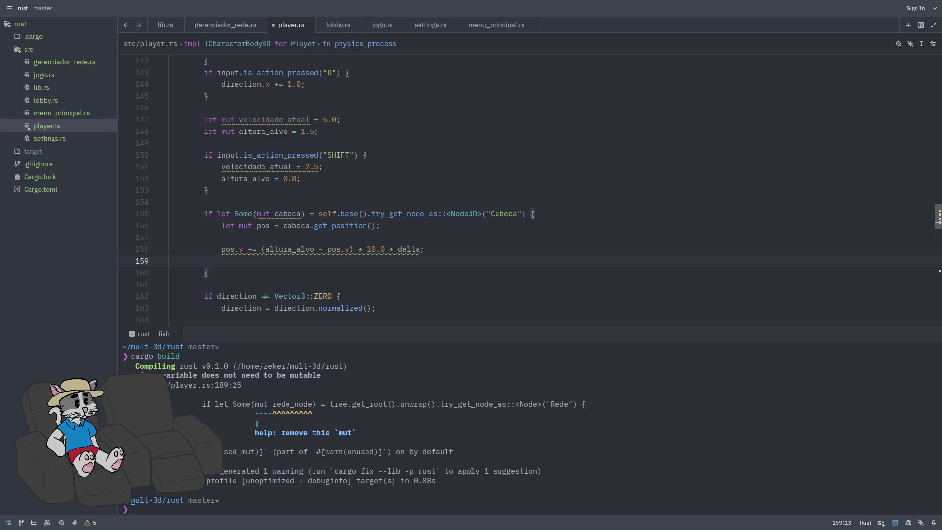
key("Return")
key("Up")
key("Down")
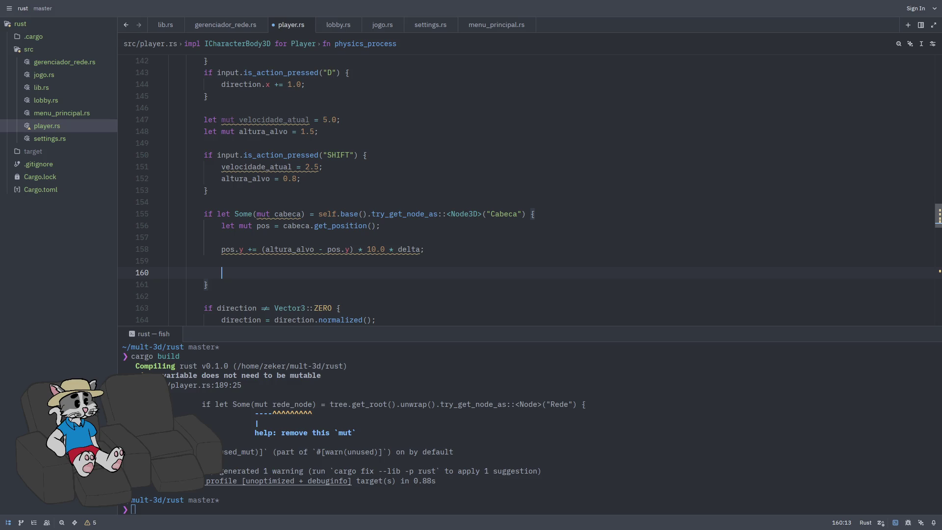
mouse_move(322, 255)
type("cabeca.")
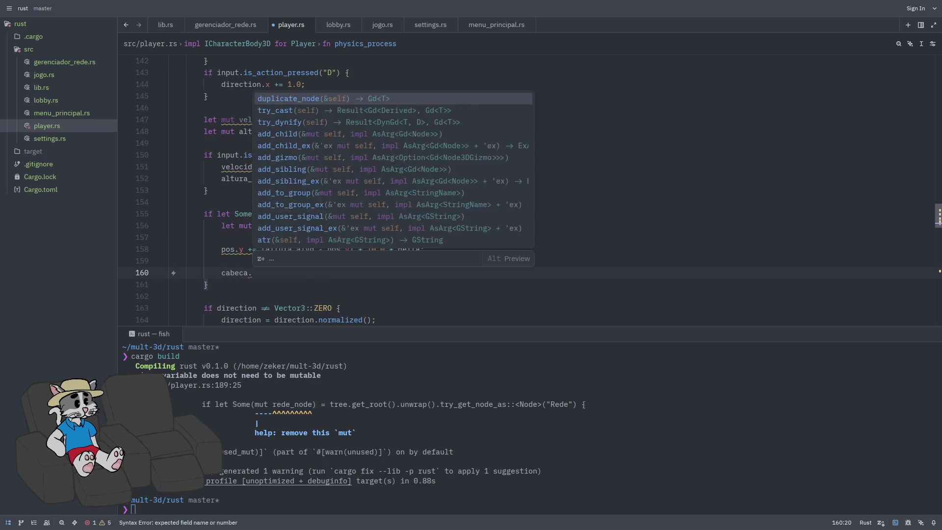
type("set_p")
key("Return")
type("pos);")
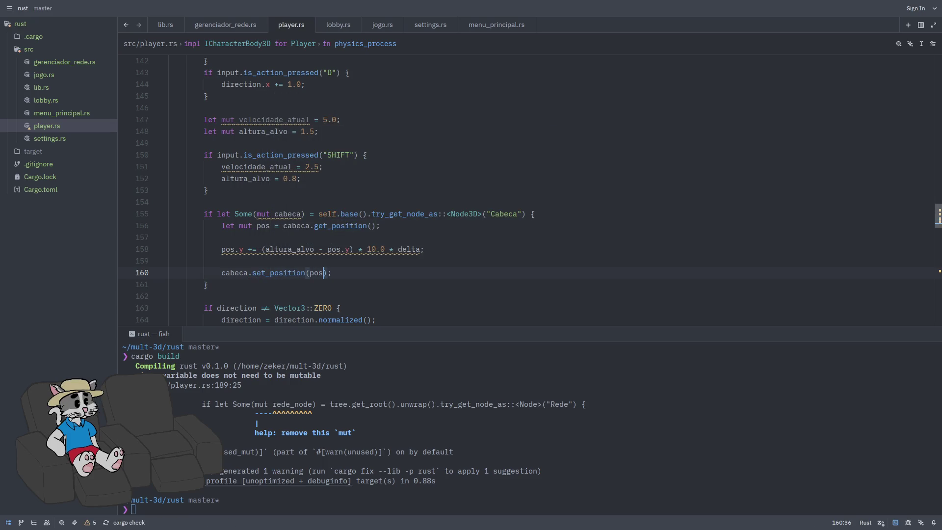
key("ctrl+space")
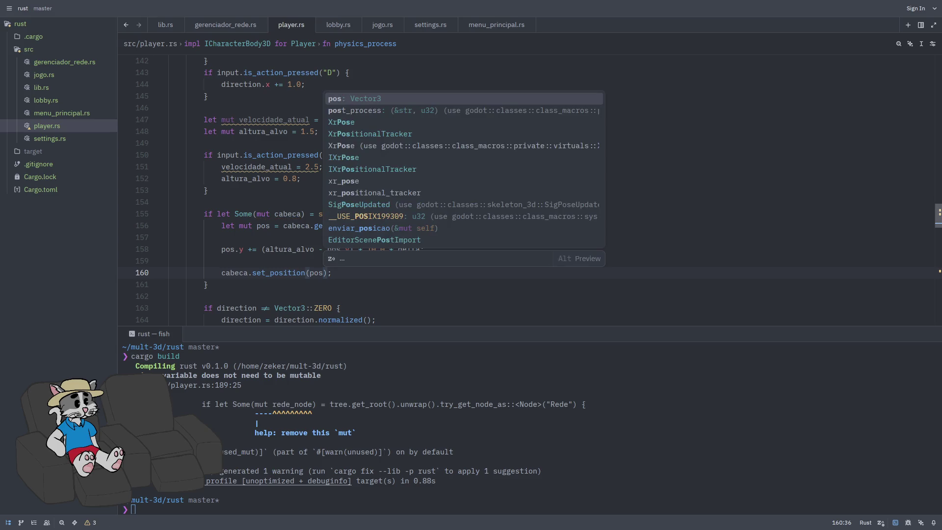
left_click(355, 279)
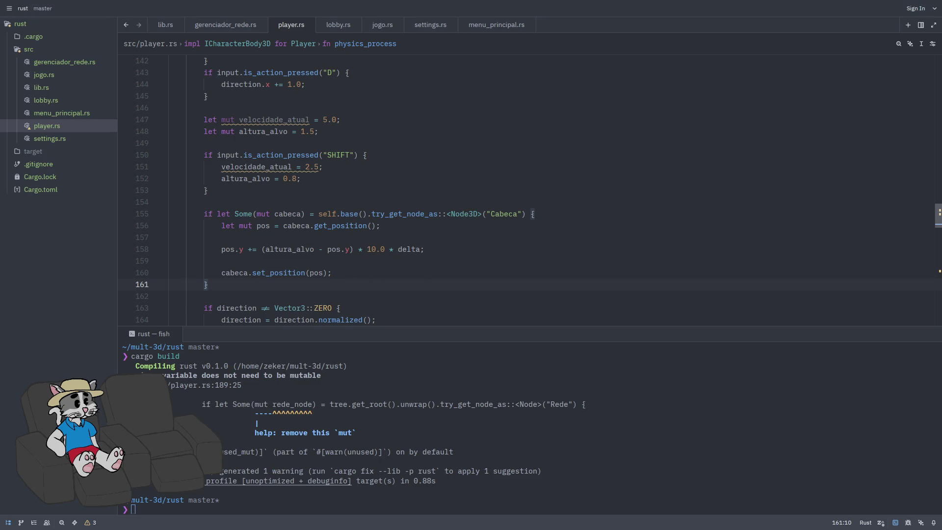
- Move the gravity and jump if/else block to just below the SHIFT block
scroll(538, 309, "down", 3)
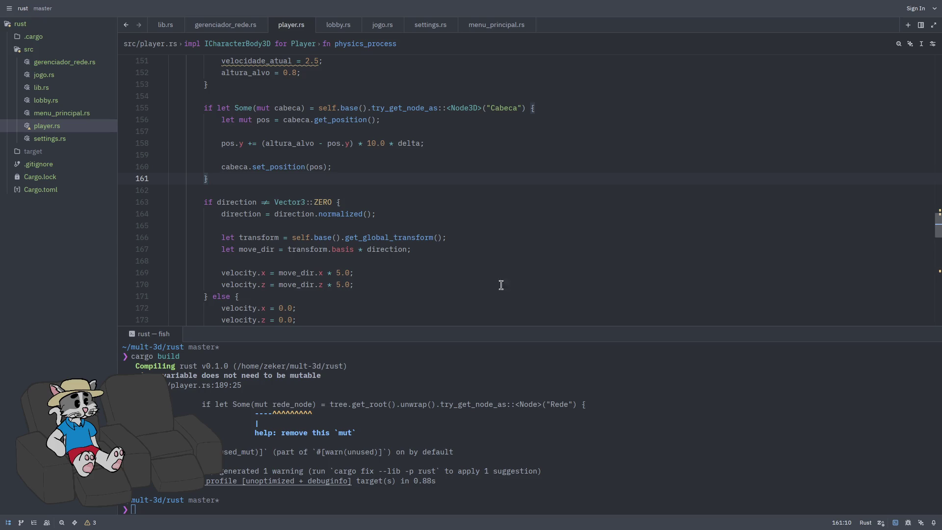
scroll(497, 268, "up", 7)
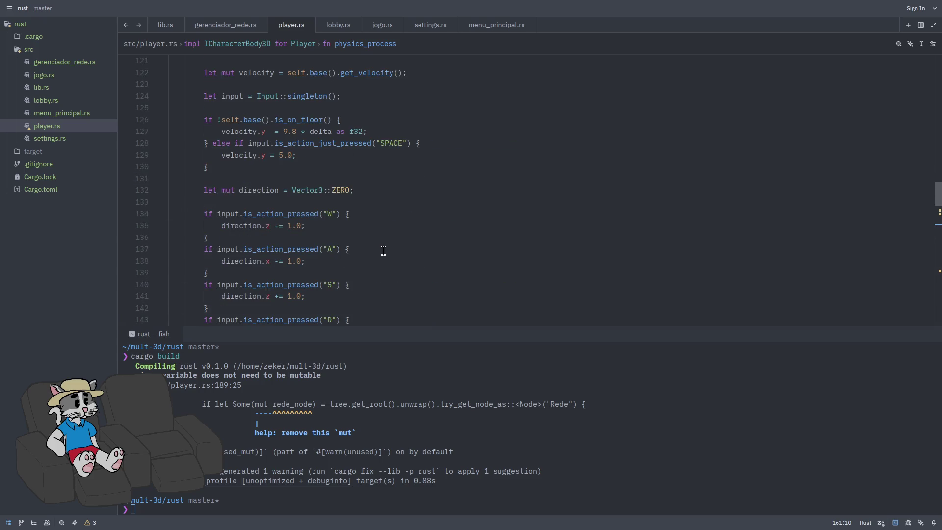
scroll(383, 252, "down", 3)
scroll(358, 263, "down", 3)
scroll(343, 253, "up", 5)
scroll(342, 242, "up", 2)
mouse_move(208, 237)
left_mouse_down()
mouse_move(199, 191)
mouse_move(238, 214)
mouse_move(234, 238)
left_mouse_up()
key("Delete")
key("BackSpace")
key("BackSpace")
key("BackSpace")
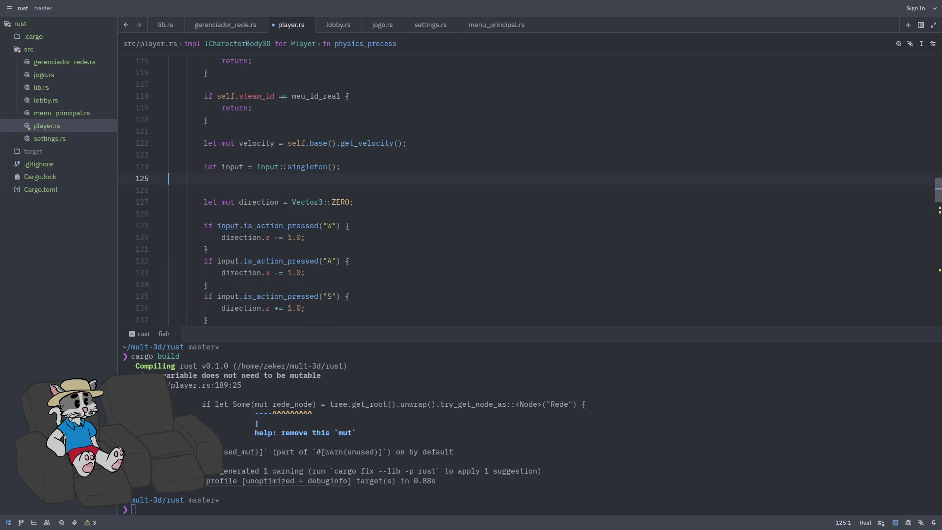
scroll(368, 231, "down", 5)
left_click(370, 261)
key("Return")
type("if !self.base().is_on_floor() {     velocity.y -= 9.8 * delta as f32; } else if input.is_action_just_pressed(\"SPACE\") {     velocity.y = 5.0; }")
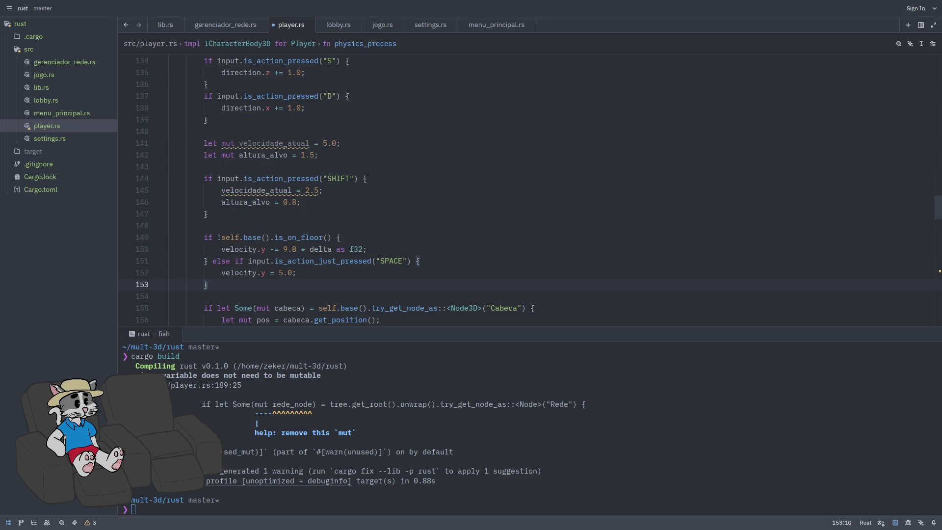
- Remove the as f32 cast so gravity reads velocity.y -= 9.8 * delta, and save
left_click(287, 273)
left_click(213, 238)
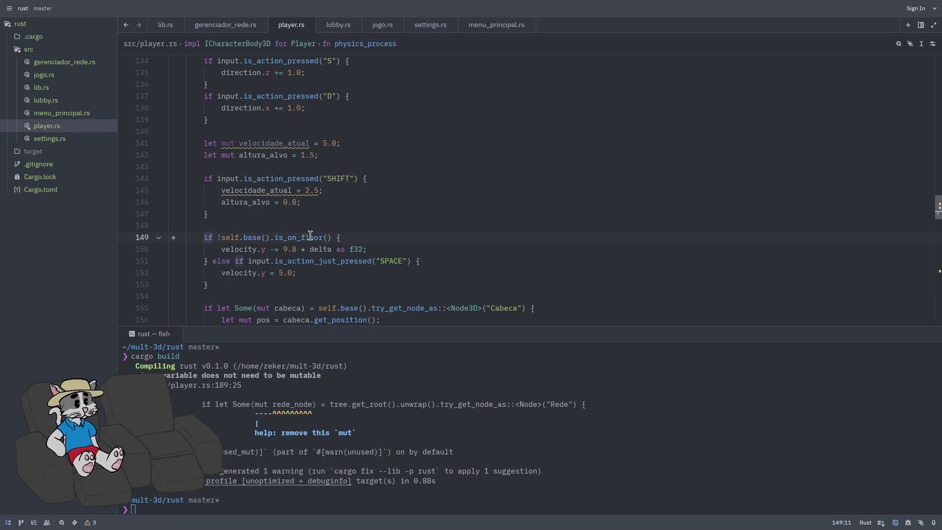
left_click(293, 250)
left_click_drag(363, 250, 335, 250)
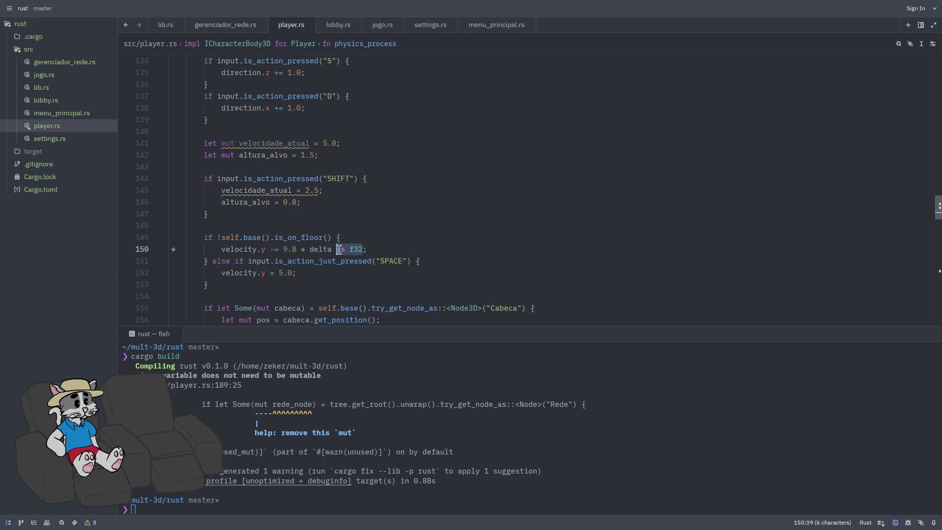
key("BackSpace")
key("ctrl+s")
- Select the trailing 0 of the jump value 5.0, then clear the selection
left_click(347, 273)
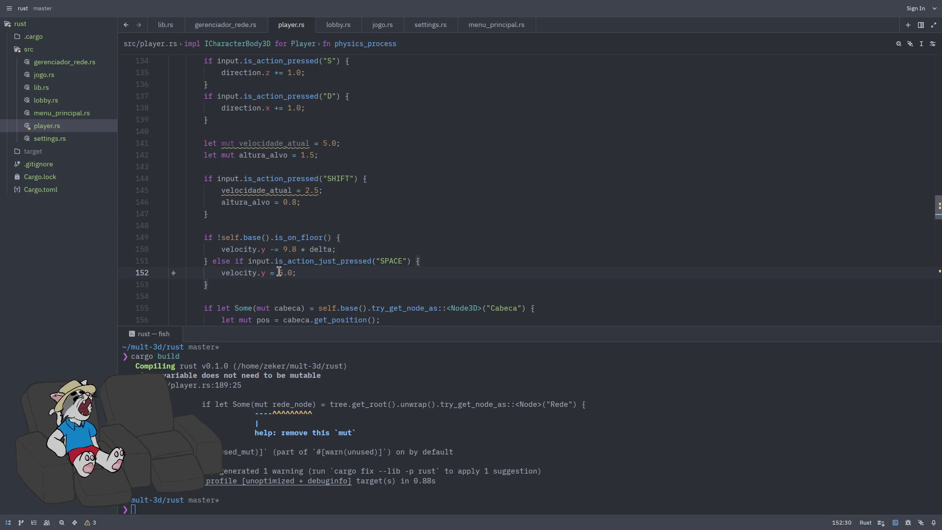
key("Left")
key("shift+Left")
scroll(298, 276, "down", 2)
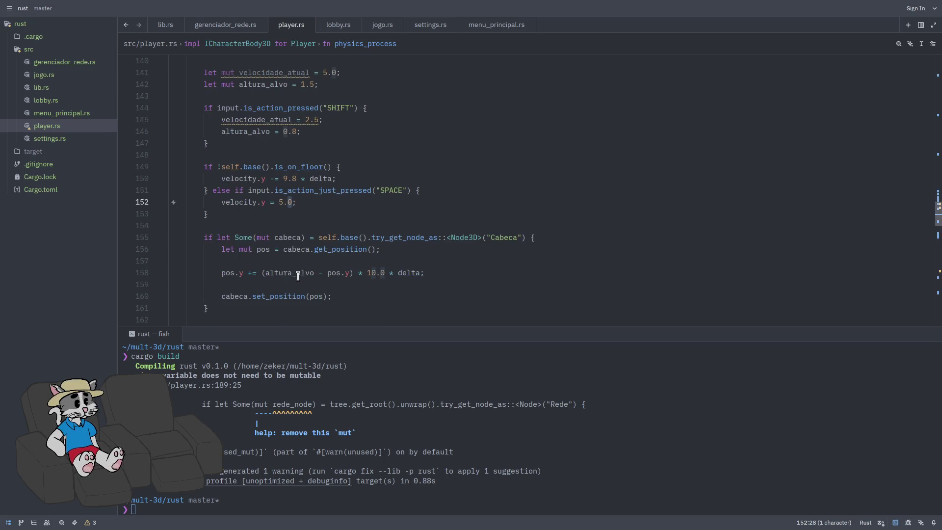
left_click(268, 220)
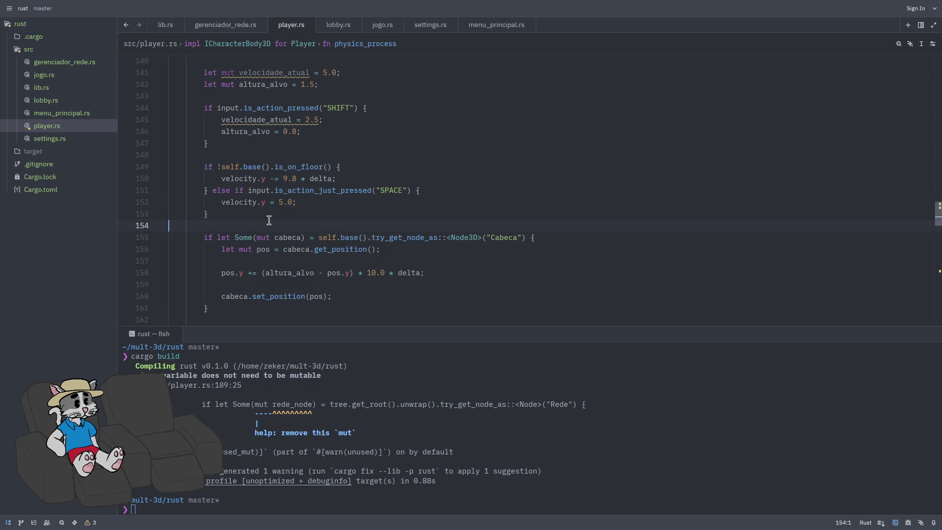
- Cut the velocidade_atual, altura_alvo, SHIFT crouch and jump block from lines 141–153
left_click(280, 216)
scroll(536, 252, "down", 2)
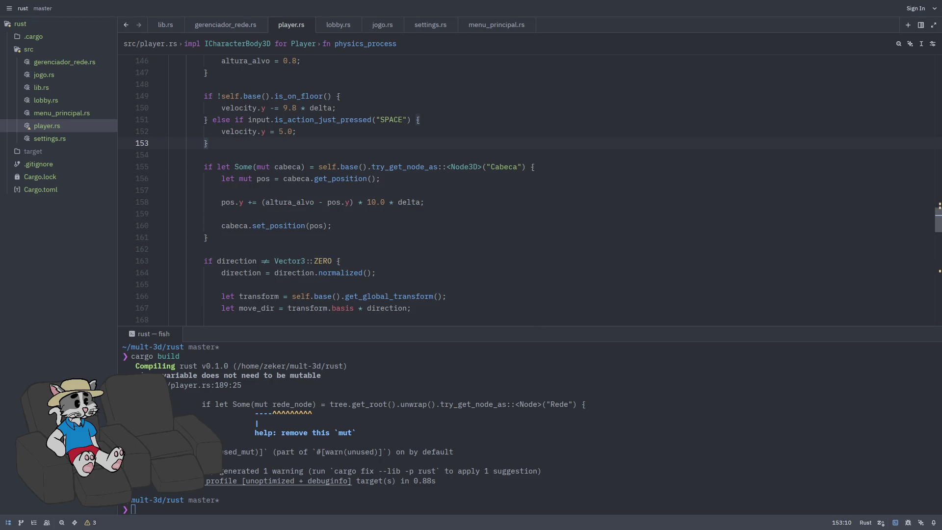
scroll(458, 257, "down", 1)
scroll(459, 257, "down", 2)
scroll(461, 256, "up", 2)
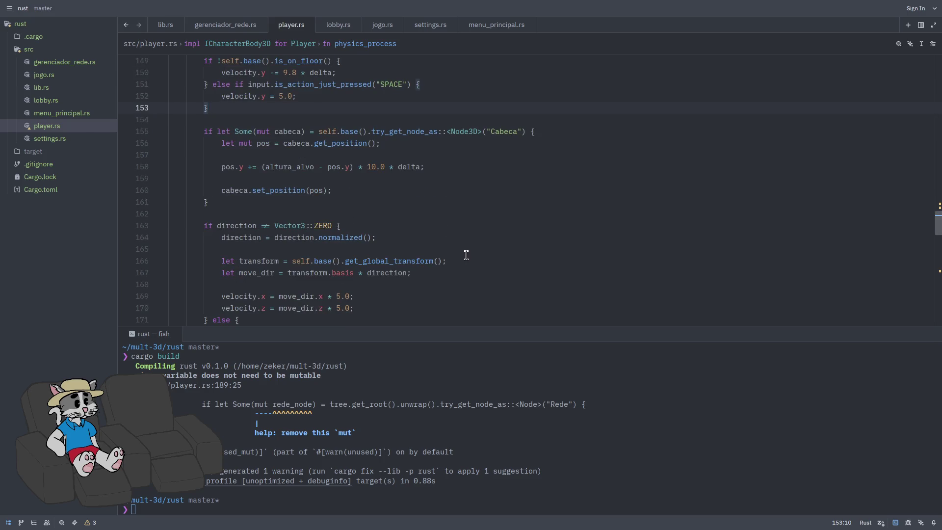
scroll(626, 263, "down", 1)
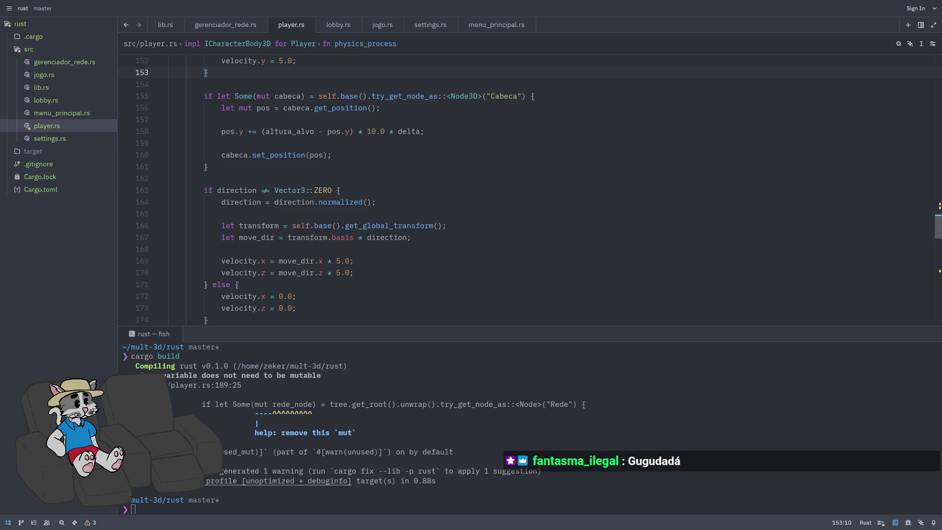
scroll(425, 267, "down", 5)
scroll(383, 237, "up", 6)
scroll(368, 234, "up", 3)
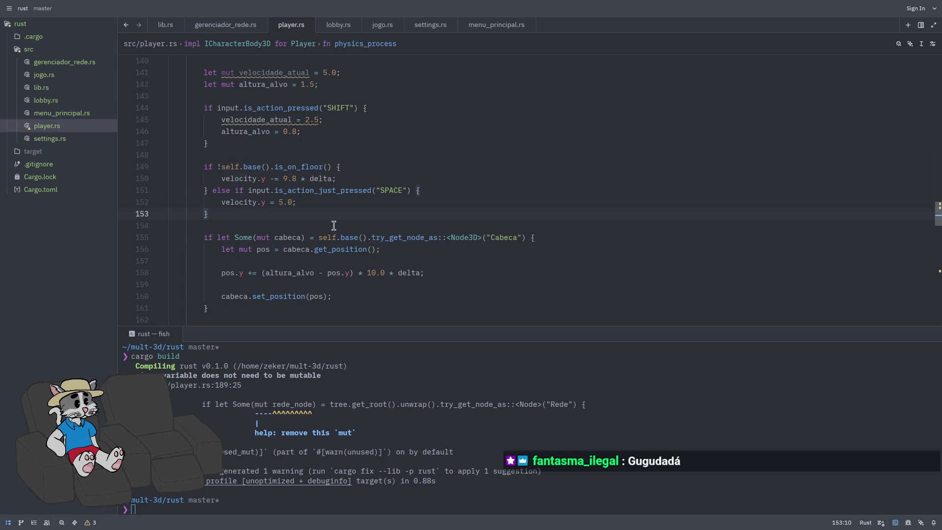
scroll(172, 237, "up", 2)
mouse_move(334, 226)
left_mouse_down()
mouse_move(171, 238)
mouse_move(167, 140)
left_mouse_up()
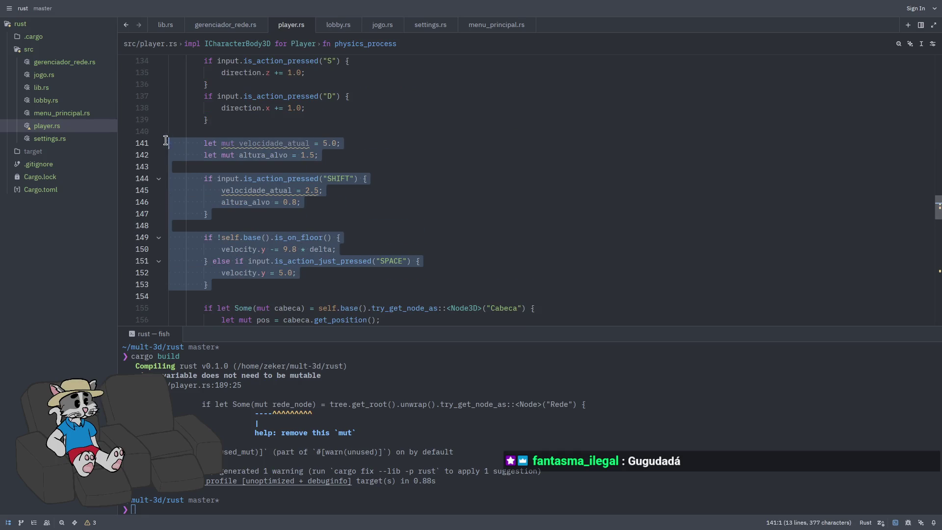
key("BackSpace")
- Paste that block below the direction declaration and save player.rs
scroll(265, 182, "up", 9)
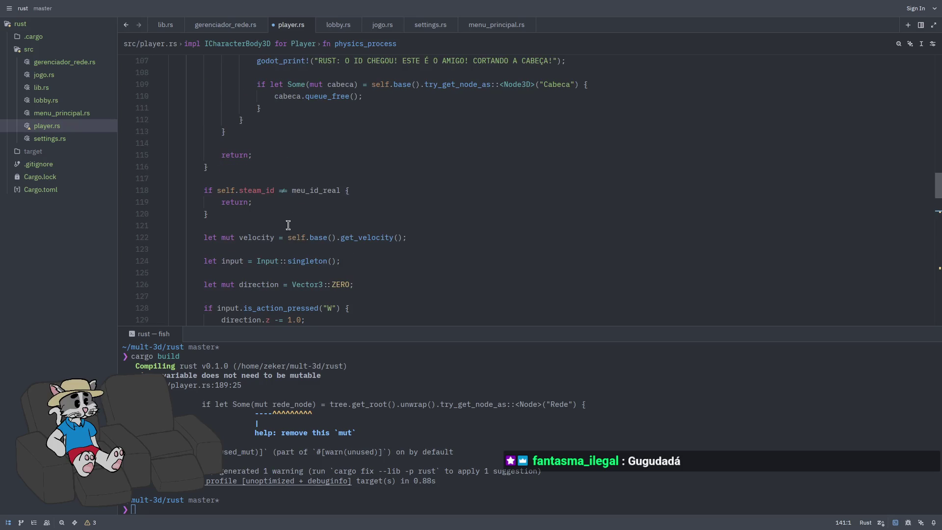
scroll(288, 225, "down", 1)
left_click(372, 248)
key("Return")
key("Return")
type("let mut velocidade_atual = 5.0;         let mut altura_alvo = 1.5;          if input.is_action_pressed(\"SHIFT\") {             velocidade_atual = 2.5;             altura_alvo = 0.8;         }          if !self.base().is_on_floor() {             velocity.y -= 9.8 * delta;         } else if input.is_action_just_pressed(\"SPACE\") {             velocity.y = 5.0;         }")
key("ctrl+s")
scroll(368, 238, "down", 1)
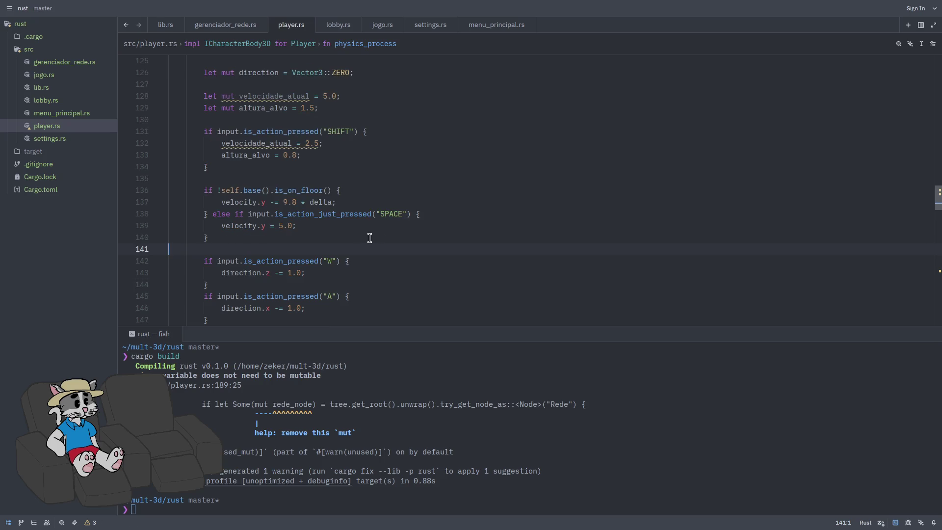
scroll(471, 227, "down", 1)
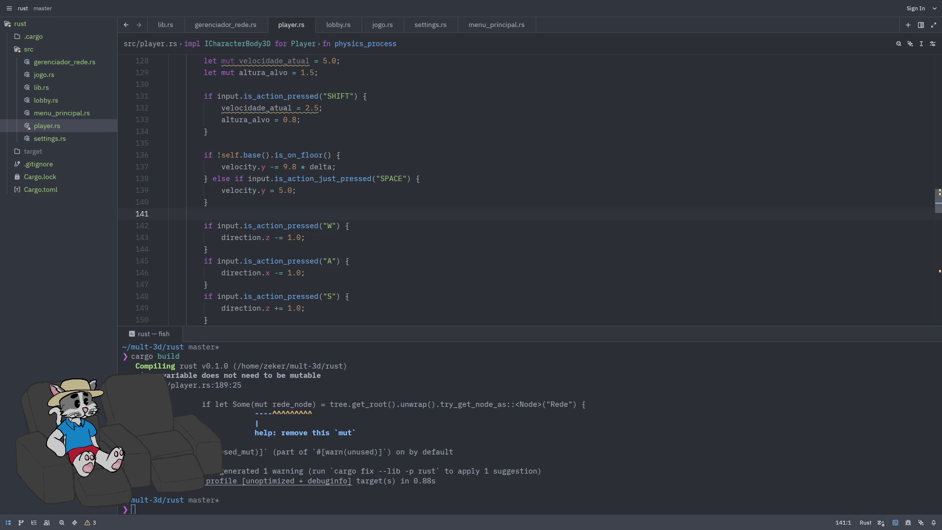
scroll(496, 216, "down", 1)
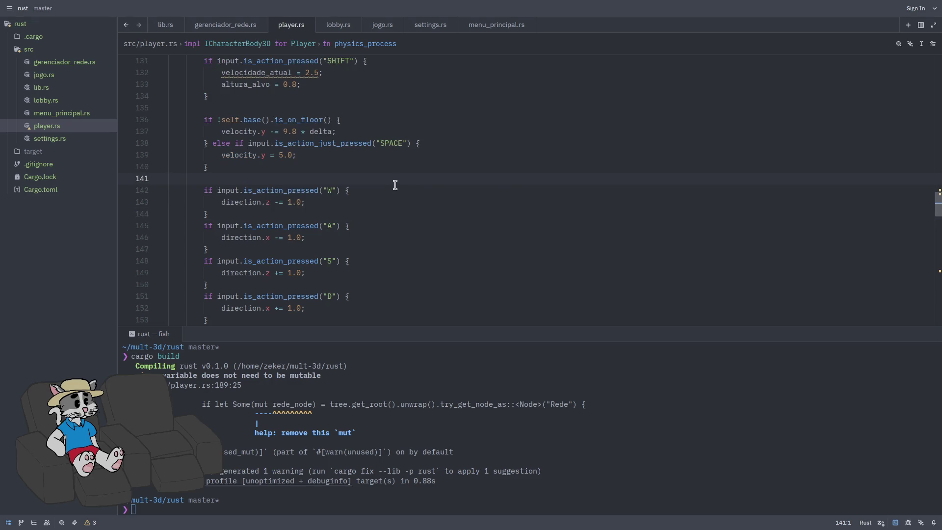
scroll(354, 180, "up", 1)
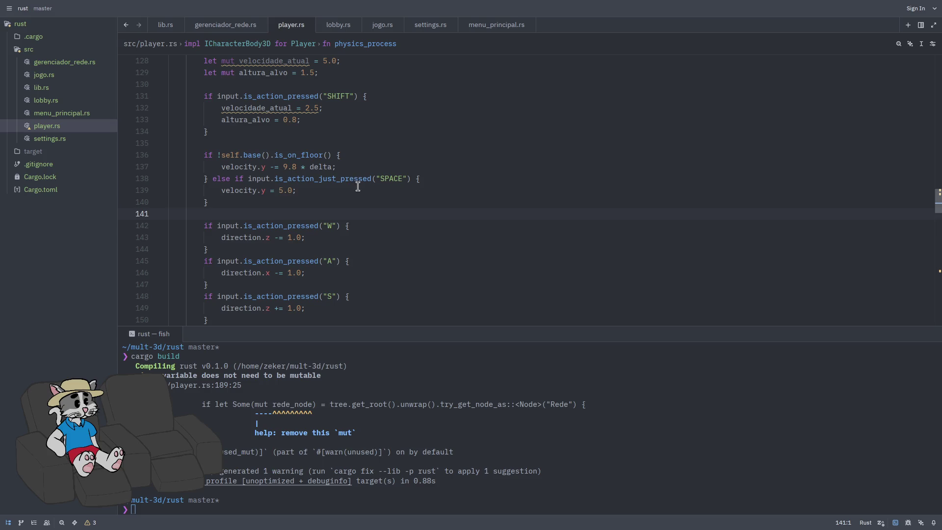
scroll(354, 204, "up", 3)
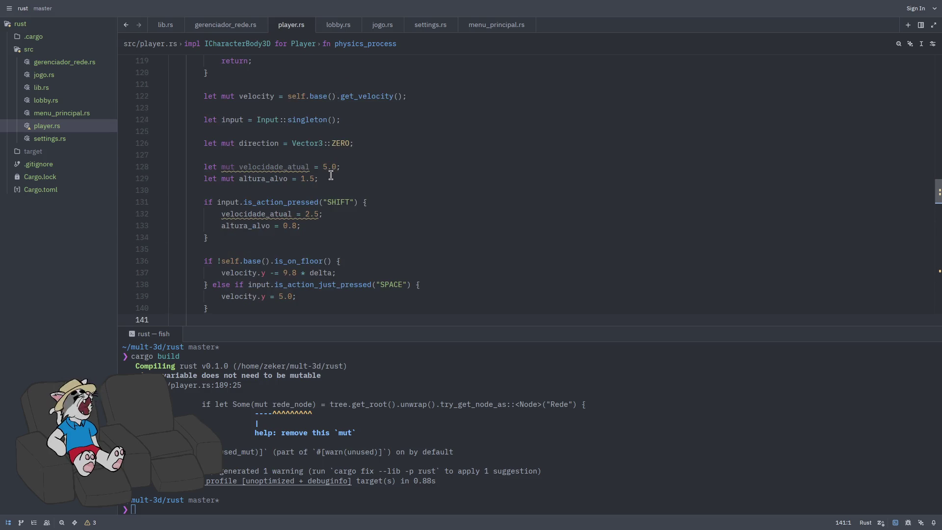
- Cut the direction declaration from line 126 and paste it above the Cabeca block
left_click_drag(357, 142, 202, 141)
key("ctrl+c")
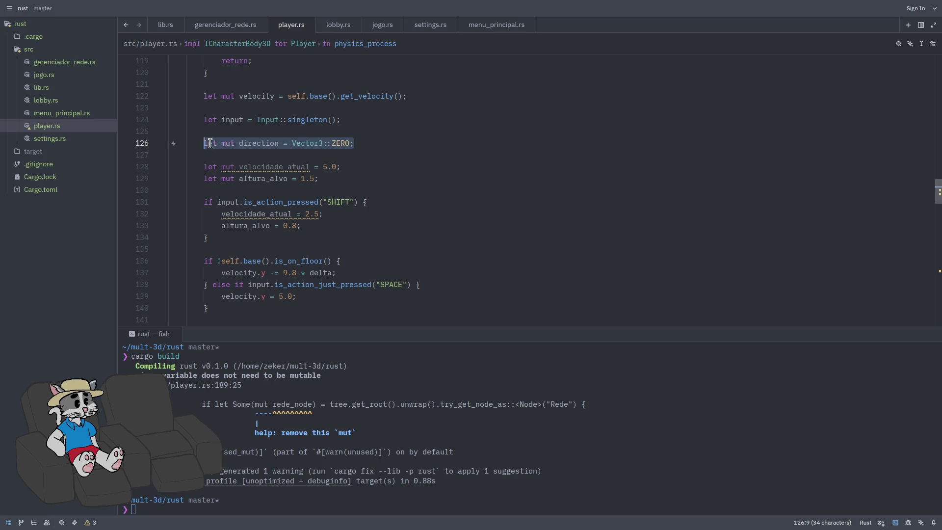
key("BackSpace")
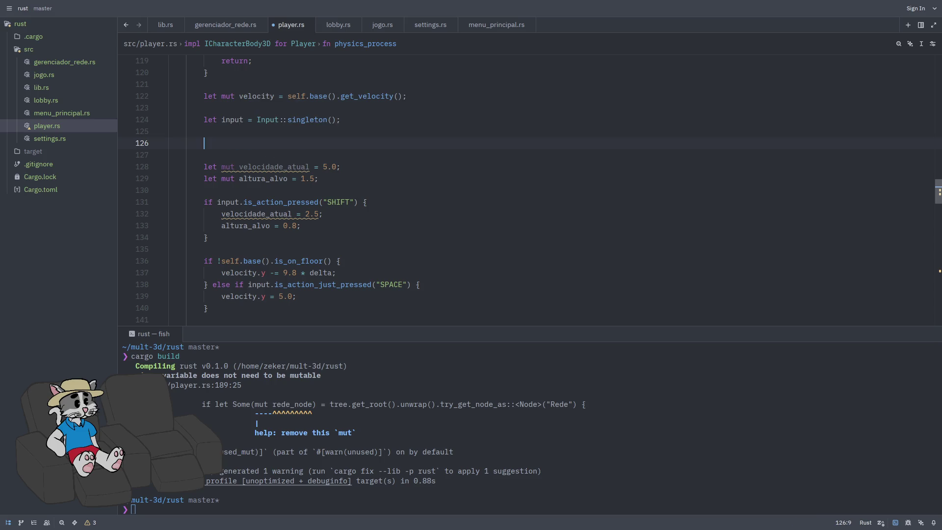
key("BackSpace")
key("BackSpace")
scroll(340, 183, "down", 5)
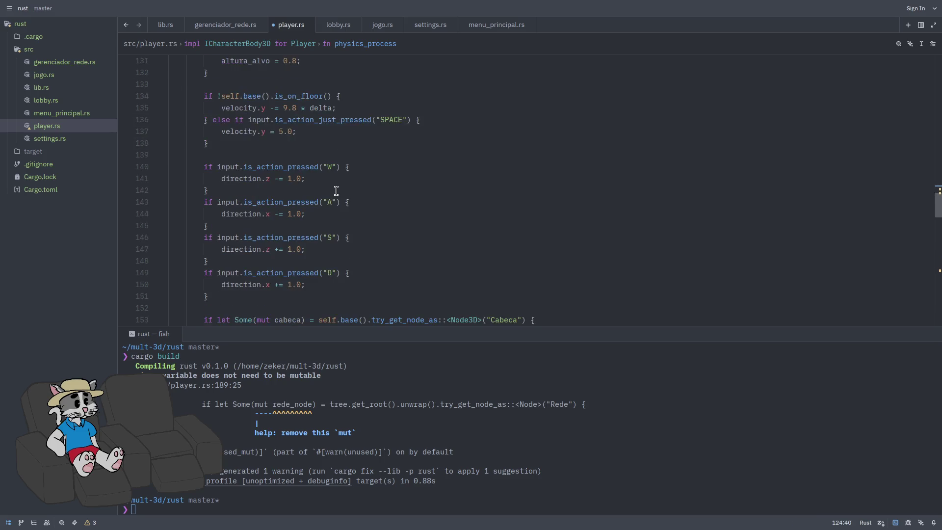
scroll(340, 184, "down", 2)
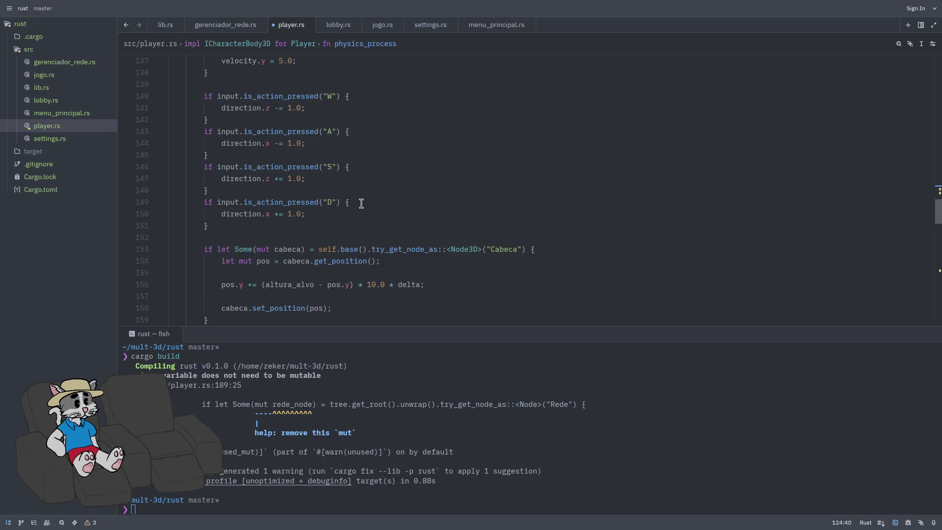
left_click(380, 237)
key("Return")
key("Return")
key("Up")
key("ctrl+v")
- Write let mut direction = Vector3::ZERO; after the jump block's closing brace, before the W check
scroll(379, 229, "down", 2)
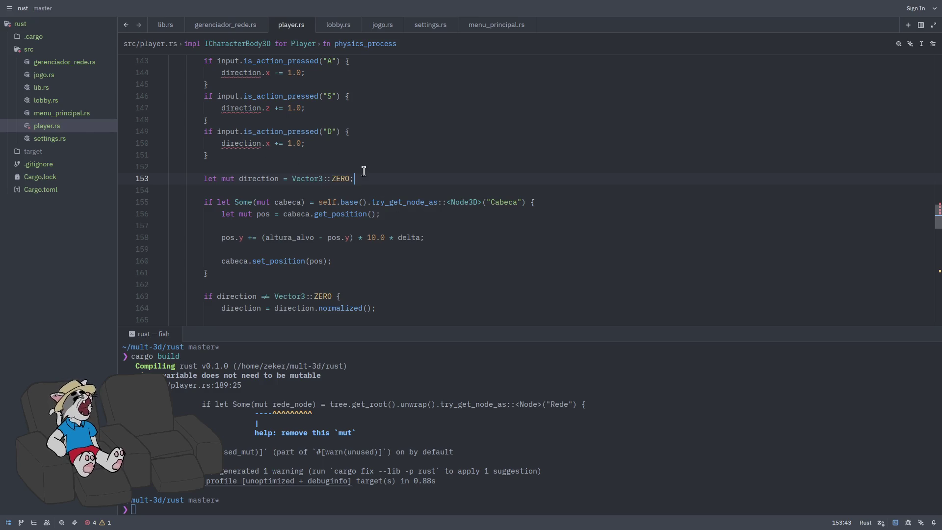
scroll(355, 179, "up", 5)
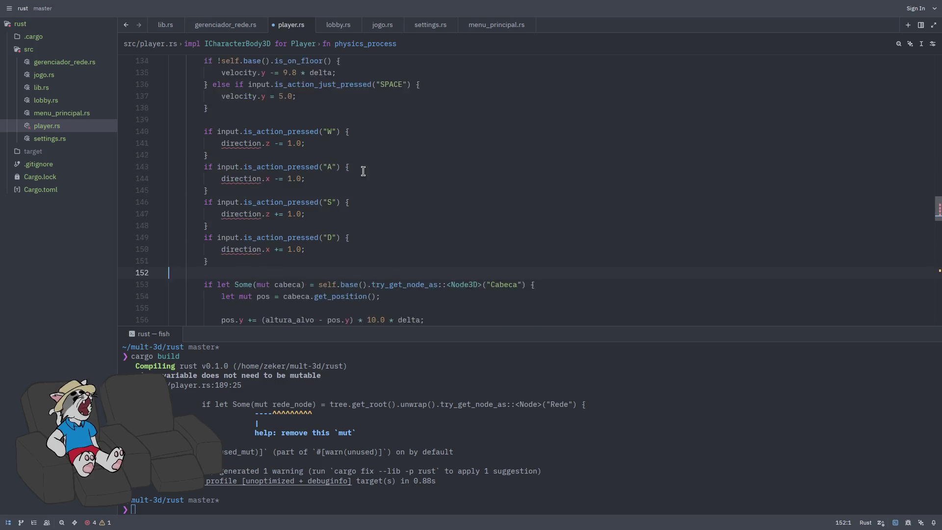
left_click(354, 179)
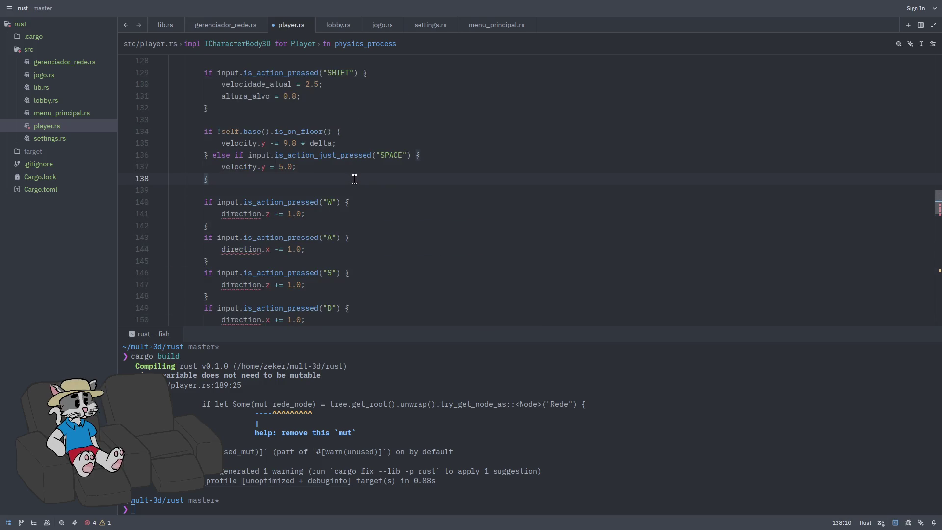
key("Return")
key("Return")
type("let mut direction = Vector3::ZERO;")
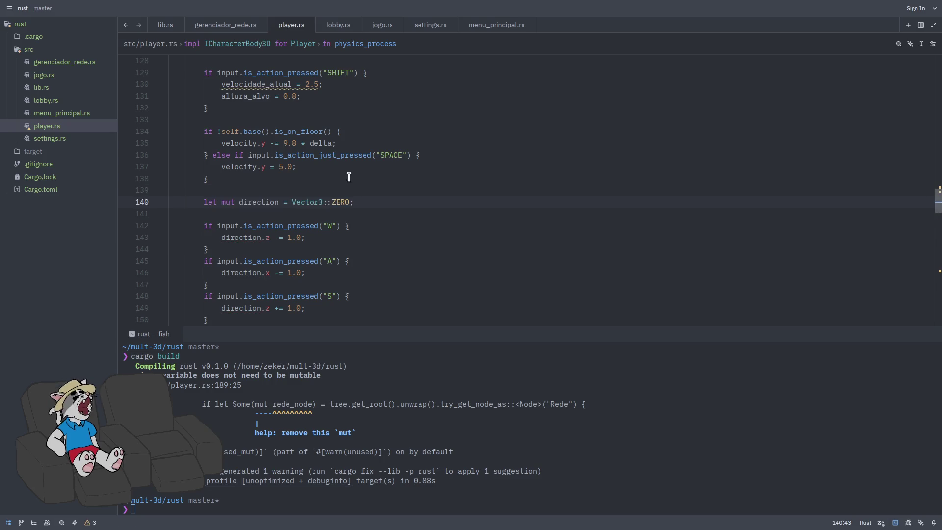
scroll(348, 177, "down", 5)
left_click(382, 186)
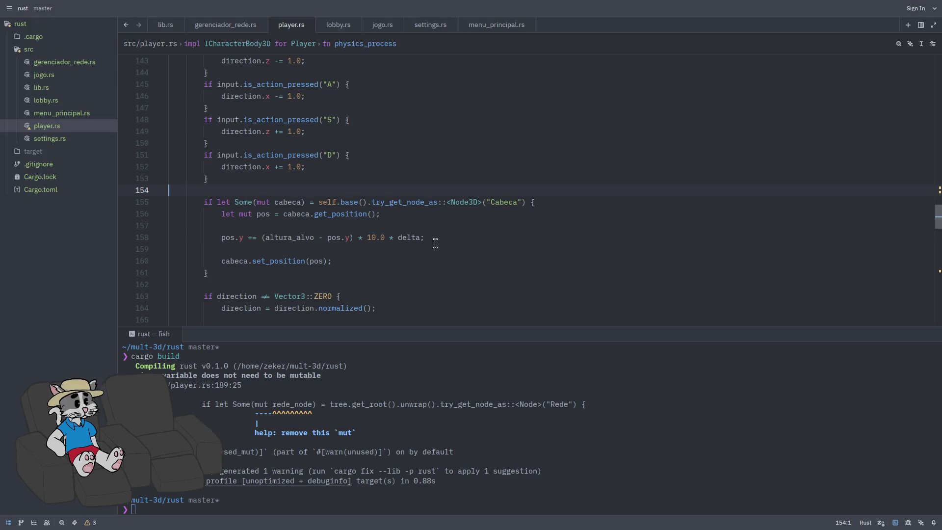
scroll(379, 185, "down", 1)
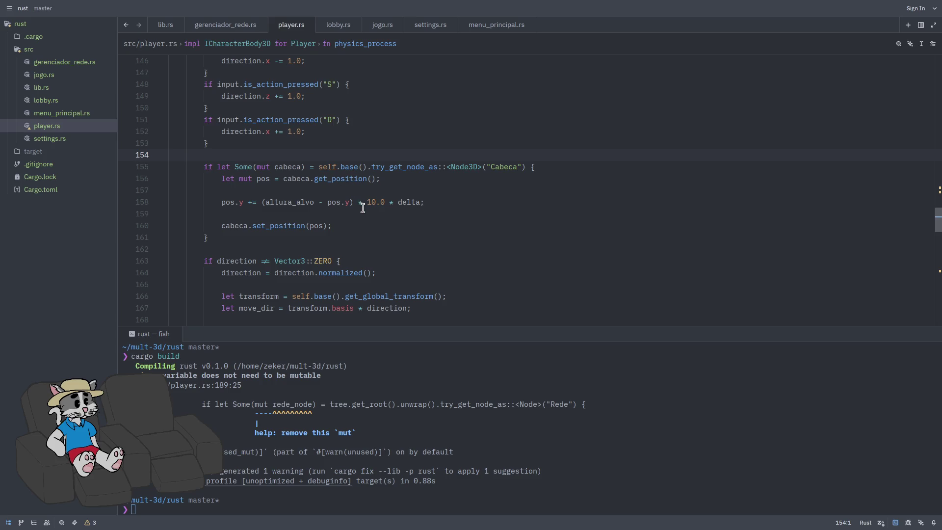
scroll(358, 207, "up", 10)
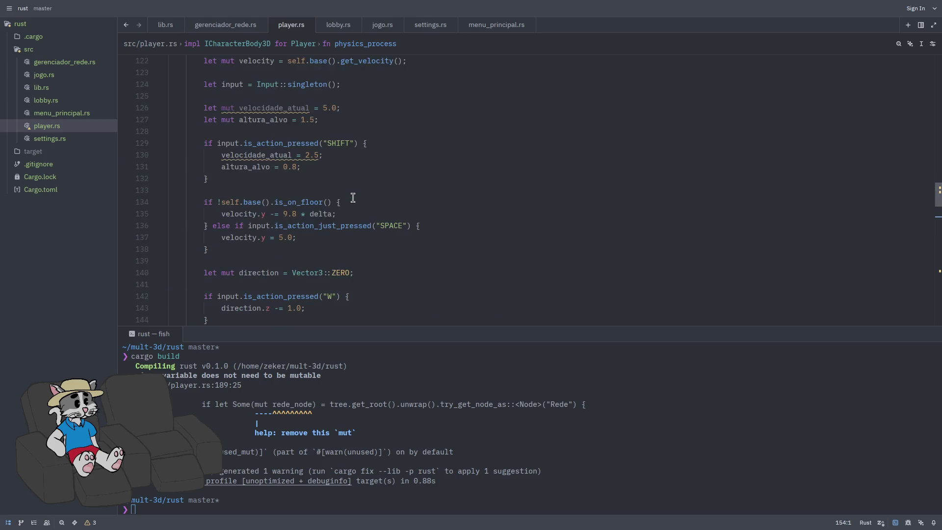
scroll(353, 198, "up", 6)
scroll(353, 214, "down", 8)
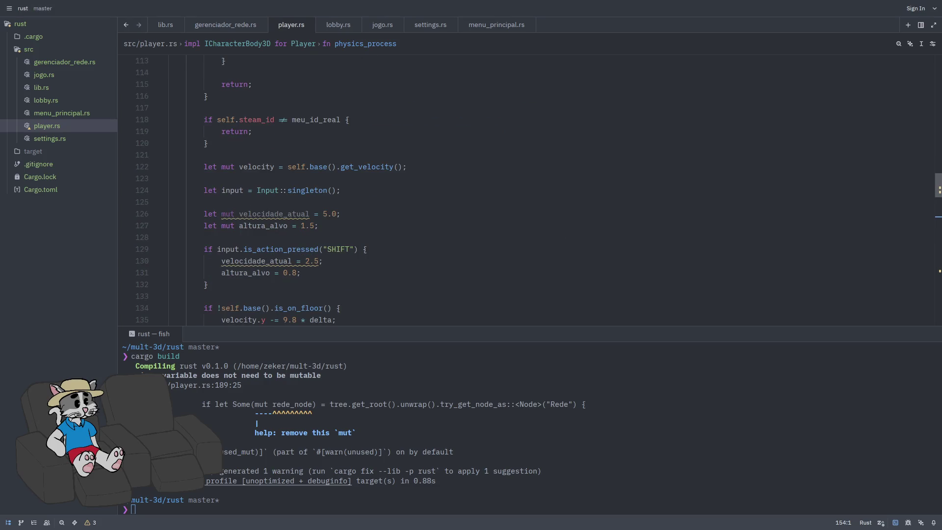
scroll(357, 268, "down", 6)
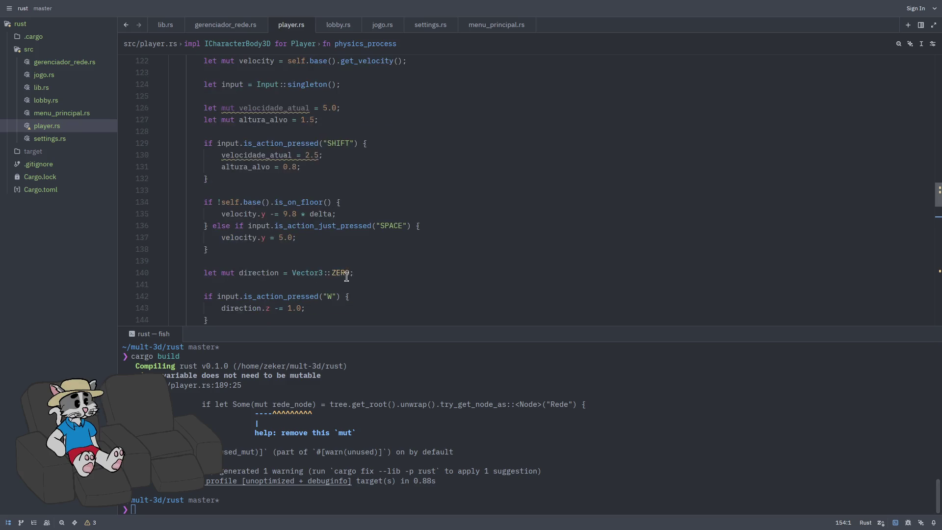
scroll(358, 268, "up", 2)
scroll(355, 250, "down", 4)
scroll(353, 240, "up", 9)
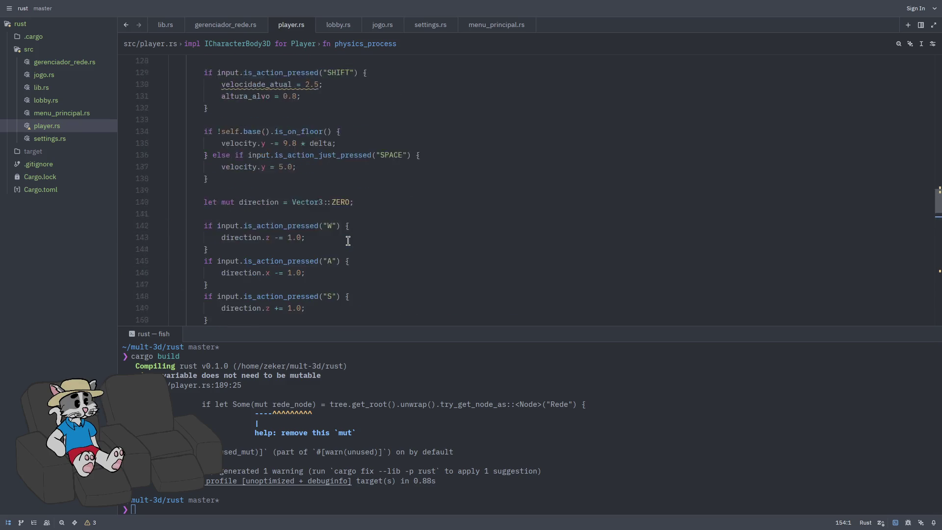
scroll(355, 243, "up", 4)
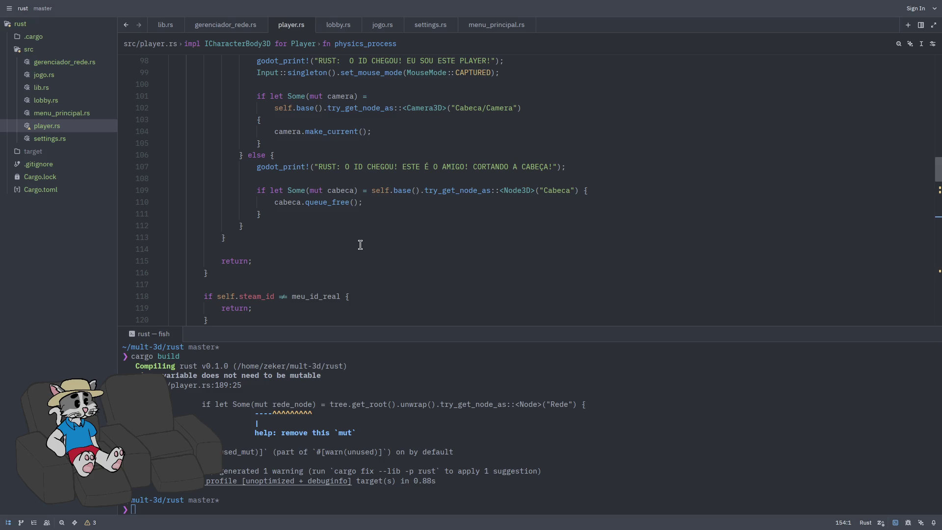
scroll(357, 246, "down", 8)
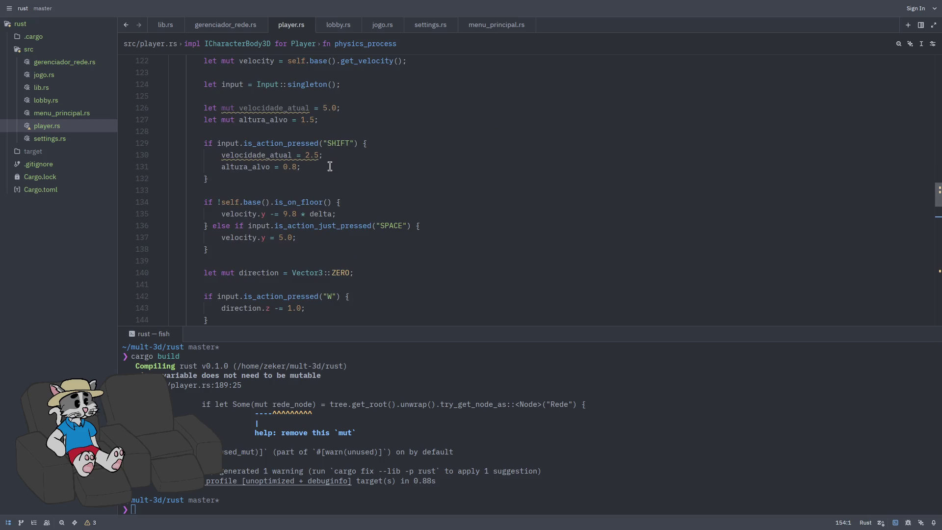
mouse_move(288, 106)
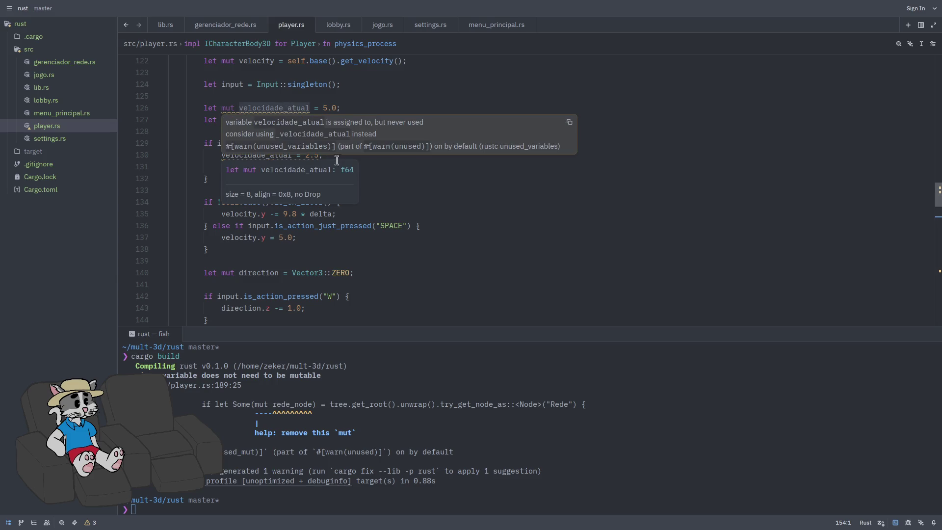
left_click(362, 167)
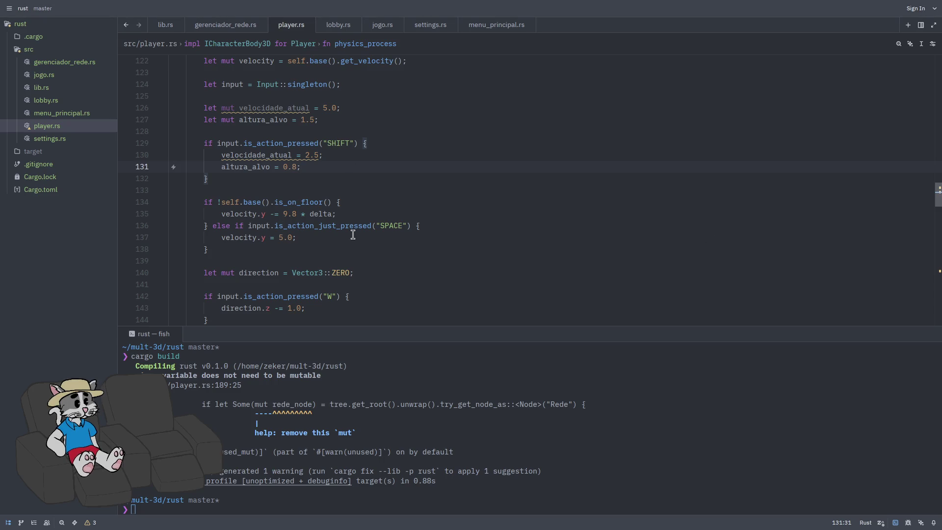
left_click(339, 193)
mouse_move(236, 197)
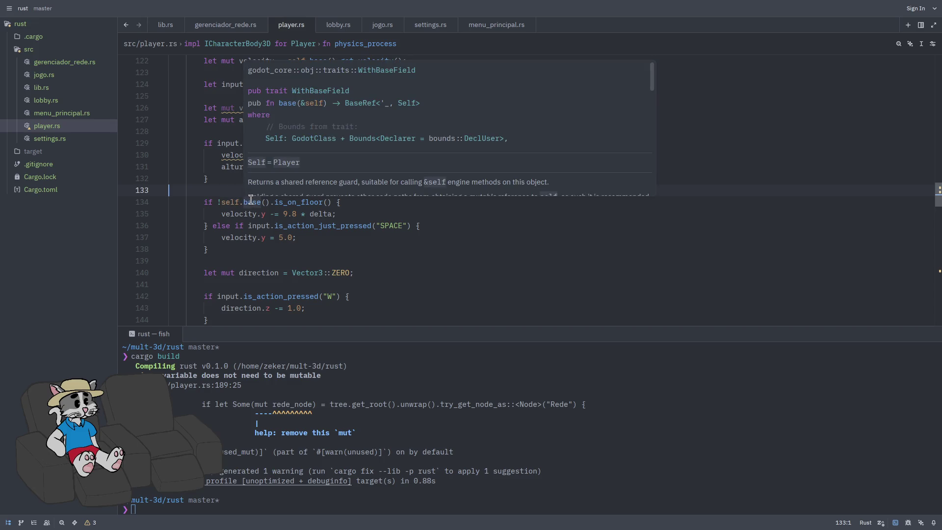
scroll(309, 210, "down", 7)
- Cut the Cabeca height-easing block and paste it right after the SHIFT crouch check
mouse_move(341, 269)
left_mouse_down()
mouse_move(207, 203)
mouse_move(212, 209)
left_mouse_up()
key("ctrl+x")
scroll(337, 223, "up", 9)
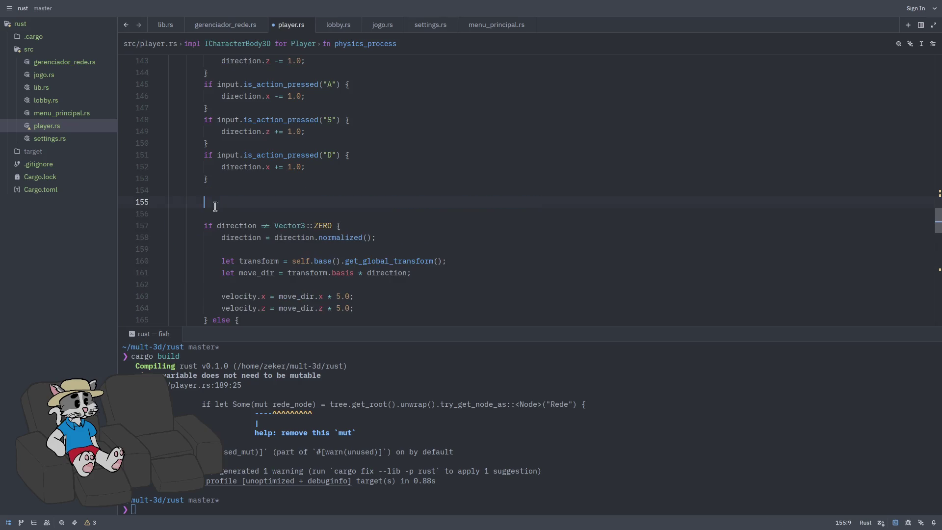
left_click(375, 249)
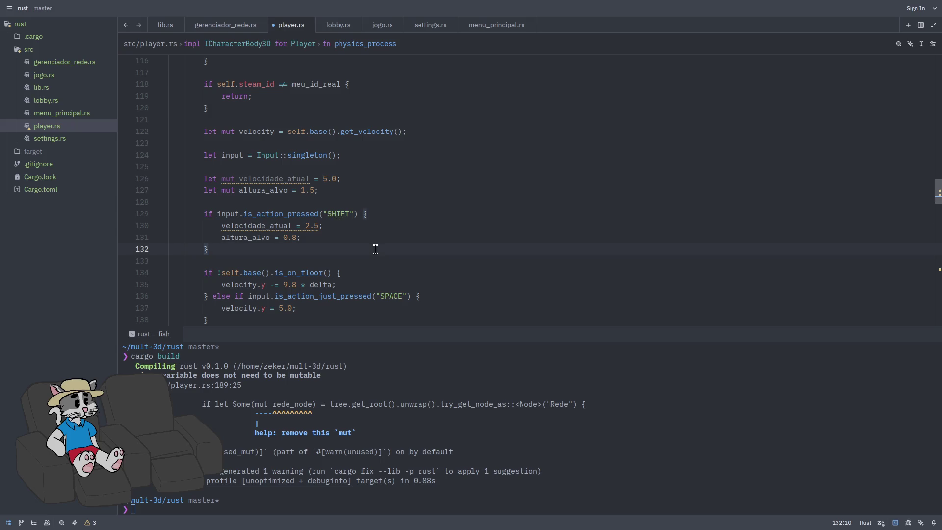
key("Return")
key("Return")
key("ctrl+v")
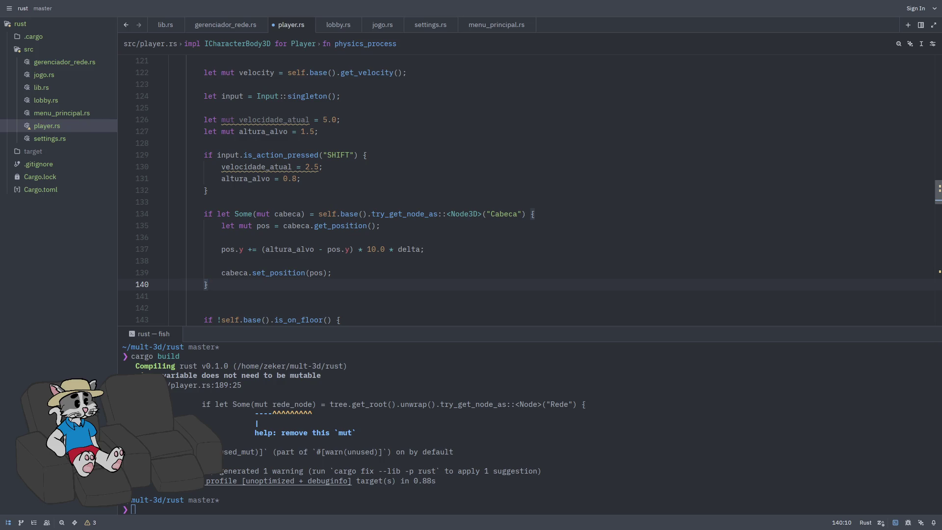
- Delete the leftover blank lines where the block used to be and save player.rs
scroll(352, 241, "down", 3)
left_click(352, 239)
scroll(343, 231, "down", 1)
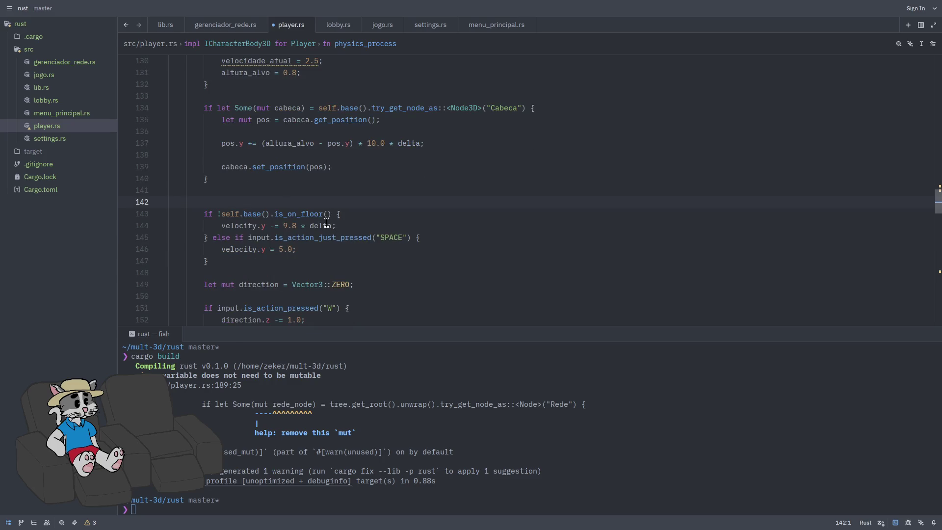
scroll(331, 227, "down", 1)
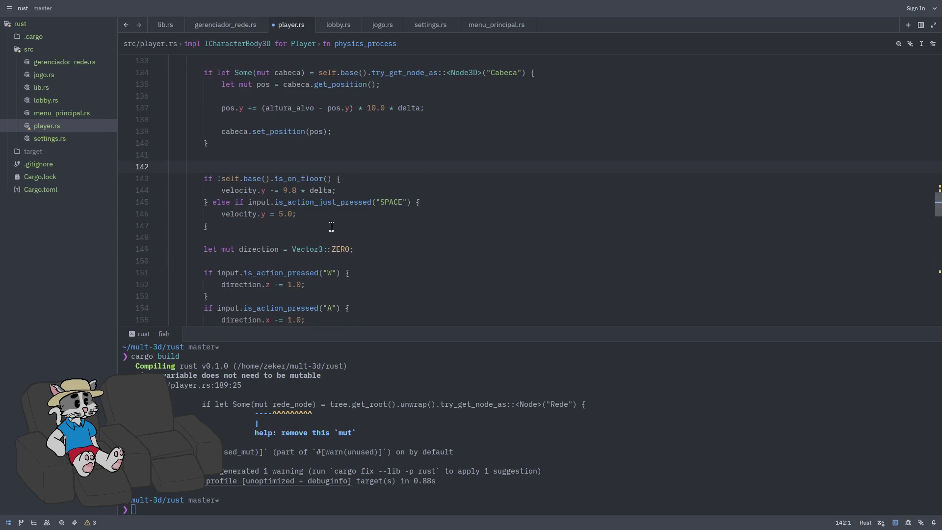
scroll(321, 209, "down", 4)
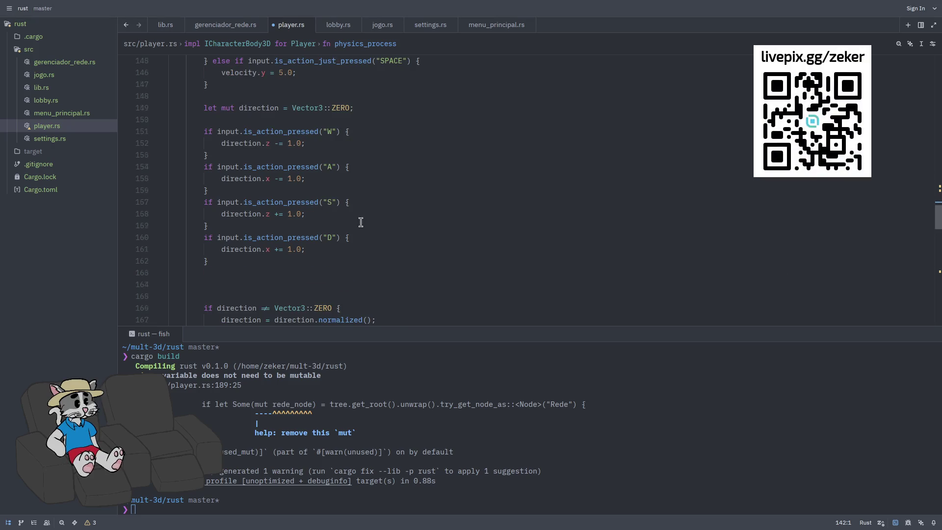
scroll(344, 230, "down", 1)
left_click(316, 248)
key("BackSpace")
key("BackSpace")
key("BackSpace")
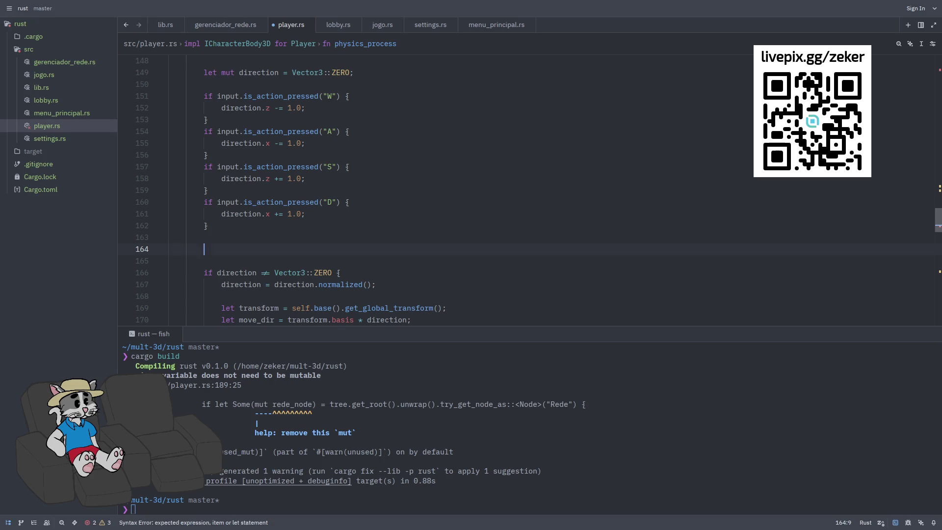
key("ctrl+s")
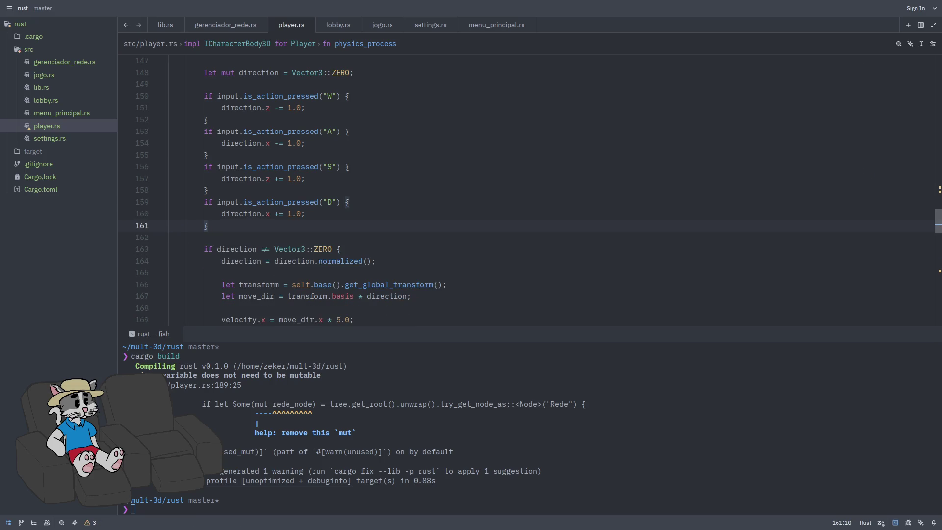
- Replace the fixed 5.0 speed with velocidade_atual on the velocity.x line 169
left_click(275, 249)
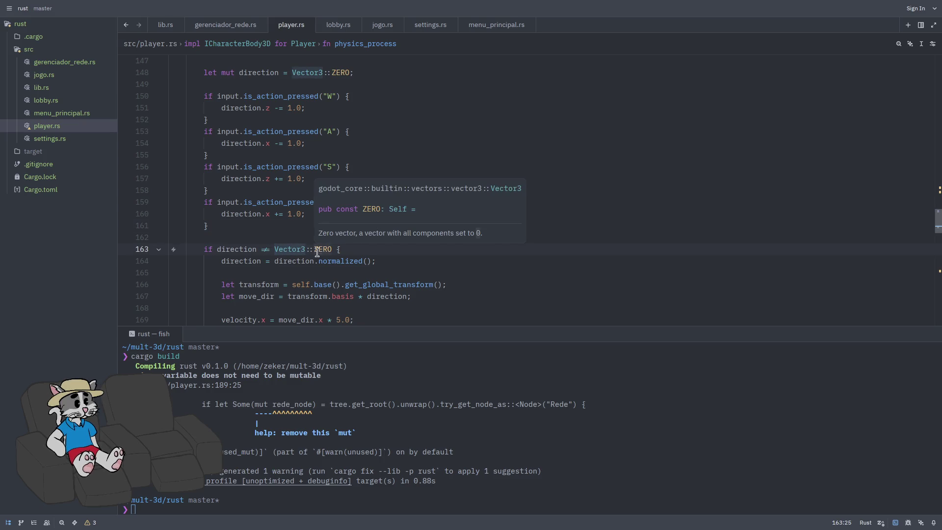
scroll(248, 235, "down", 1)
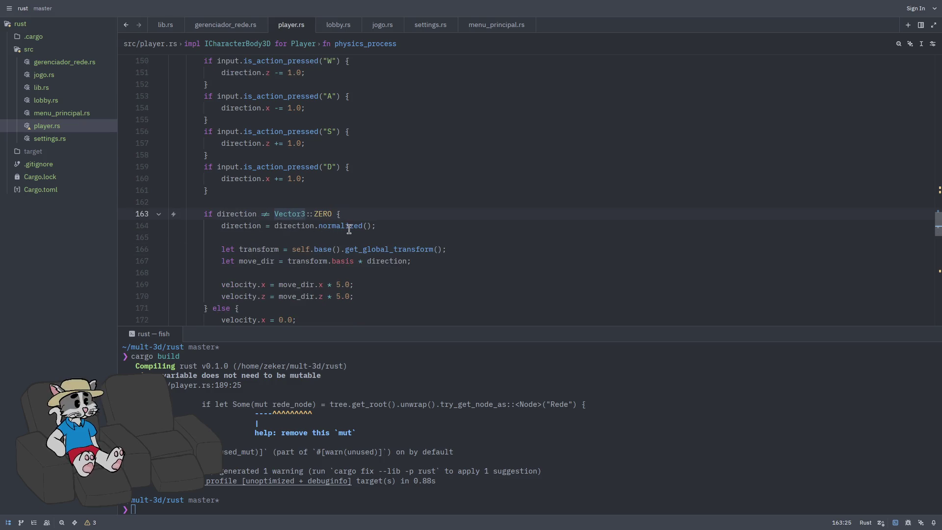
scroll(360, 220, "down", 1)
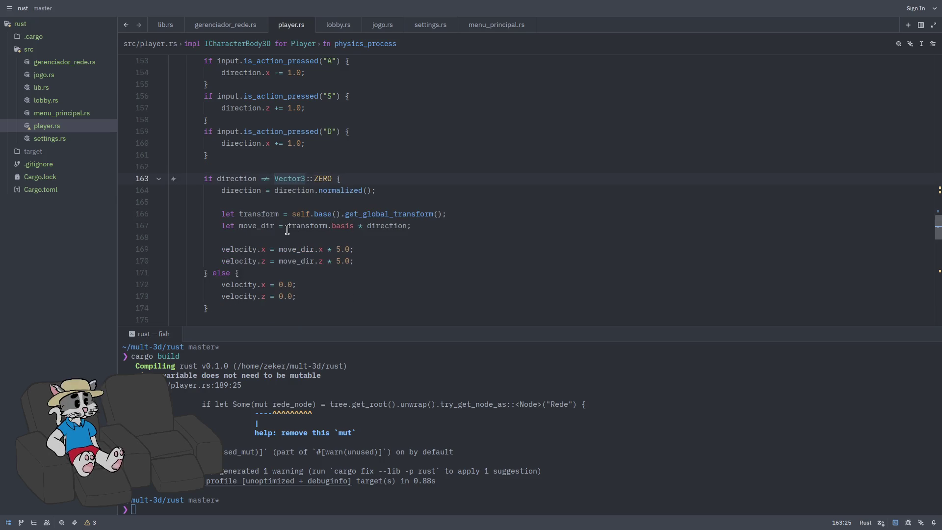
mouse_move(287, 230)
left_click_drag(344, 249, 350, 248)
key("ctrl+Return")
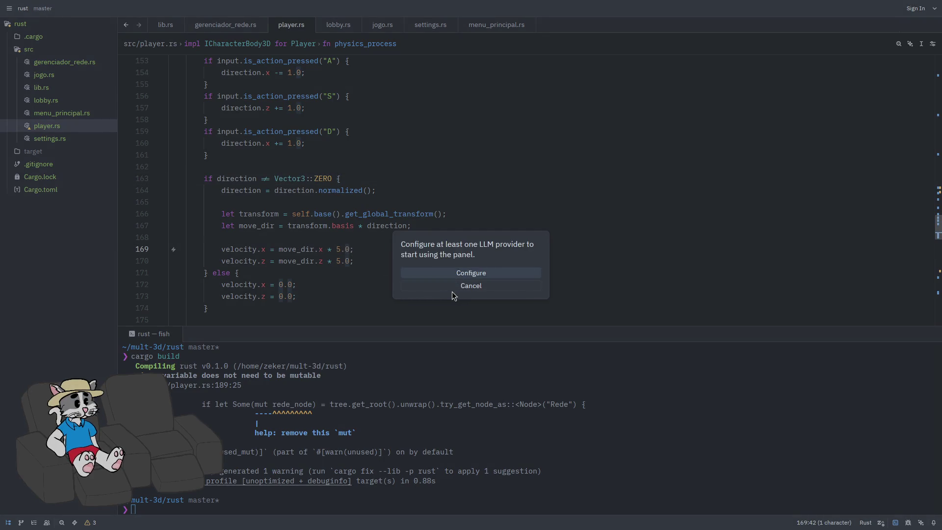
left_click(452, 289)
left_click(350, 249)
key("BackSpace")
key("BackSpace")
type("velocidade_")
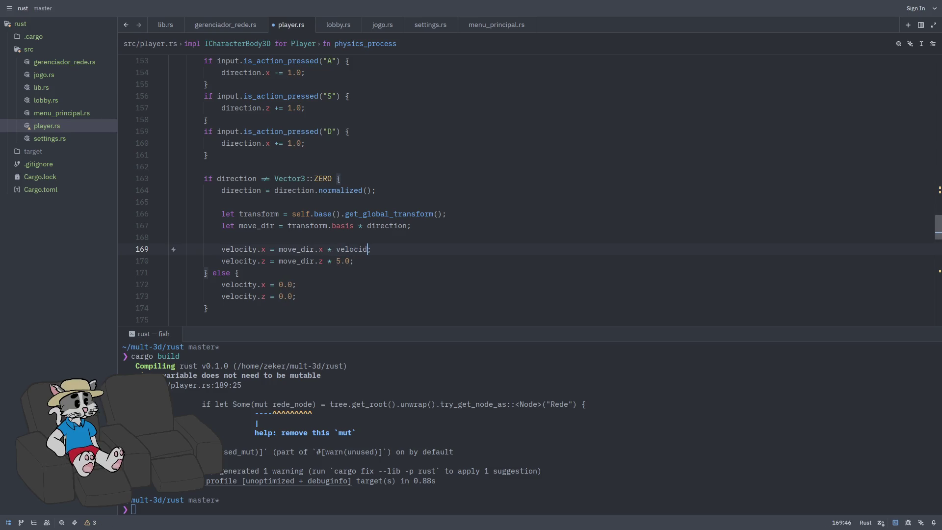
type("atual")
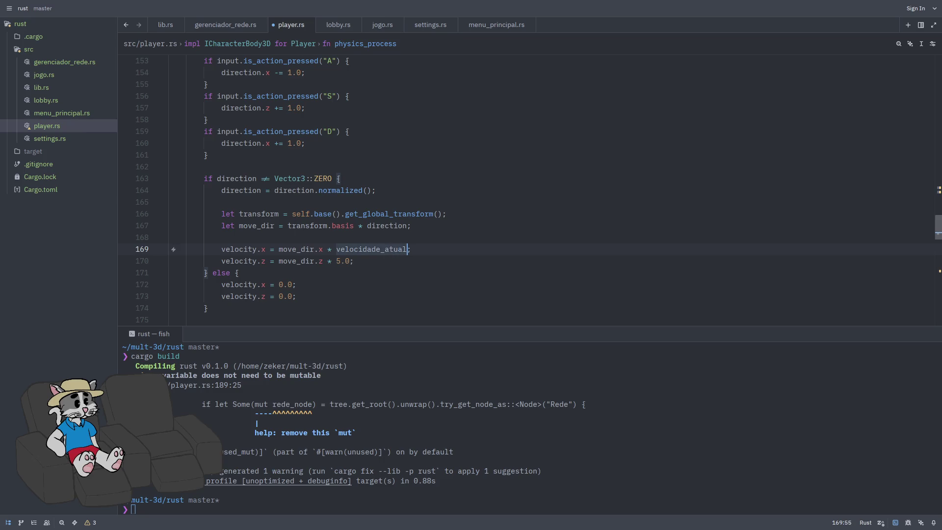
- Replace the fixed 5.0 speed with velocidade_atual on the velocity.z line 170
left_click(374, 250)
key("Down")
key("Left")
key("BackSpace")
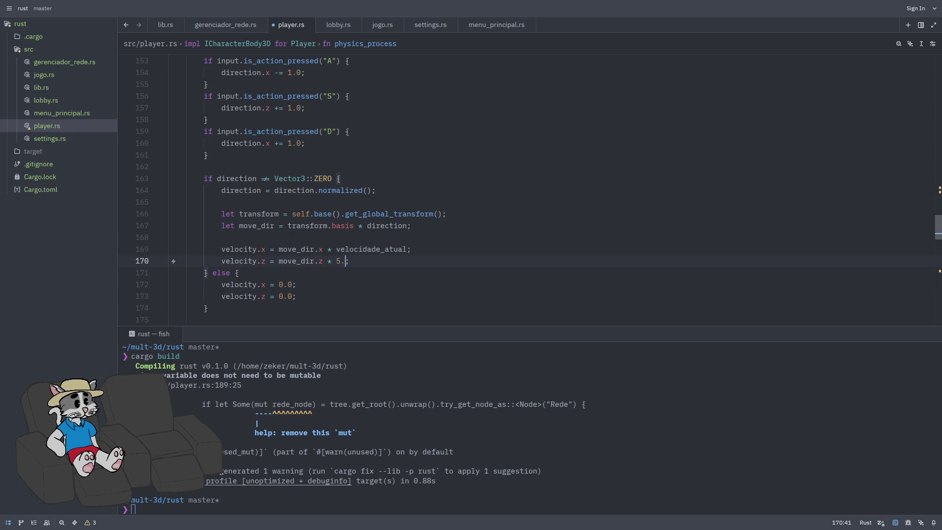
key("BackSpace")
type("velocidade_atual")
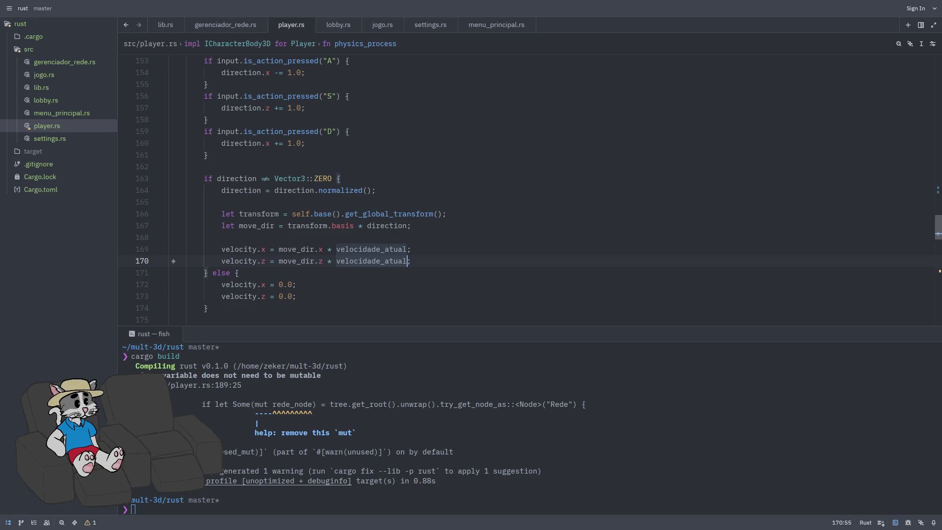
- Rerun cargo build in the terminal and tile Zed and Godot side by side
scroll(351, 287, "down", 1)
scroll(346, 275, "down", 1)
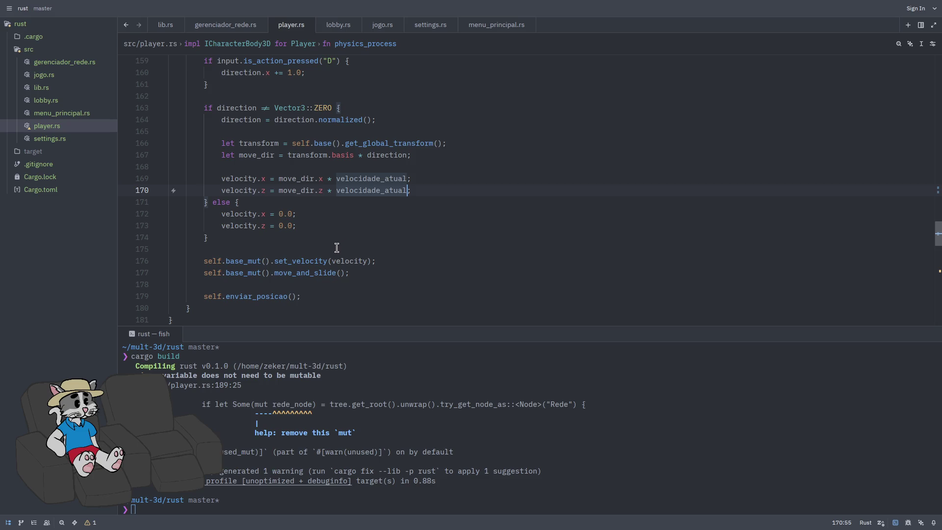
scroll(336, 248, "down", 3)
left_click(530, 343)
key("Up")
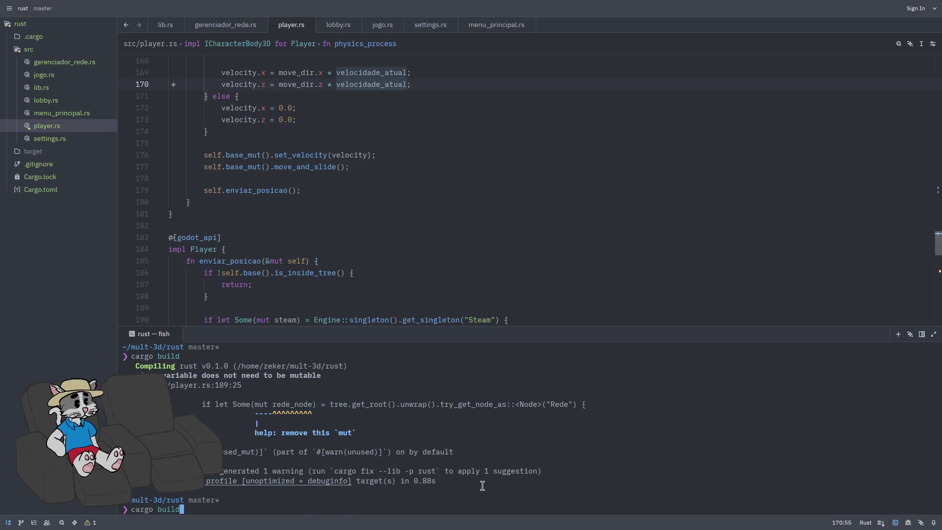
key("Return")
key("super+f")
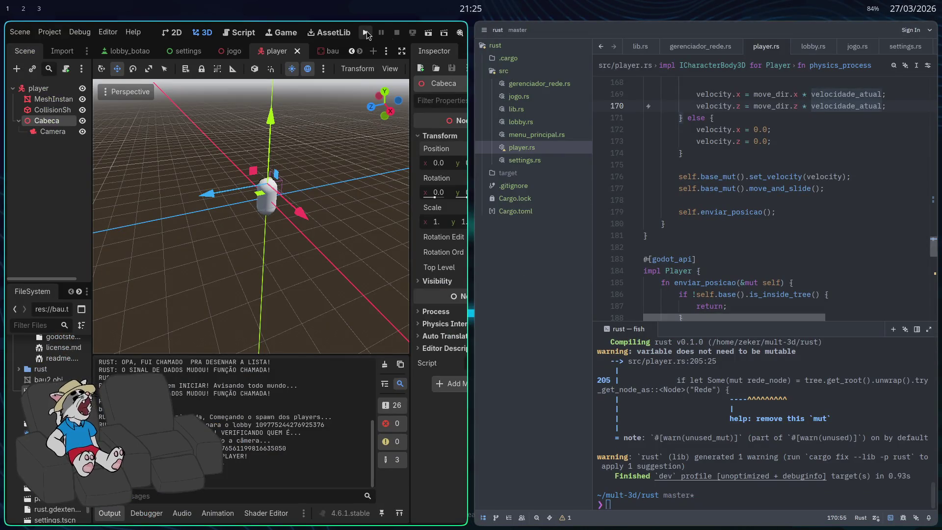
left_click(739, 283)
- Run cargo build again in Zed's terminal
left_click(754, 503)
type("cargo build")
key("Return")
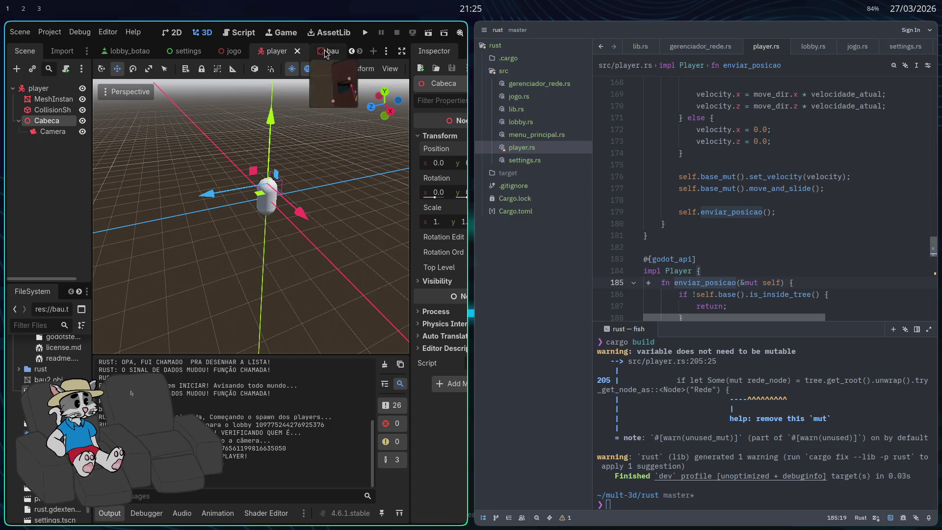
- Launch the Godot project with F5, host a game and start the match from the lobby
key("F5")
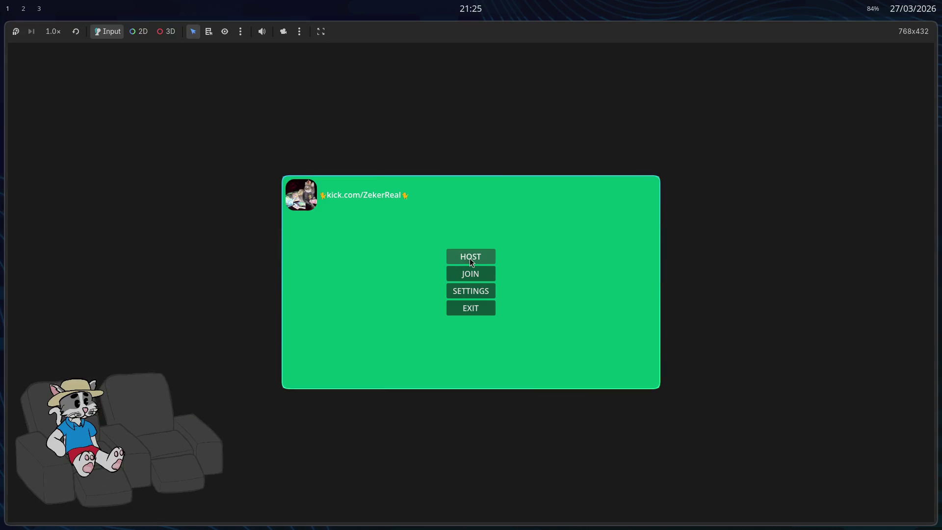
left_click(470, 256)
left_click(621, 378)
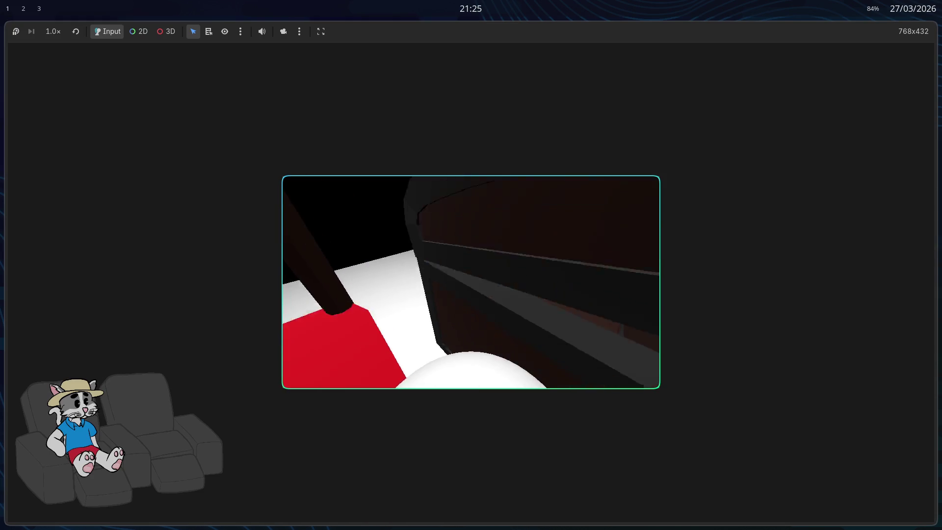
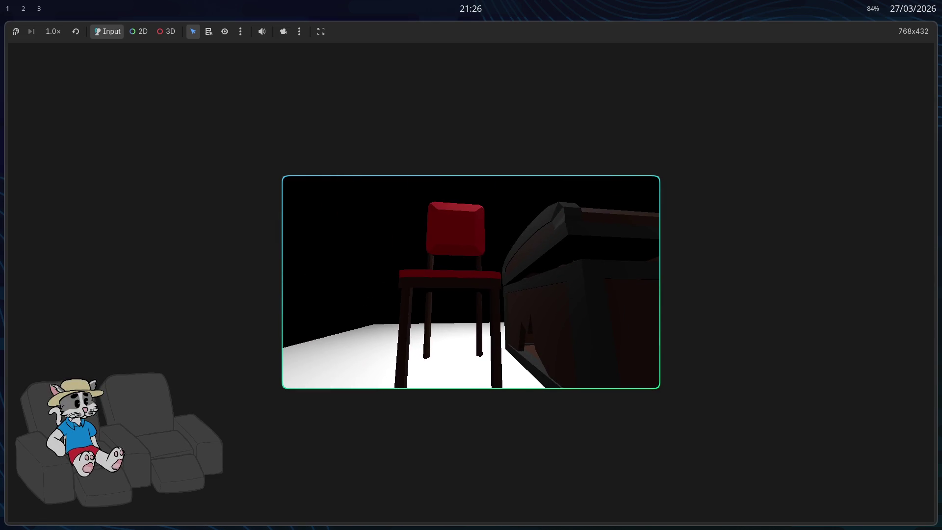
- Stop the playtest, maximise the editor, and review the bau and jogo scenes
key("F8")
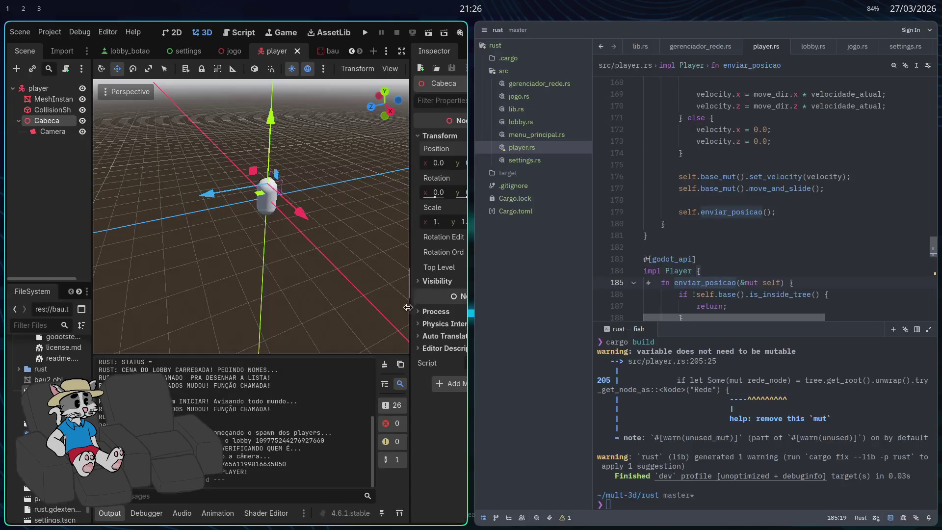
key("super+f")
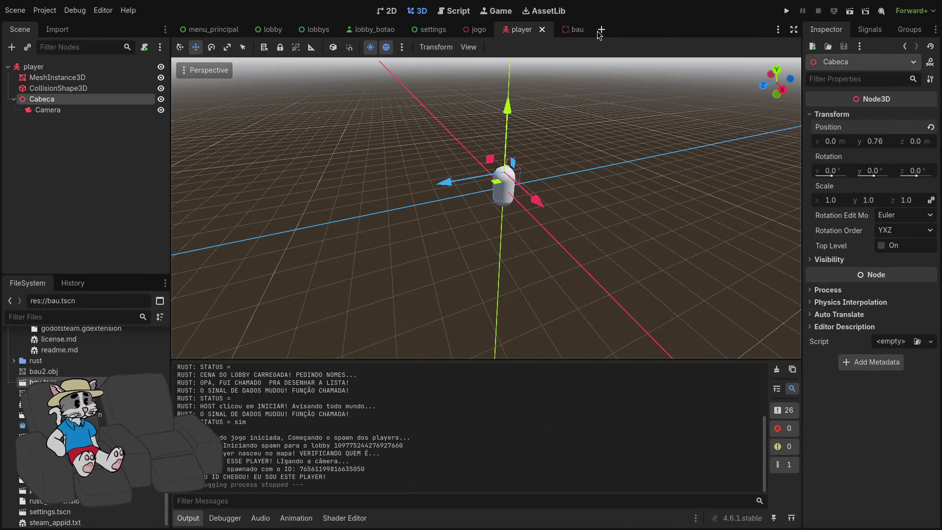
left_click(565, 29)
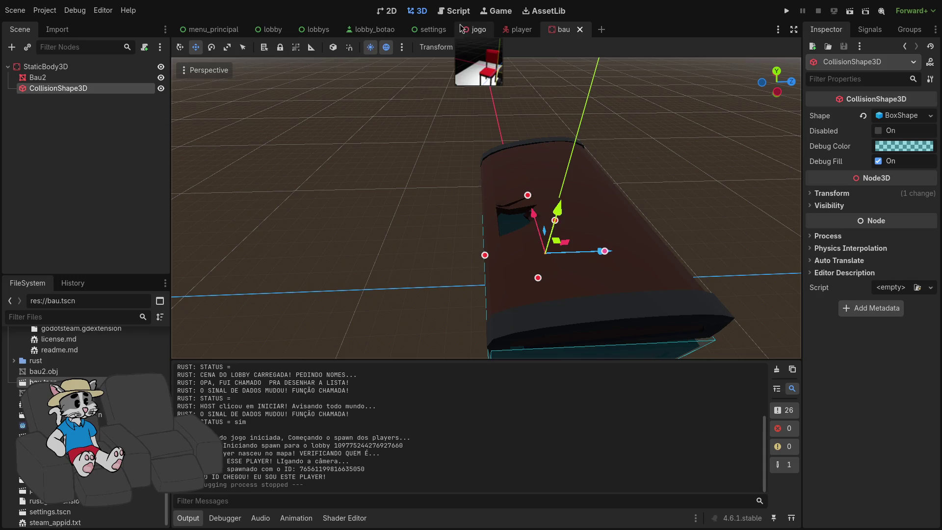
left_click(476, 30)
- Look around the chair and chest in jogo, then start a new empty scene
right_click(428, 250)
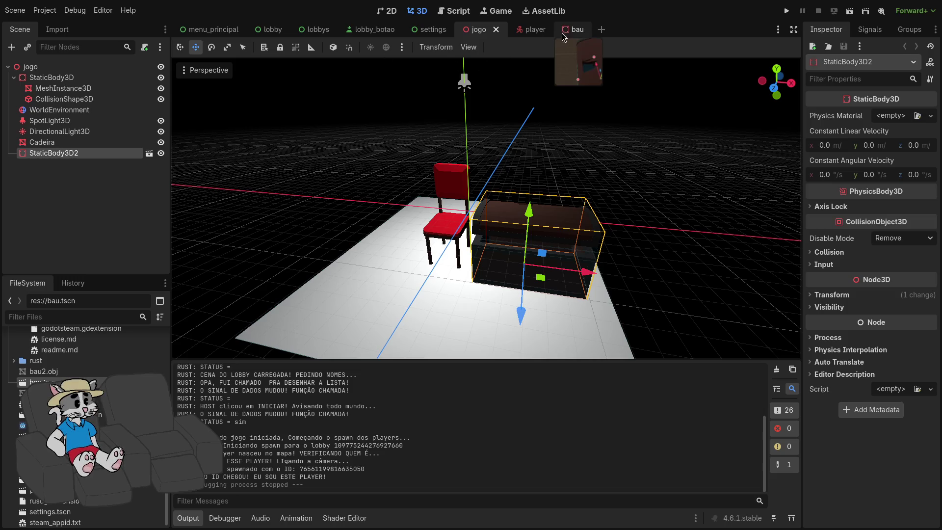
left_click(575, 30)
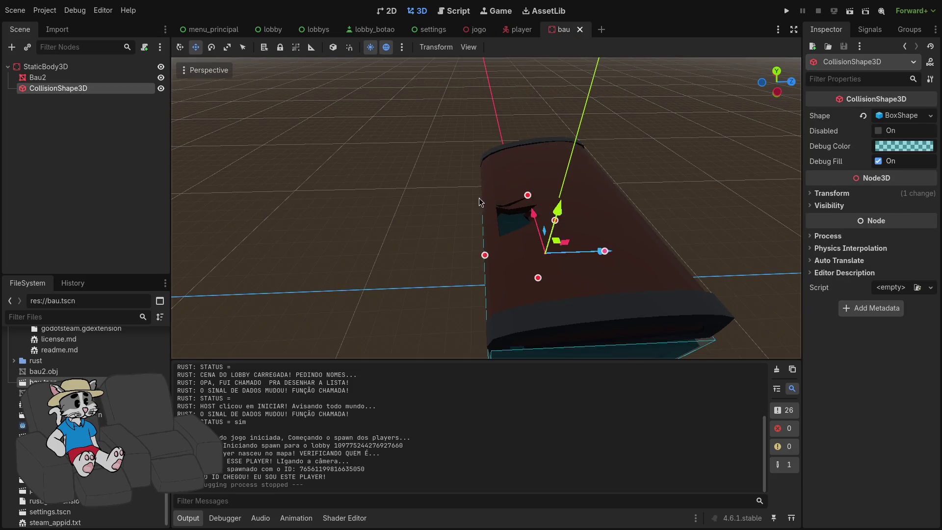
left_click(601, 30)
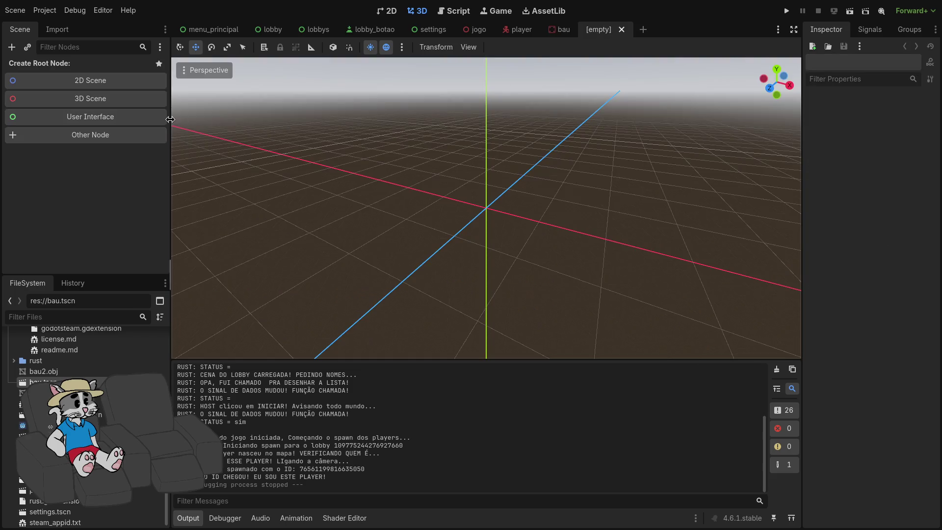
- Create a StaticBody3D root node and rename it cadeira
left_click(90, 137)
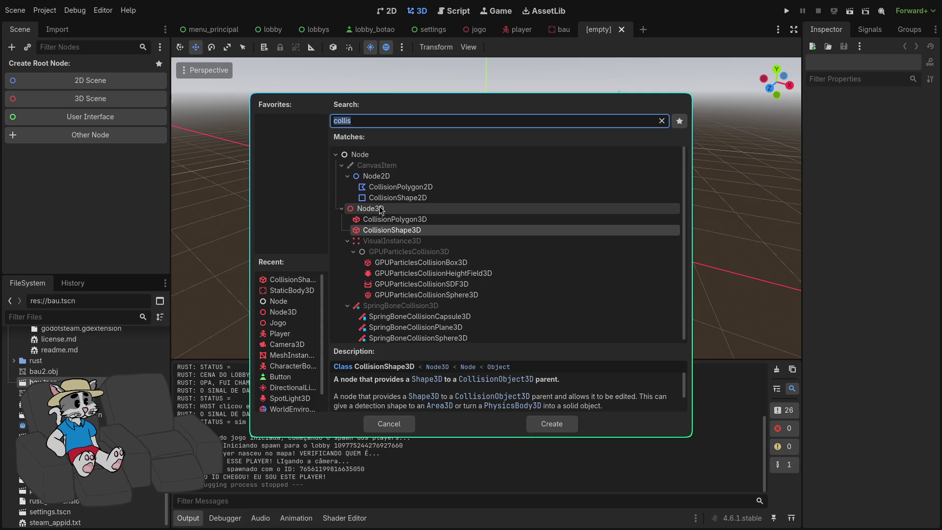
type("static")
key("Return")
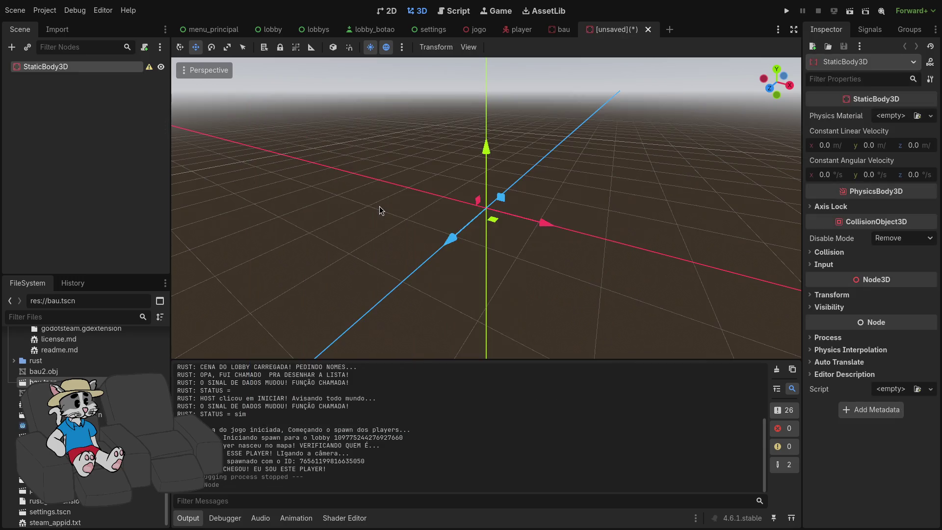
double_click(73, 69)
type("cadeira")
key("Return")
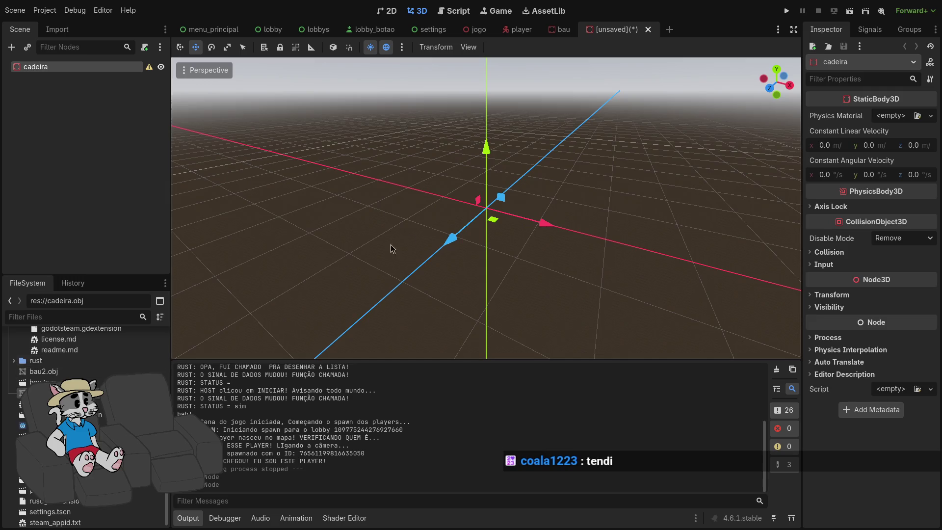
- Add the cadeira.obj chair model and reset its position to the origin
left_click_drag(50, 393, 520, 205)
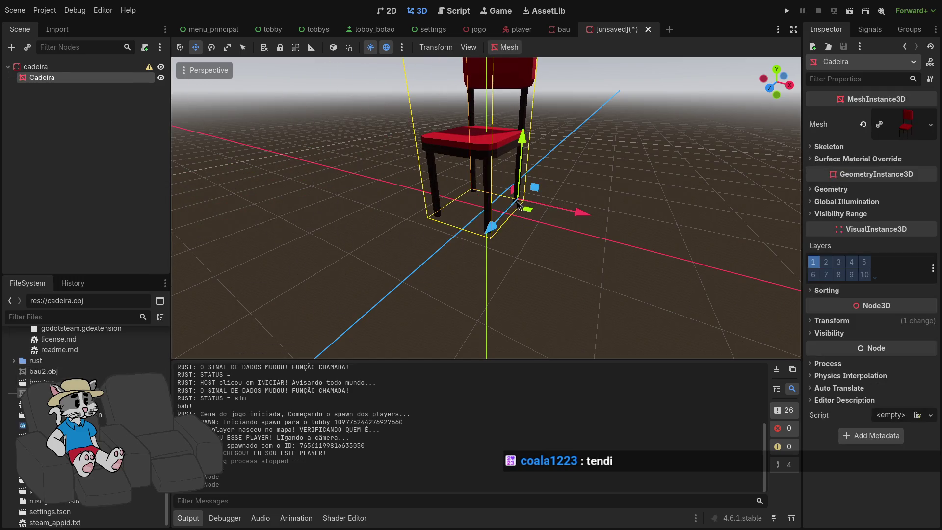
left_click(829, 321)
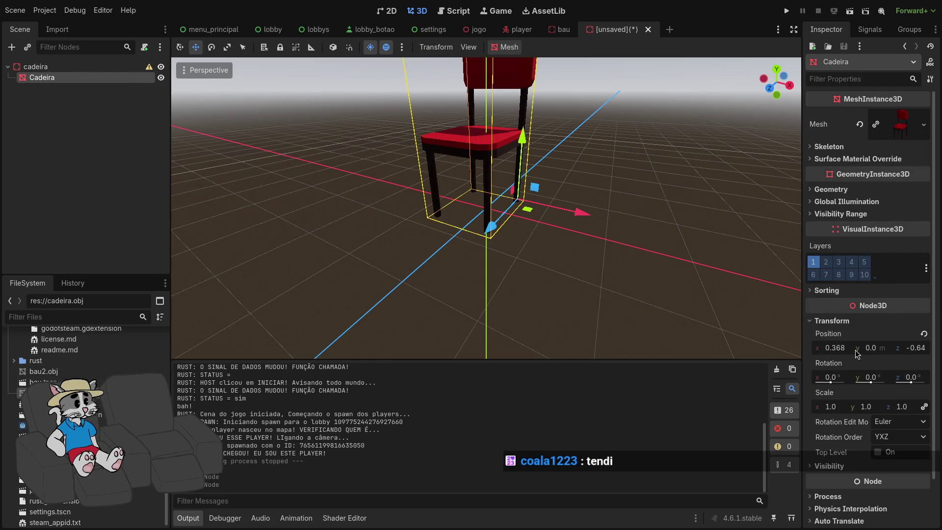
left_click(924, 334)
scroll(483, 249, "up", 2)
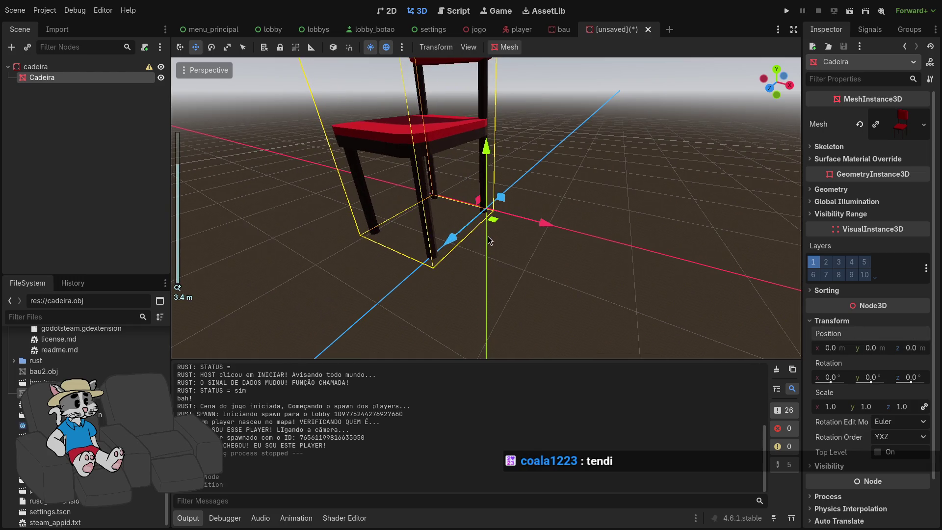
scroll(488, 240, "down", 2)
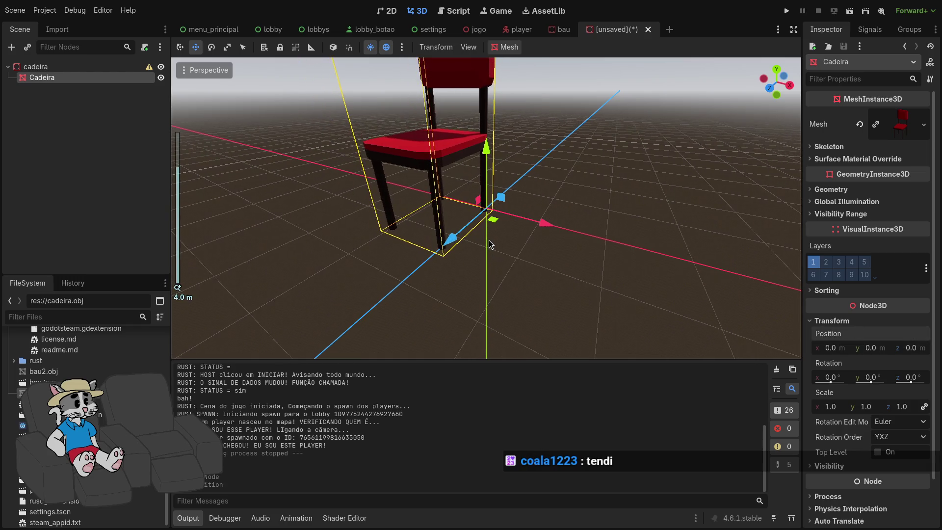
- Add a CollisionShape3D child under the cadeira node
right_click(89, 69)
left_click(113, 77)
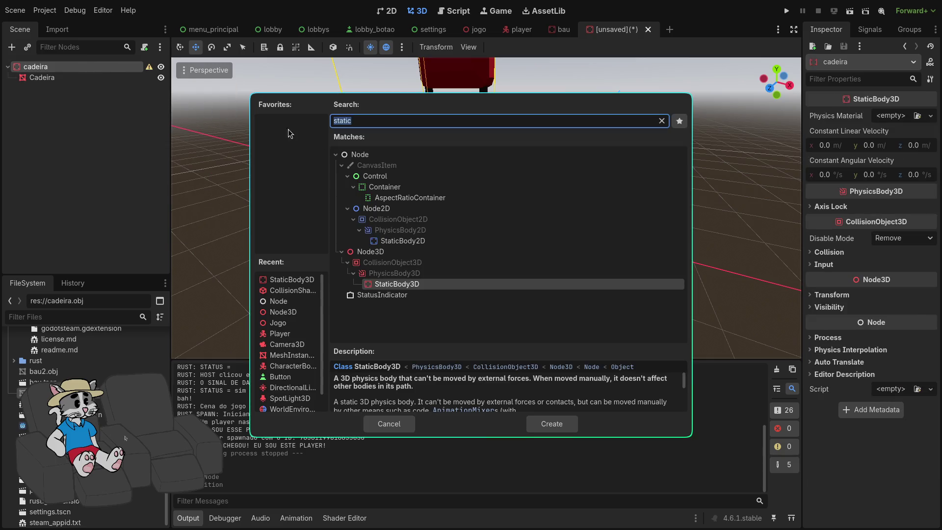
type("collis")
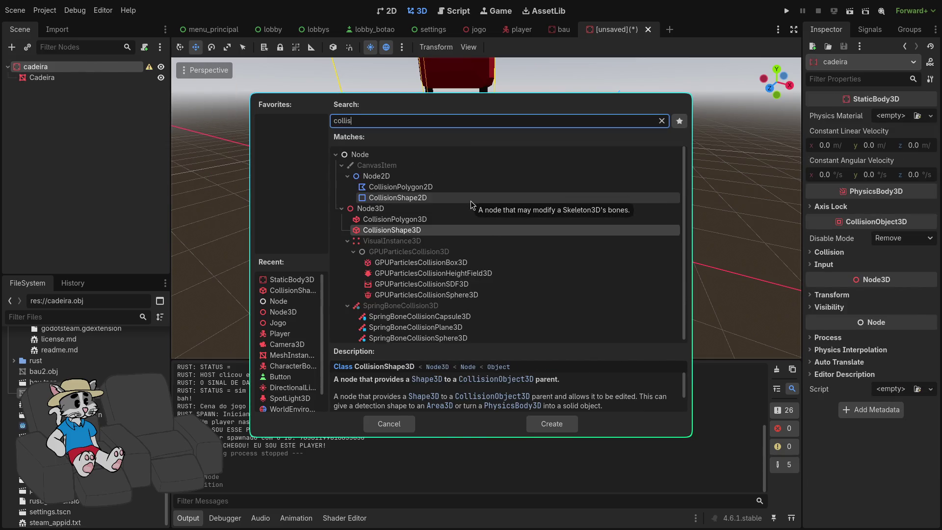
key("Return")
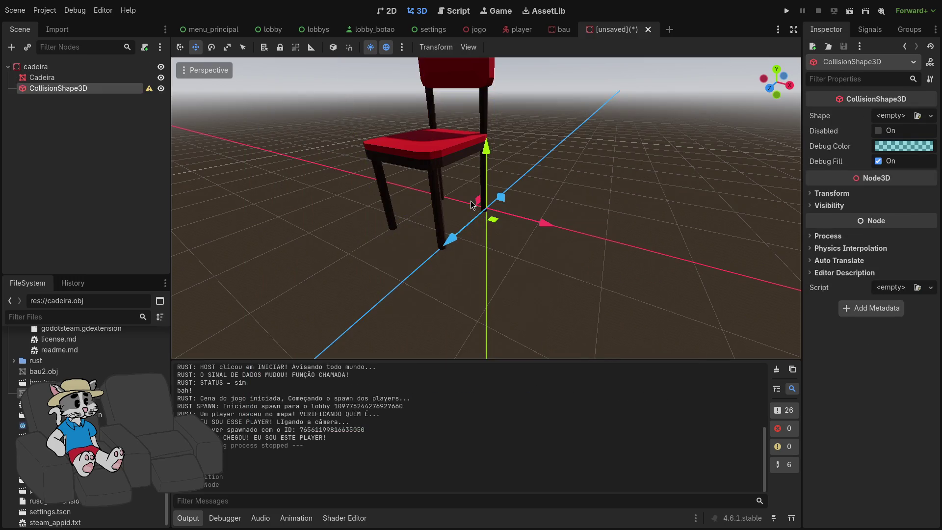
- Give the collision shape a new BoxShape3D, about 2 m tall and thinner in depth
left_click(903, 115)
left_click(862, 164)
scroll(608, 221, "up", 2)
scroll(608, 216, "up", 2)
left_click_drag(610, 220, 521, 263)
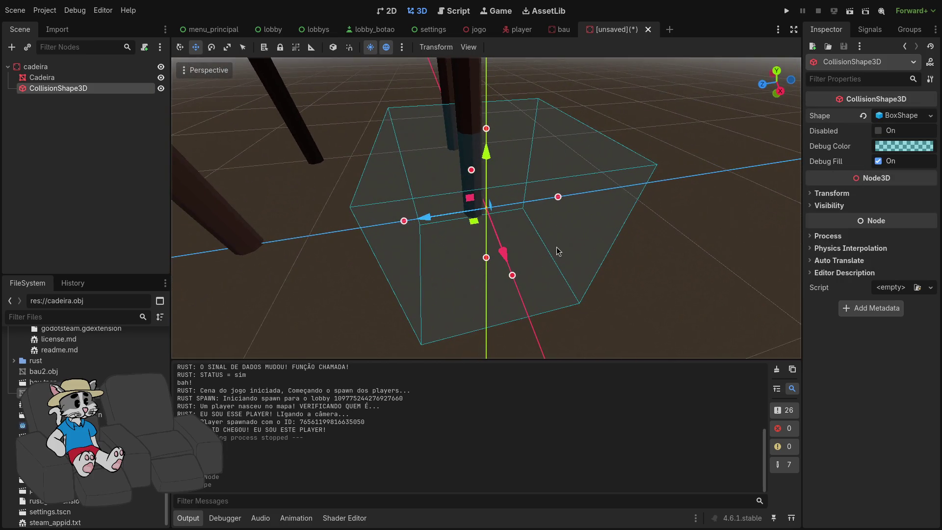
scroll(487, 130, "down", 3)
left_click_drag(486, 132, 490, 91)
mouse_move(524, 172)
left_mouse_down()
mouse_move(461, 182)
mouse_move(474, 181)
left_mouse_up()
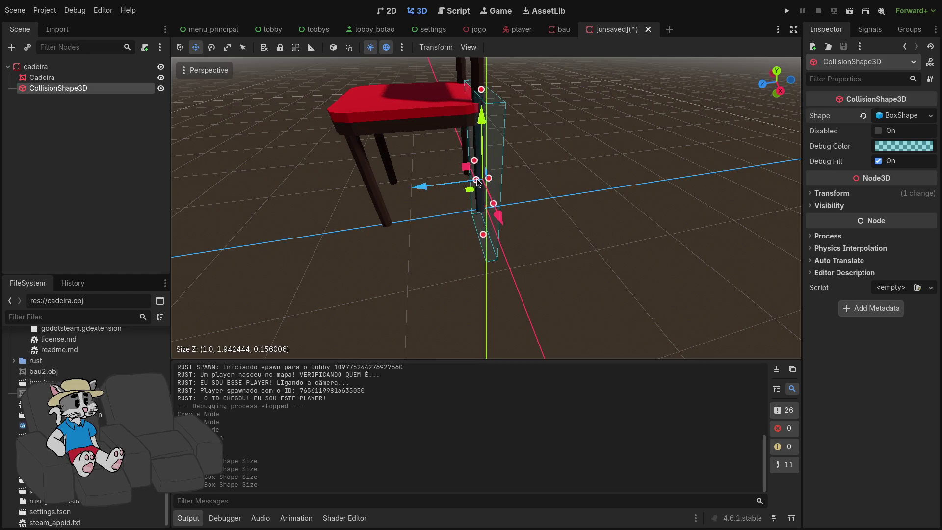
scroll(474, 181, "up", 2)
scroll(535, 249, "down", 12)
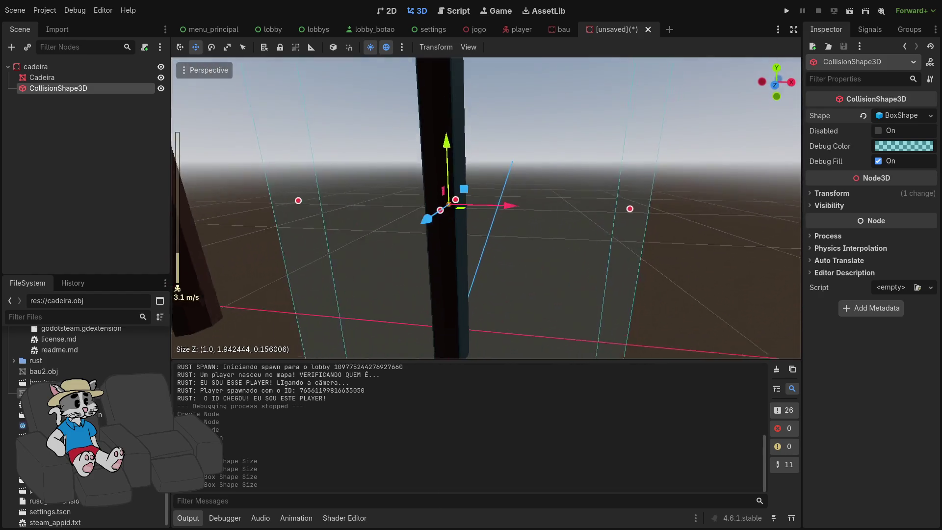
- Narrow the box width to about 0.40 and thin its depth further
left_click_drag(571, 198, 573, 198)
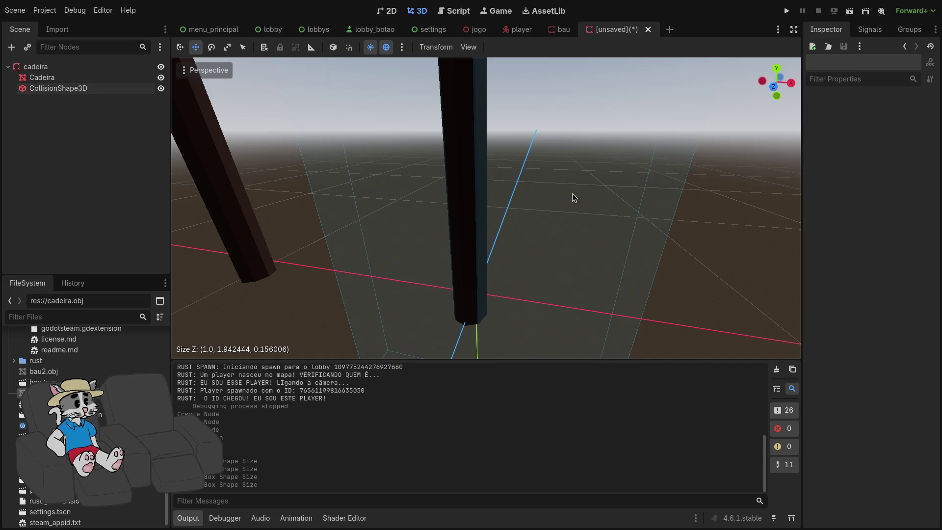
left_click(95, 89)
mouse_move(663, 188)
left_mouse_down()
mouse_move(482, 190)
mouse_move(491, 192)
left_mouse_up()
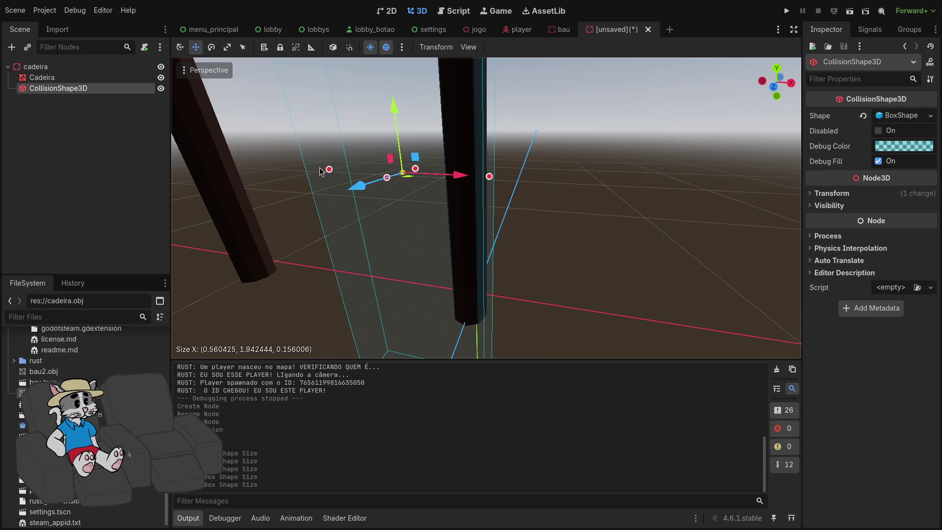
left_click(366, 173)
left_click(284, 175)
mouse_move(330, 169)
left_mouse_down()
mouse_move(438, 175)
mouse_move(453, 186)
left_mouse_up()
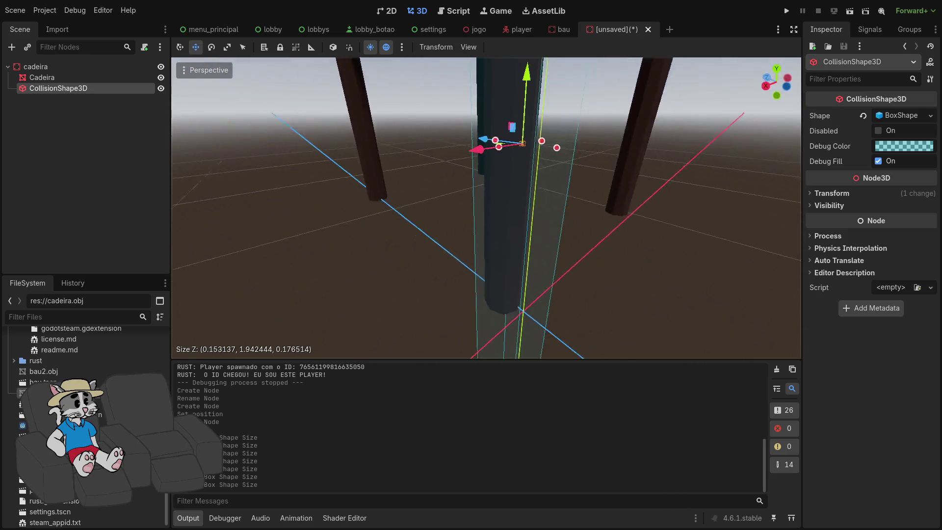
left_click_drag(530, 134, 478, 133)
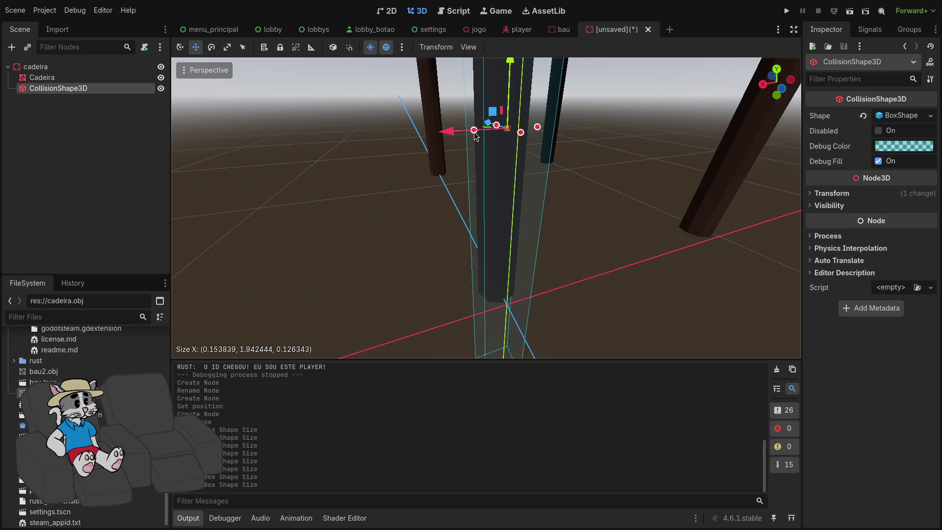
- Adjust the box height so it runs up the back leg toward the seat
mouse_move(520, 138)
left_mouse_down()
mouse_move(426, 132)
mouse_move(550, 168)
mouse_move(550, 177)
left_mouse_up()
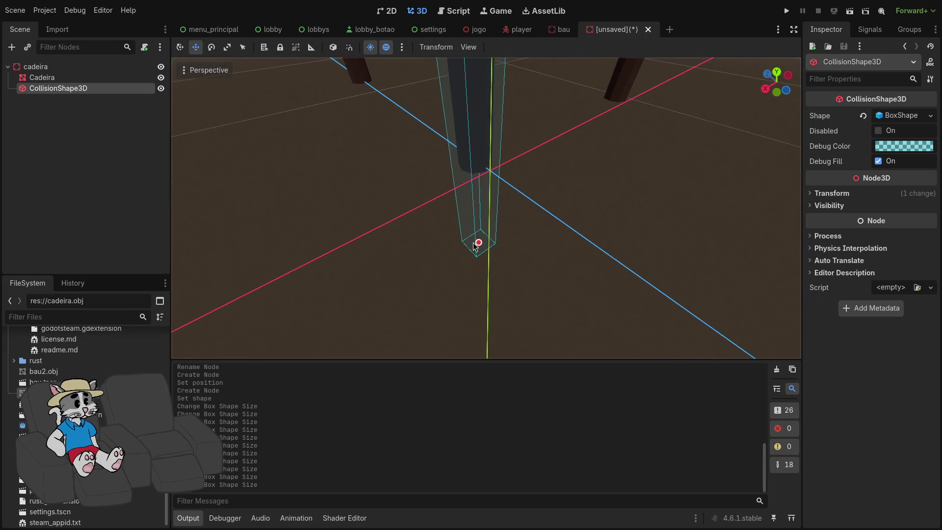
left_click_drag(483, 174, 483, 173)
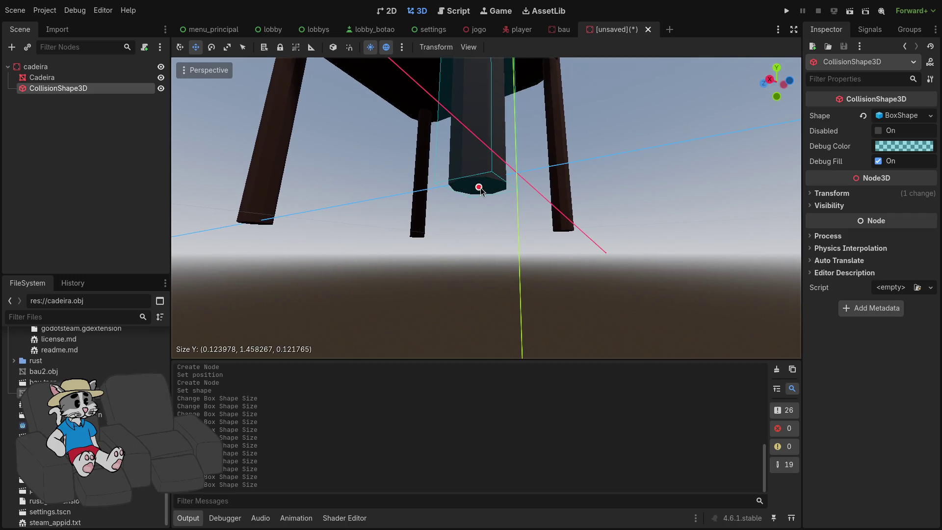
left_click_drag(479, 188, 479, 188)
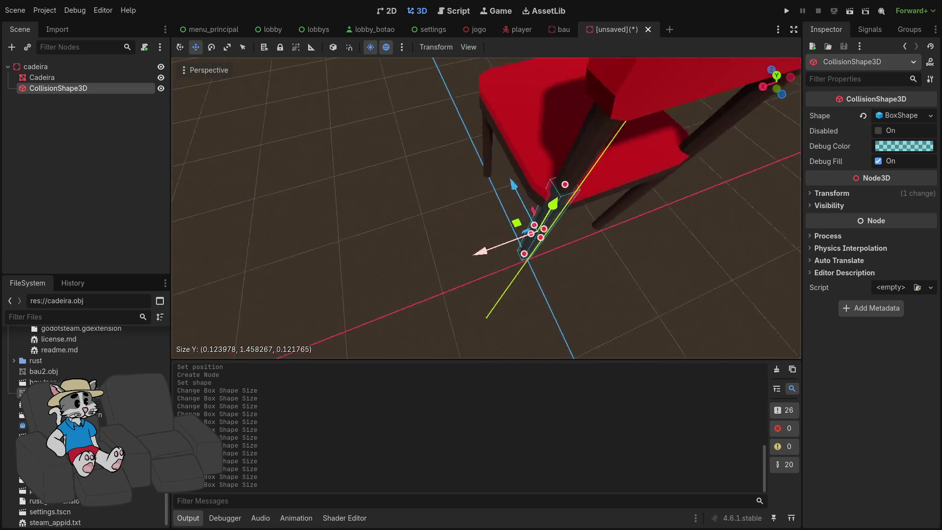
left_click_drag(468, 182, 472, 60)
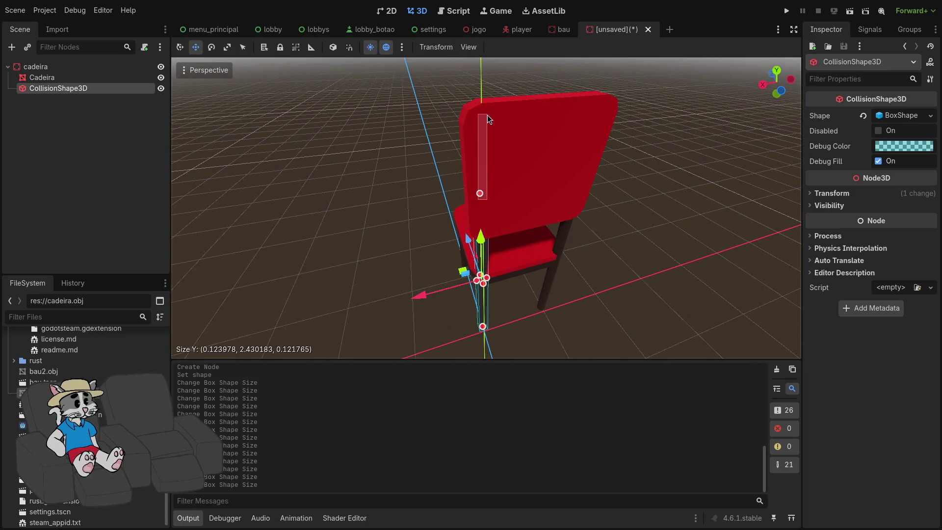
left_click(439, 208)
left_click(98, 89)
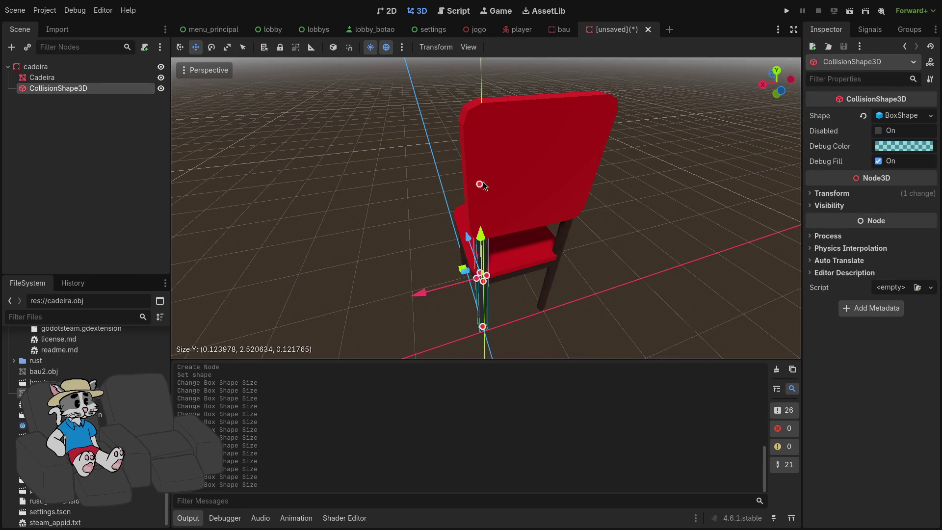
mouse_move(489, 112)
left_mouse_down()
mouse_move(489, 100)
mouse_move(492, 254)
mouse_move(493, 230)
left_mouse_up()
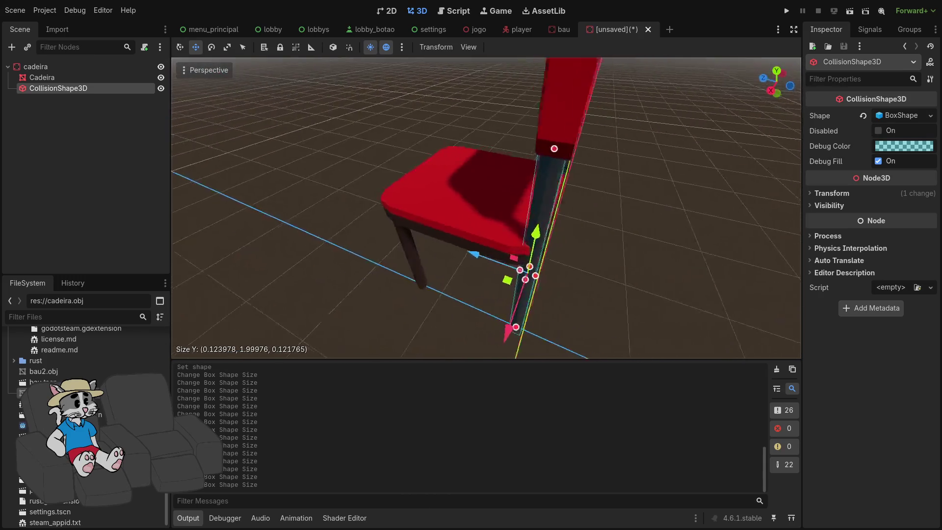
- Duplicate the leg collision box and move the copy onto the other back leg
key("ctrl+d")
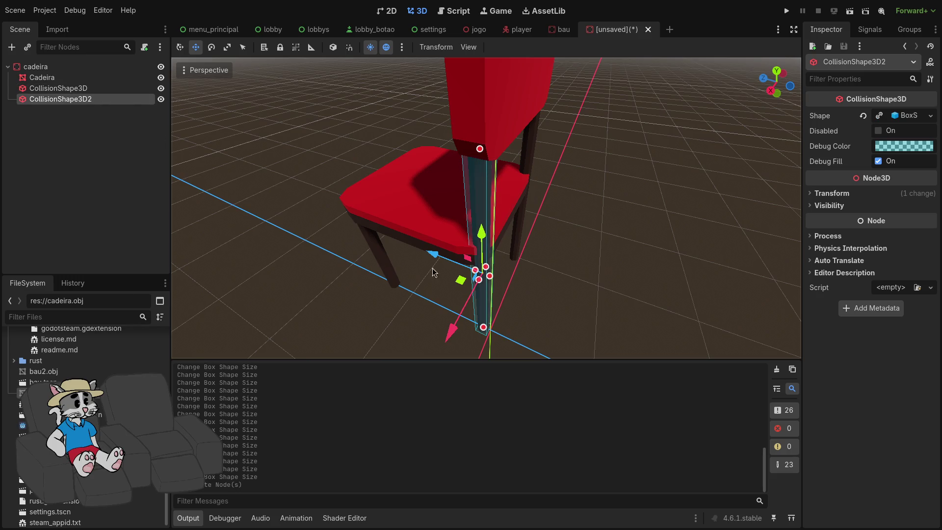
left_click_drag(448, 344, 496, 294)
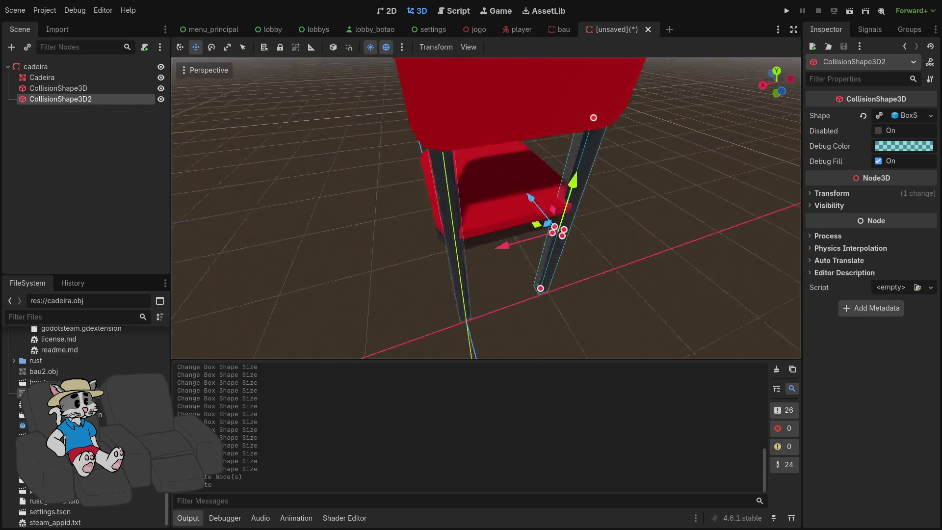
left_click_drag(403, 281, 422, 276)
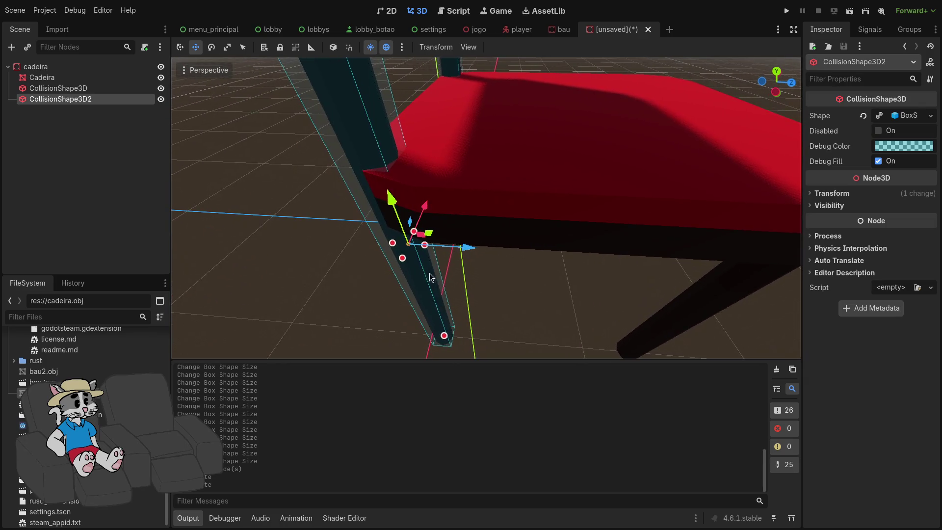
left_click(425, 248)
key("ctrl+z")
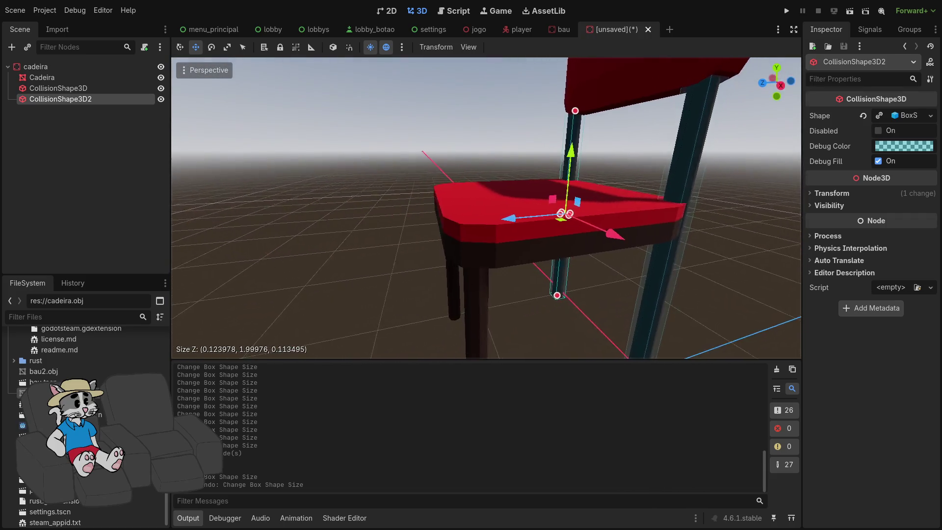
- Duplicate both back-leg collision boxes and move the copies onto the front legs
left_click(583, 268)
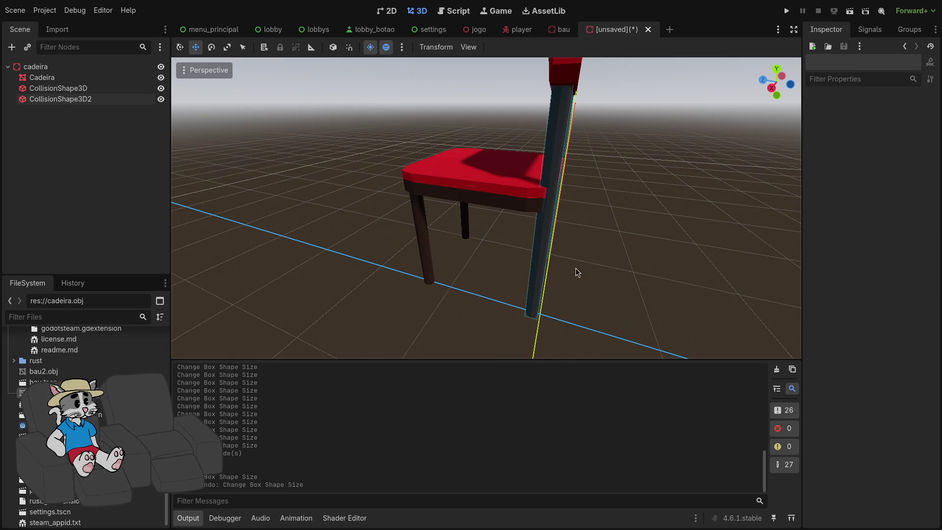
left_click(476, 267)
left_click_drag(476, 267, 246, 231)
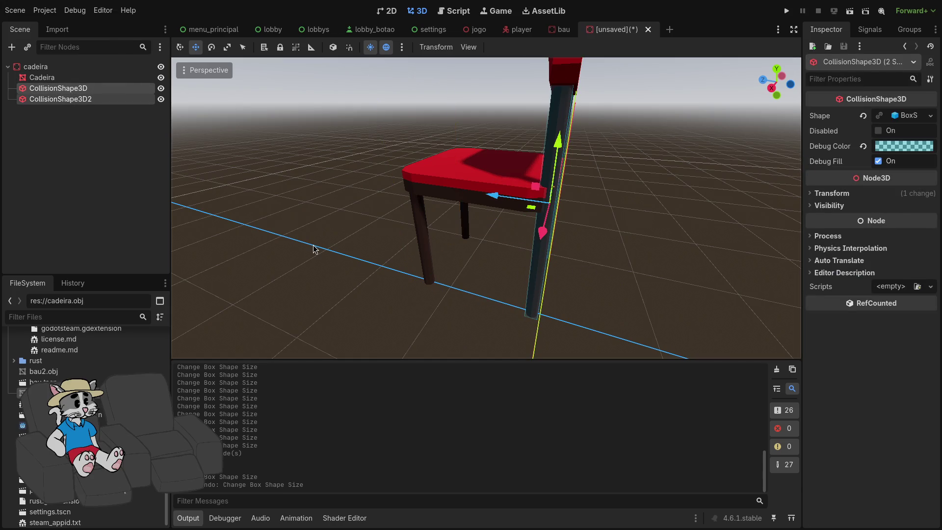
key("ctrl+d")
mouse_move(509, 219)
left_mouse_down()
mouse_move(397, 188)
mouse_move(376, 236)
left_mouse_up()
left_click_drag(395, 111, 379, 77)
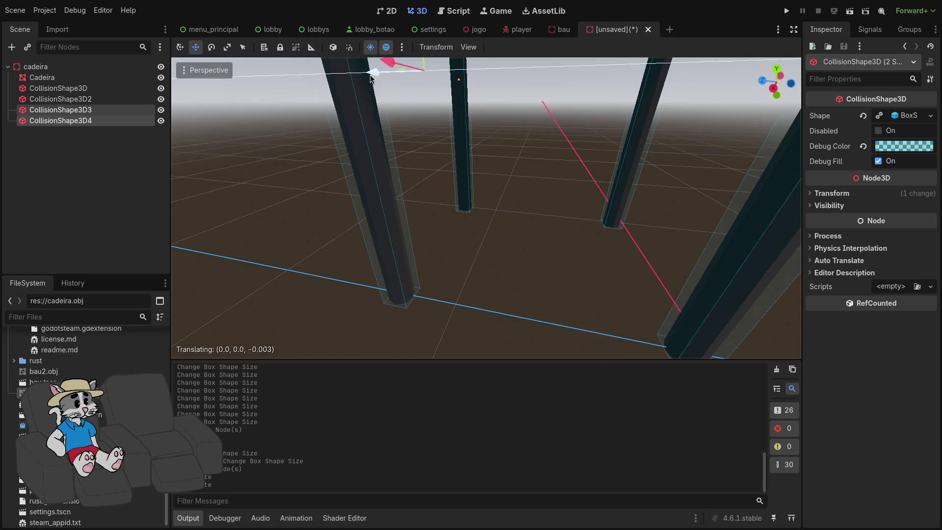
left_click_drag(371, 78, 371, 78)
scroll(485, 209, "down", 6)
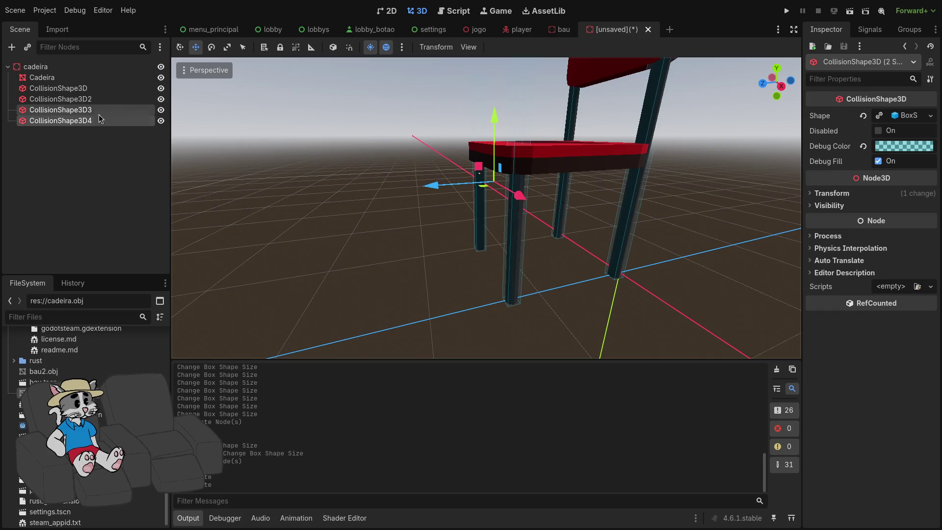
- Make the copied boxes' shape unique and try shortening CollisionShape3D4, undoing it
left_click(931, 116)
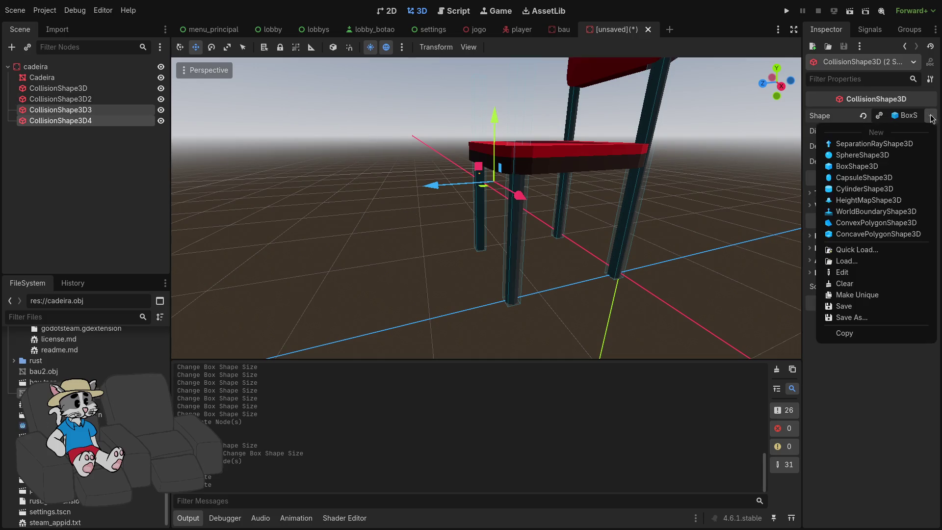
left_click(858, 297)
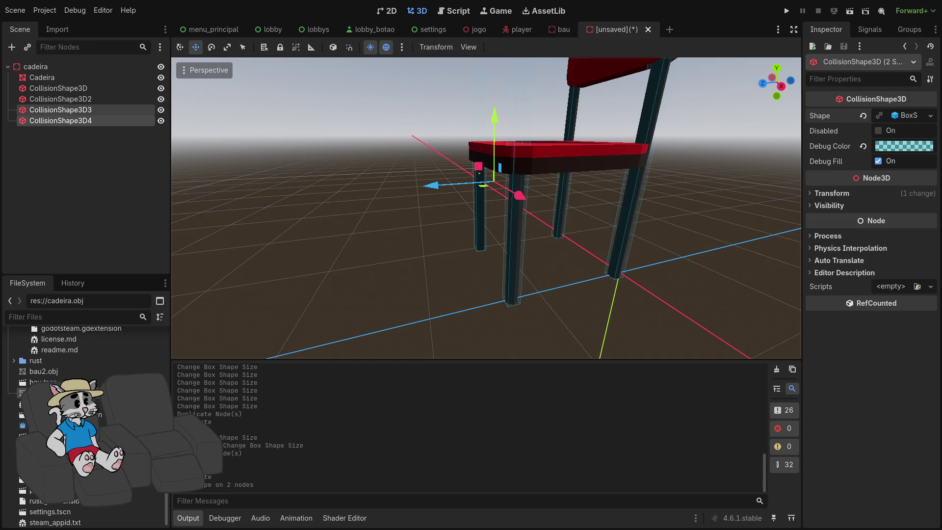
left_click(42, 78)
left_click(97, 123)
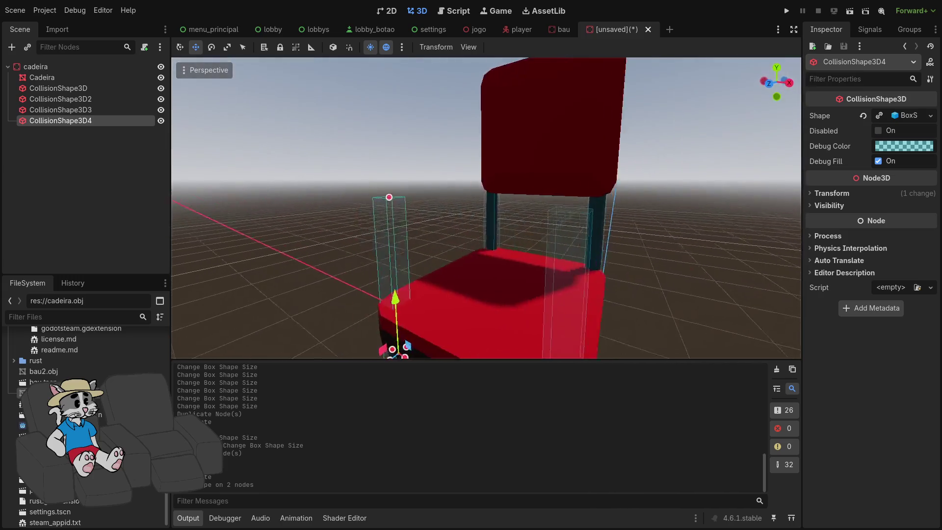
left_click_drag(412, 196, 428, 208)
mouse_move(456, 132)
left_mouse_down()
mouse_move(461, 284)
mouse_move(479, 293)
mouse_move(491, 274)
mouse_move(561, 338)
left_mouse_up()
key("ctrl+z")
left_click(538, 300)
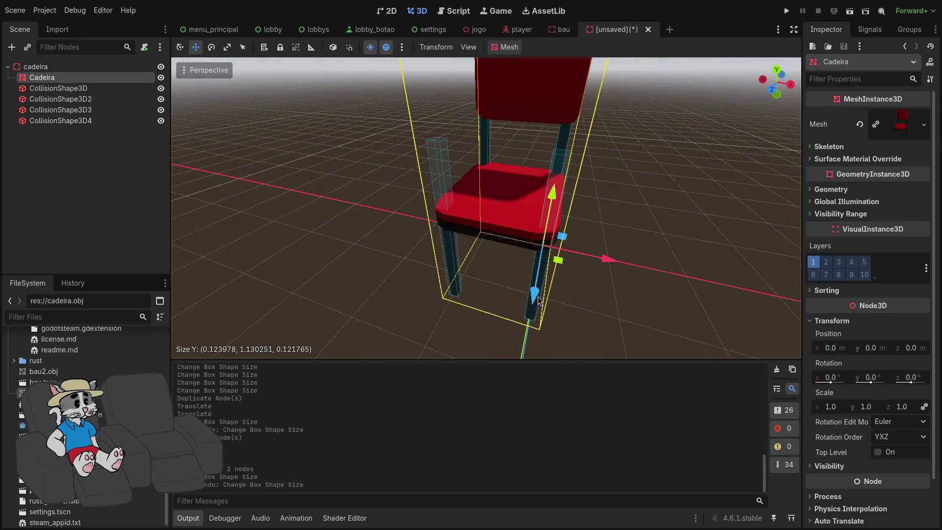
left_click(103, 121)
- Make CollisionShape3D3's box unique, shorten it to the seat, and fit CollisionShape3D4's height
left_click(96, 111)
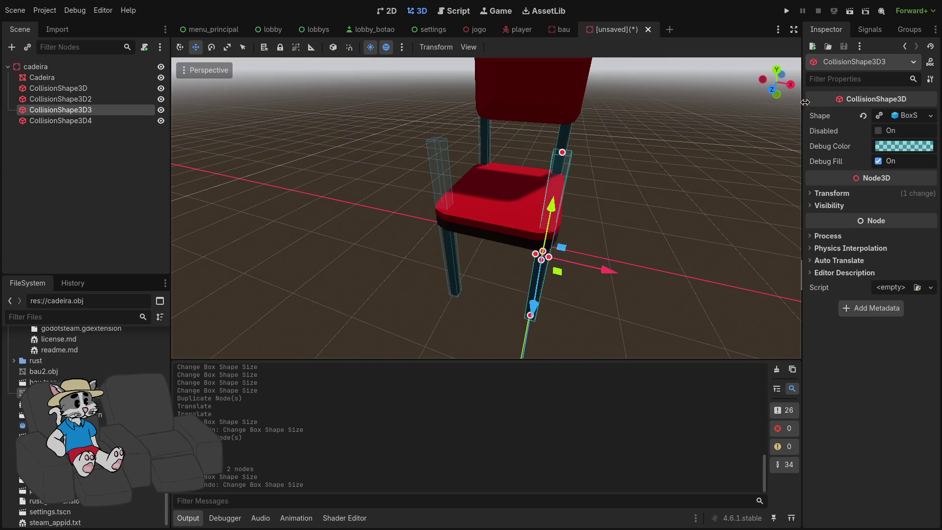
left_click(924, 120)
left_click(848, 296)
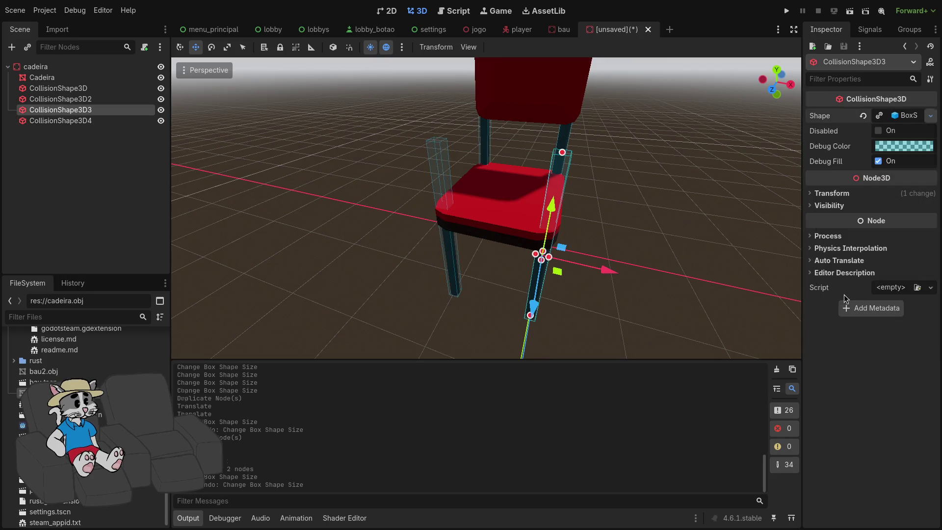
left_click(99, 123)
key("Up")
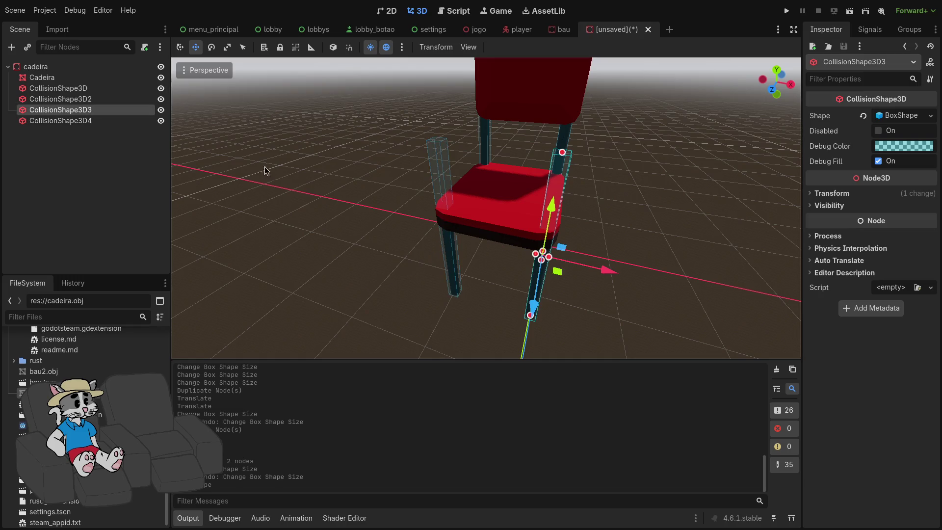
left_click_drag(563, 153, 547, 238)
left_click(434, 156)
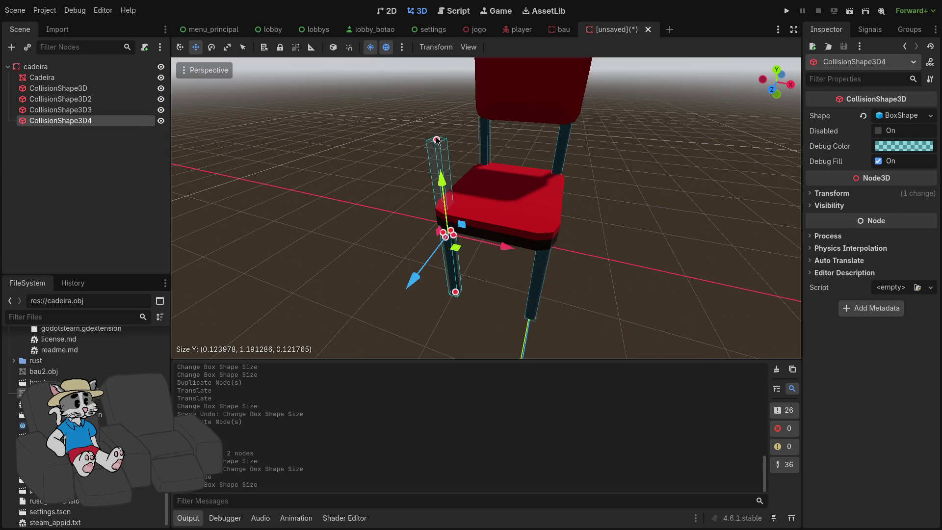
left_click_drag(437, 141, 437, 135)
scroll(437, 135, "up", 2)
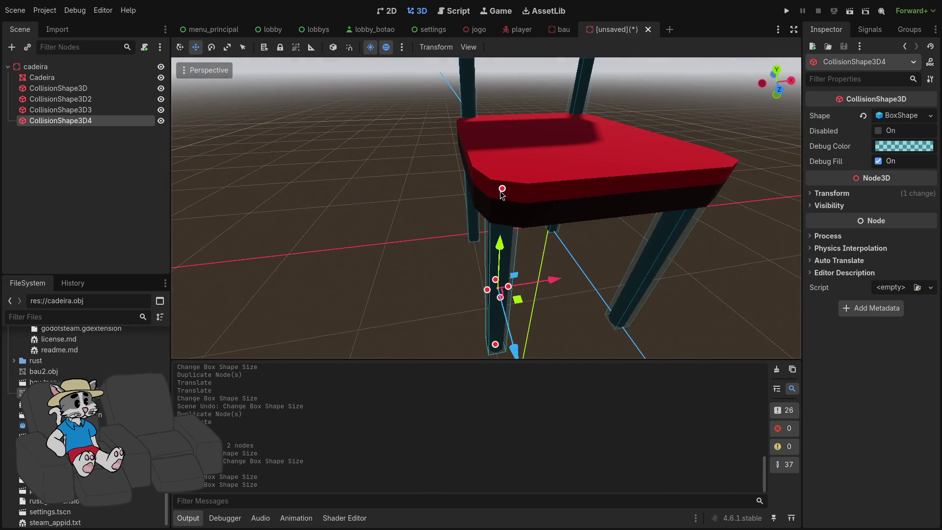
mouse_move(501, 192)
left_mouse_down()
mouse_move(516, 160)
mouse_move(516, 186)
left_mouse_up()
- Lengthen the CollisionShape3D3 box to cover its front leg
left_click(670, 250)
left_click(406, 169)
key("ctrl+z")
left_click(687, 212)
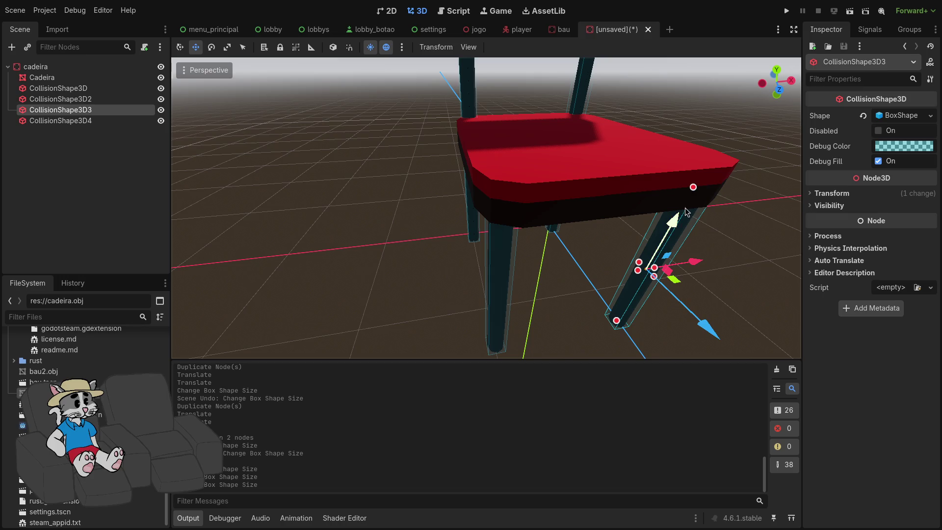
mouse_move(694, 189)
left_mouse_down()
mouse_move(713, 154)
mouse_move(707, 177)
mouse_move(714, 157)
mouse_move(771, 145)
mouse_move(606, 275)
left_mouse_up()
left_click_drag(530, 321, 530, 321)
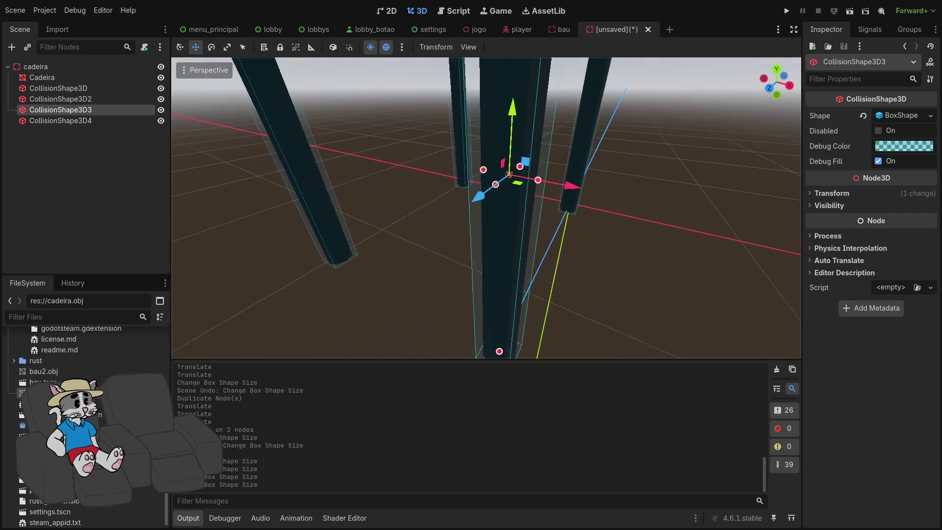
left_click_drag(481, 244, 481, 244)
left_click_drag(491, 191, 456, 189)
key("ctrl+z")
- Fine-tune the front-leg box to fit the leg, height 1.289643
left_click(455, 272)
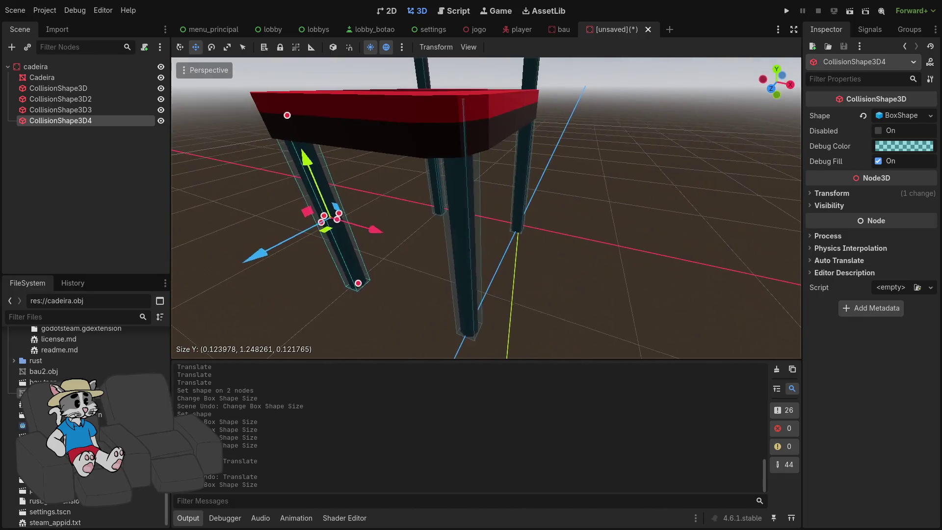
left_click(99, 110)
key("f")
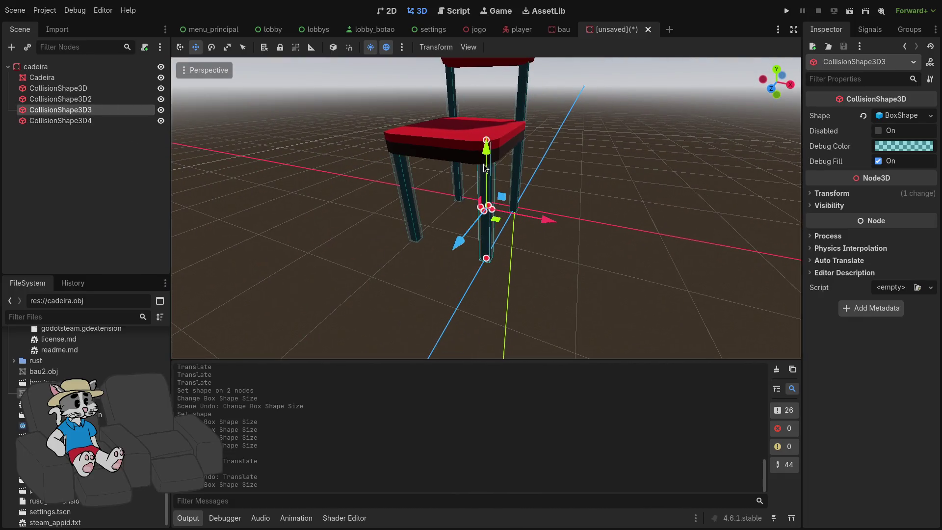
scroll(479, 171, "up", 2)
left_click_drag(487, 273, 486, 273)
left_click_drag(474, 142, 474, 154)
left_click_drag(414, 216, 385, 230)
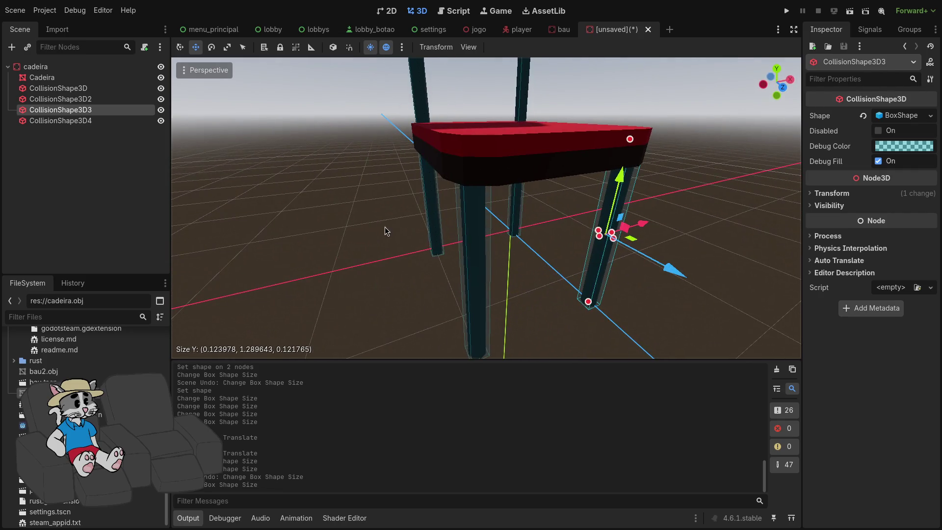
left_click(470, 220)
left_click(327, 250)
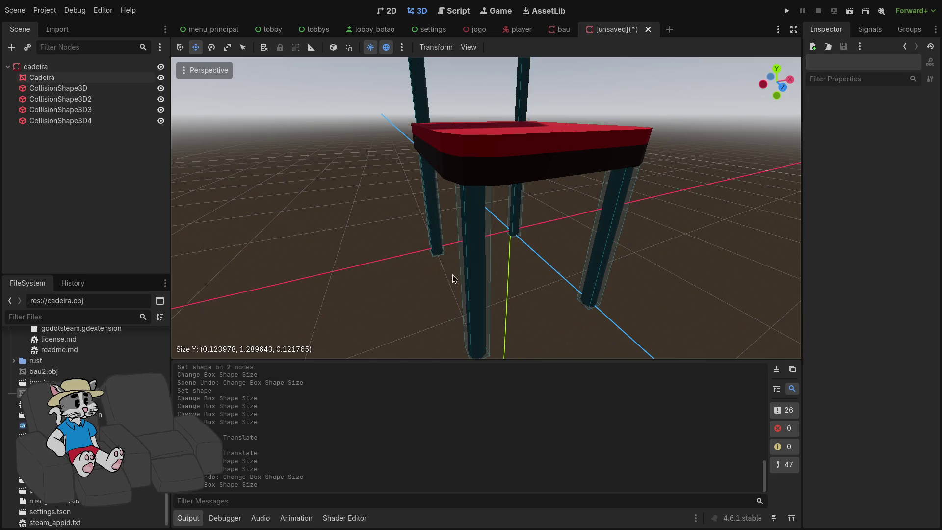
- Add a fifth CollisionShape3D under cadeira with a new BoxShape3D
right_click(54, 67)
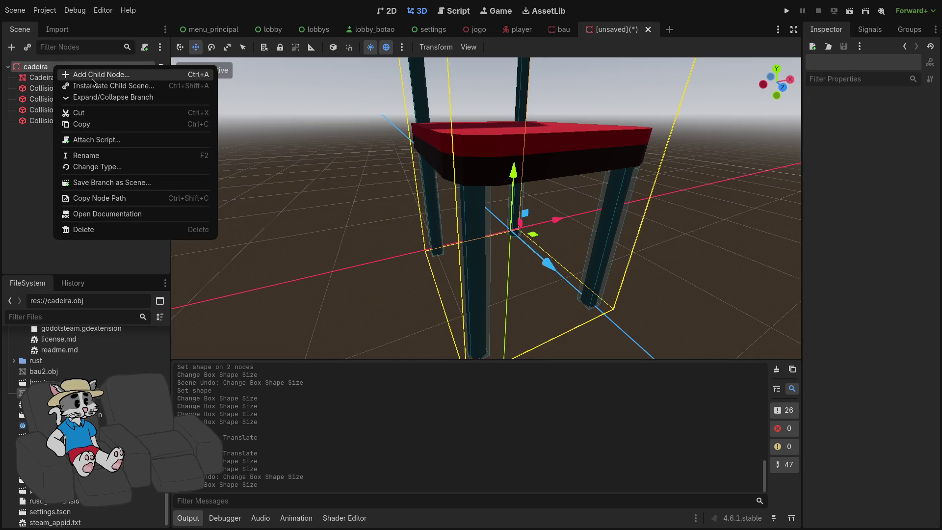
left_click(78, 74)
key("Return")
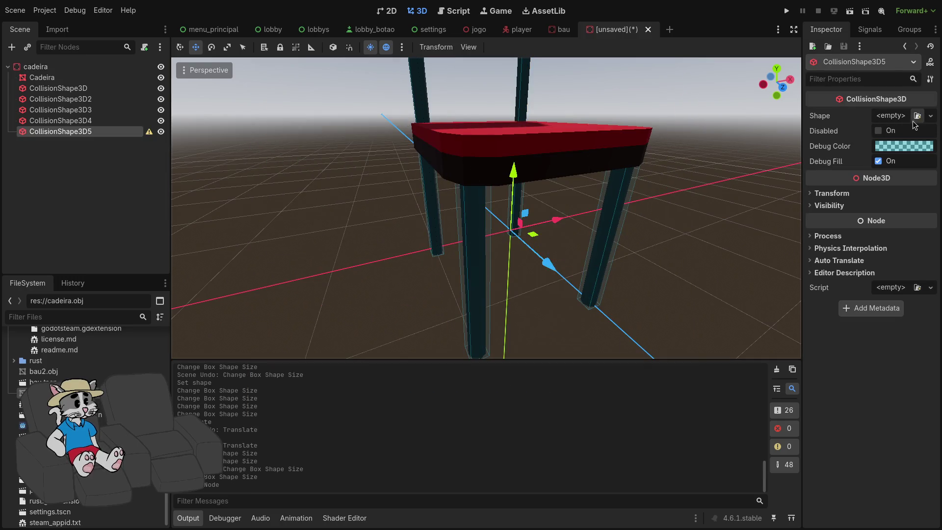
left_click(931, 116)
left_click(856, 167)
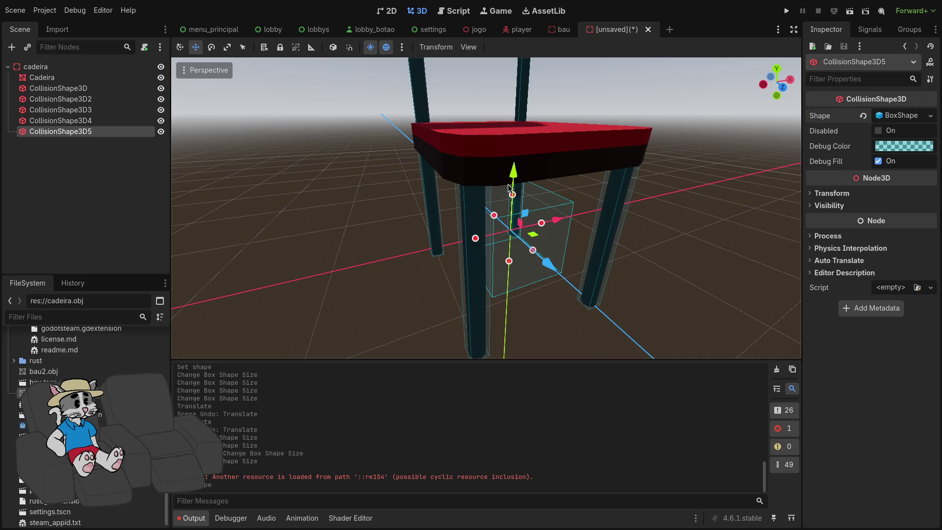
- Raise the new box to the seat and fit its height, depth and width
left_click_drag(515, 181, 515, 98)
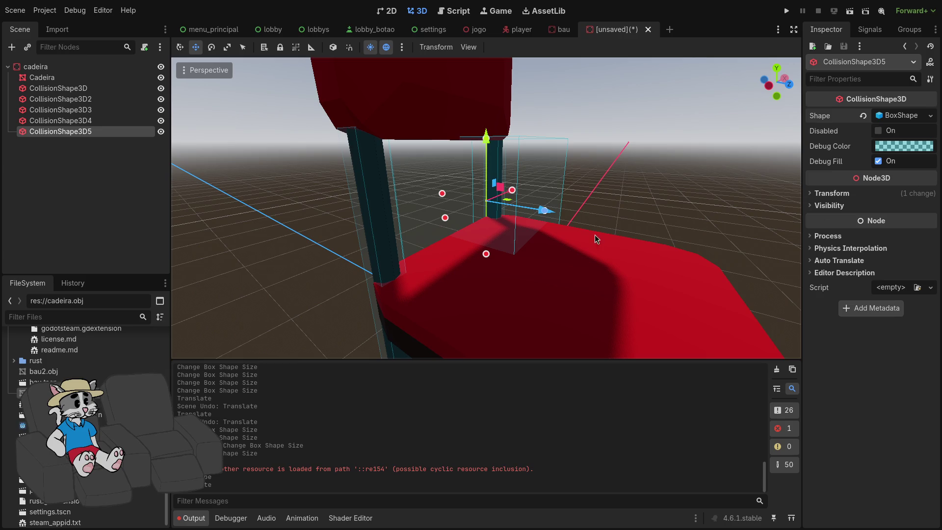
left_click_drag(488, 147, 491, 194)
mouse_move(545, 239)
left_mouse_down()
mouse_move(598, 268)
mouse_move(690, 293)
left_mouse_up()
mouse_move(559, 295)
left_mouse_down()
mouse_move(504, 300)
mouse_move(573, 345)
mouse_move(538, 285)
mouse_move(522, 280)
mouse_move(522, 221)
left_mouse_up()
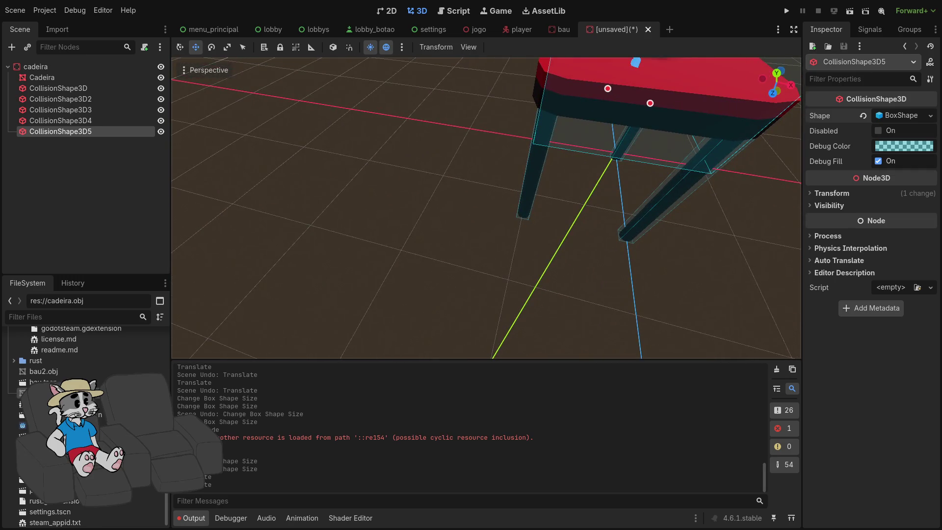
left_click_drag(687, 275, 376, 222)
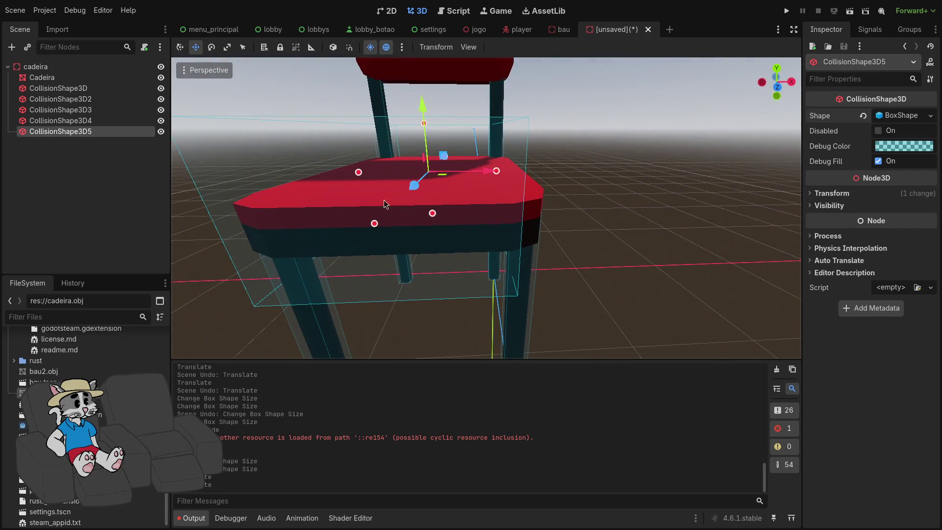
left_click_drag(428, 137, 432, 169)
mouse_move(432, 169)
left_mouse_down()
mouse_move(490, 196)
mouse_move(375, 165)
left_mouse_up()
left_click_drag(471, 138, 461, 139)
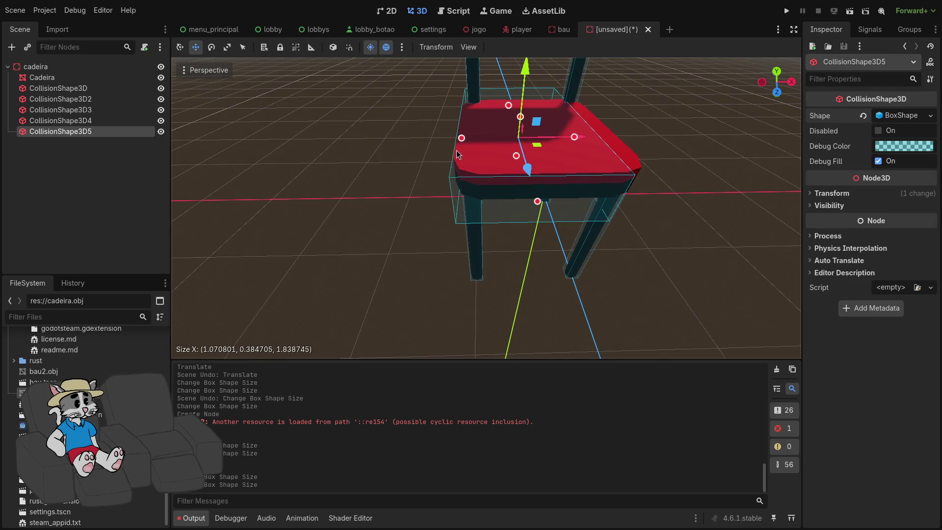
left_click_drag(575, 137, 597, 139)
- Refine the seat box to about 1.21 × 0.20 × 1.40 and begin saving the scene
scroll(549, 128, "up", 5)
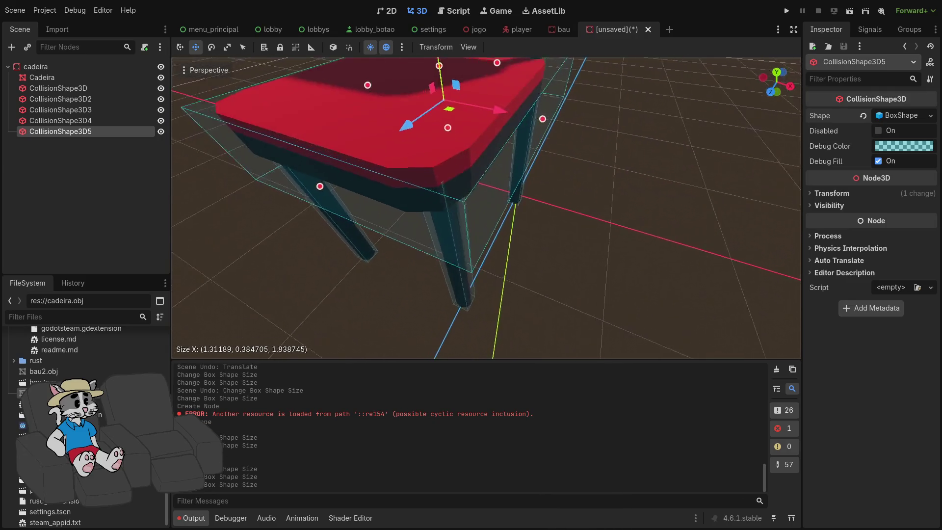
mouse_move(510, 127)
left_mouse_down()
mouse_move(431, 146)
mouse_move(445, 146)
left_mouse_up()
mouse_move(444, 146)
left_mouse_down()
mouse_move(603, 159)
mouse_move(477, 160)
left_mouse_up()
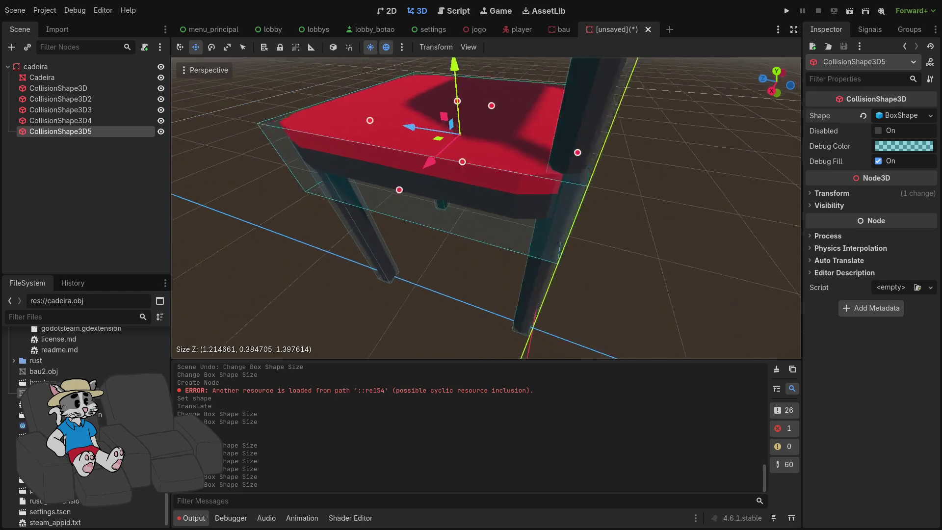
left_click_drag(496, 169, 506, 132)
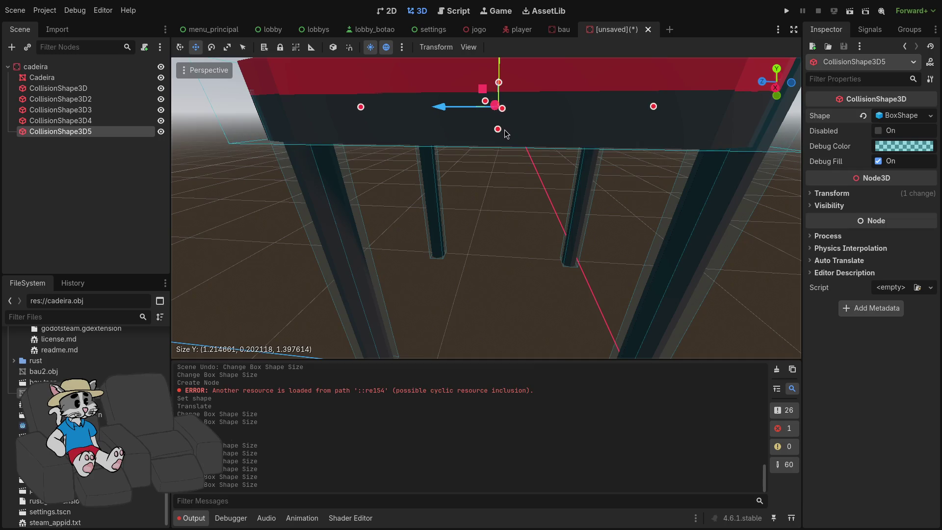
left_click_drag(490, 186, 522, 188)
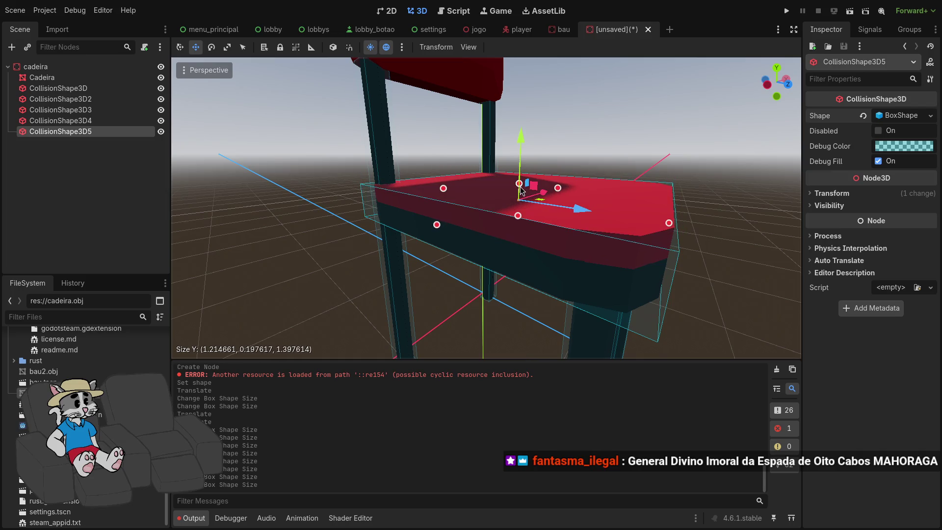
scroll(522, 188, "down", 5)
left_click_drag(617, 214, 617, 215)
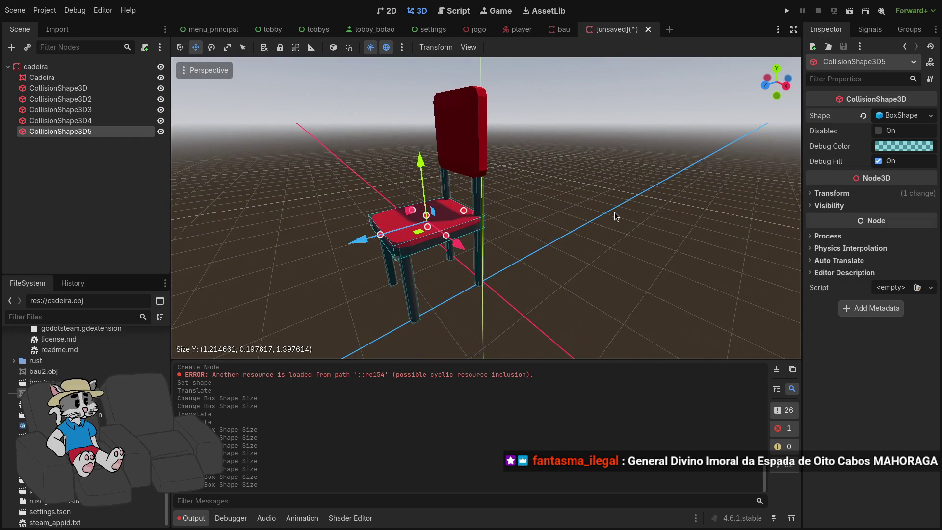
left_click(616, 211)
key("ctrl+s")
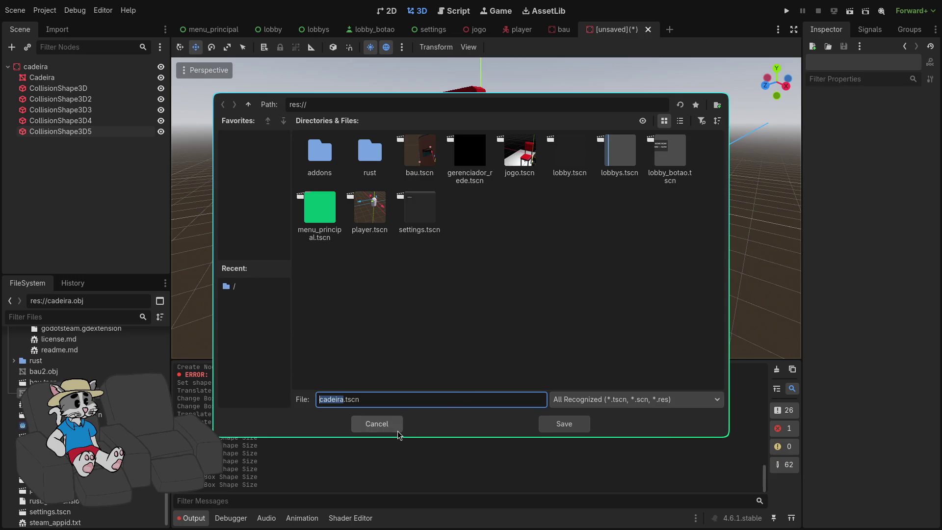
- Save the scene as cadeira.tscn, inspect the root's transform, then return to jogo
left_click(555, 425)
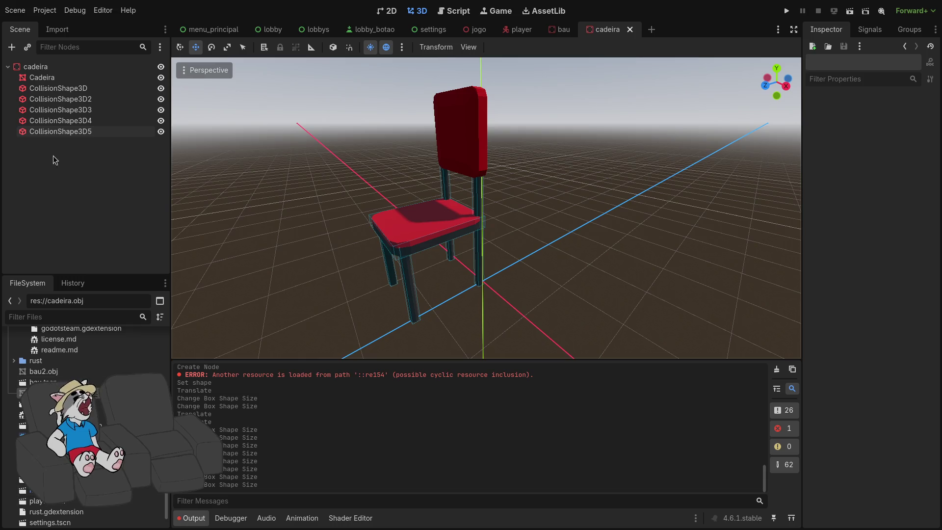
left_click(43, 77)
left_click(80, 99)
left_click(42, 78)
left_click(35, 67)
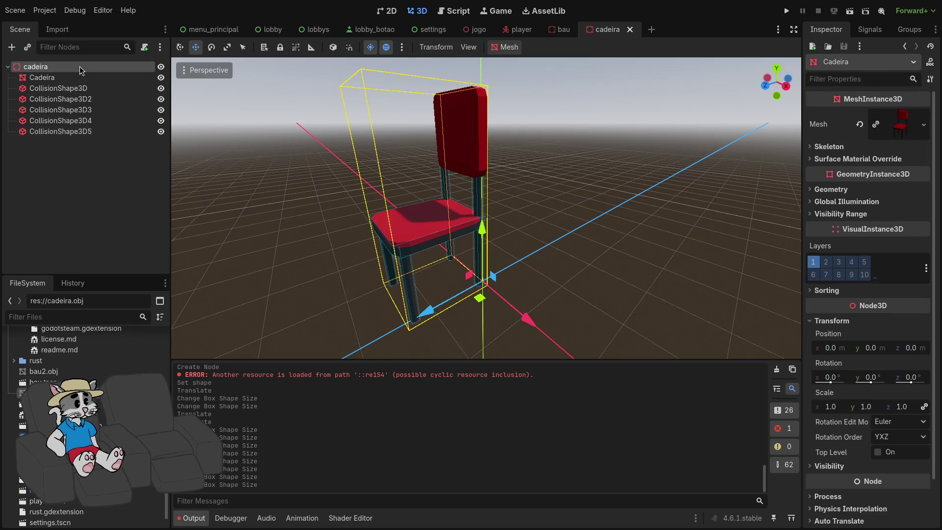
left_click(817, 296)
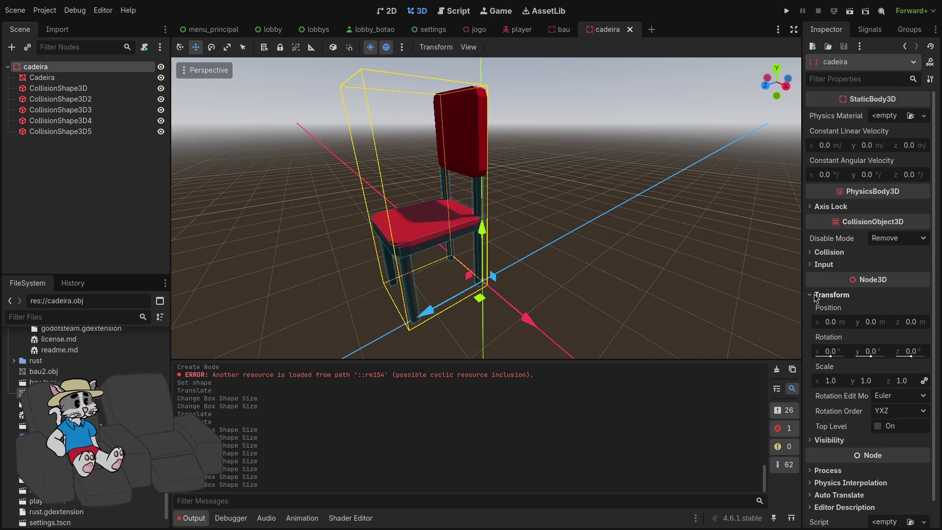
left_click(831, 384)
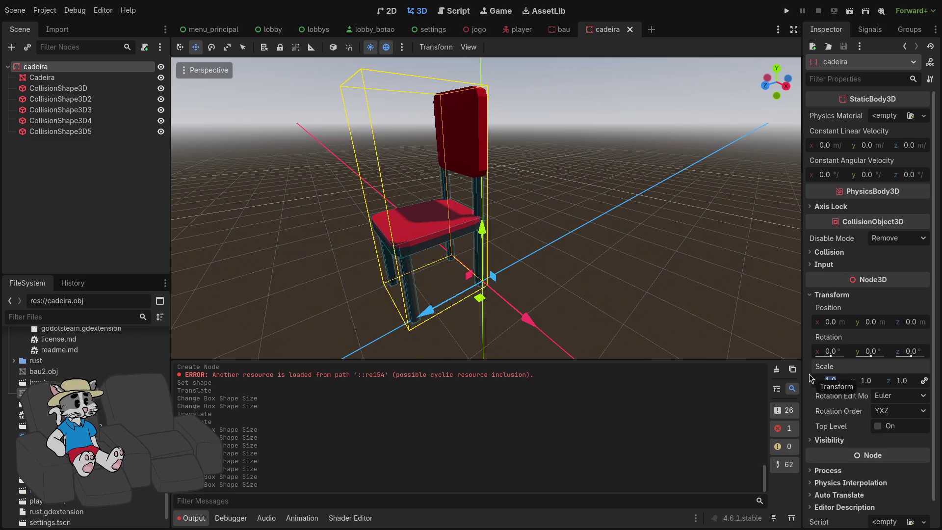
left_click(474, 30)
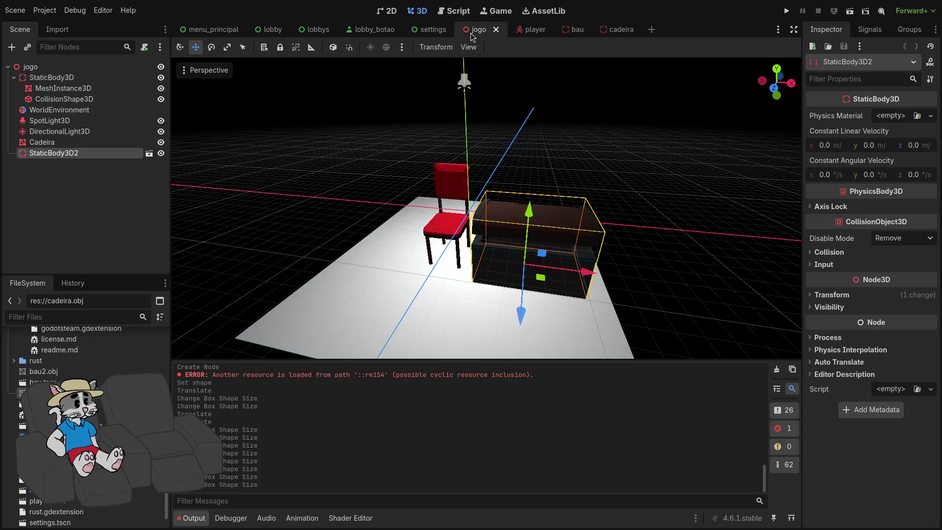
- Set the cadeira chair scene's root scale to 3.5 (linked) and save it
left_click(49, 142)
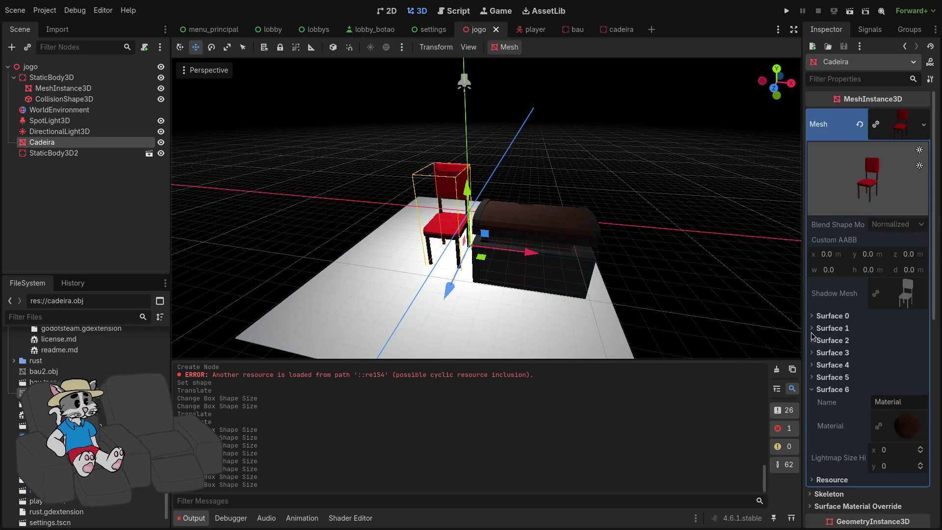
scroll(816, 386, "down", 5)
scroll(827, 383, "down", 3)
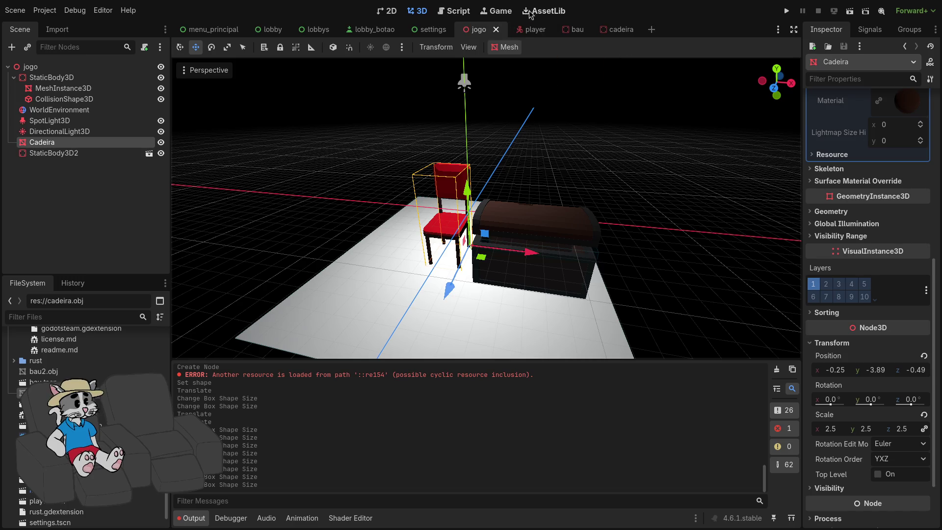
left_click(611, 29)
left_click(833, 381)
type("3.5")
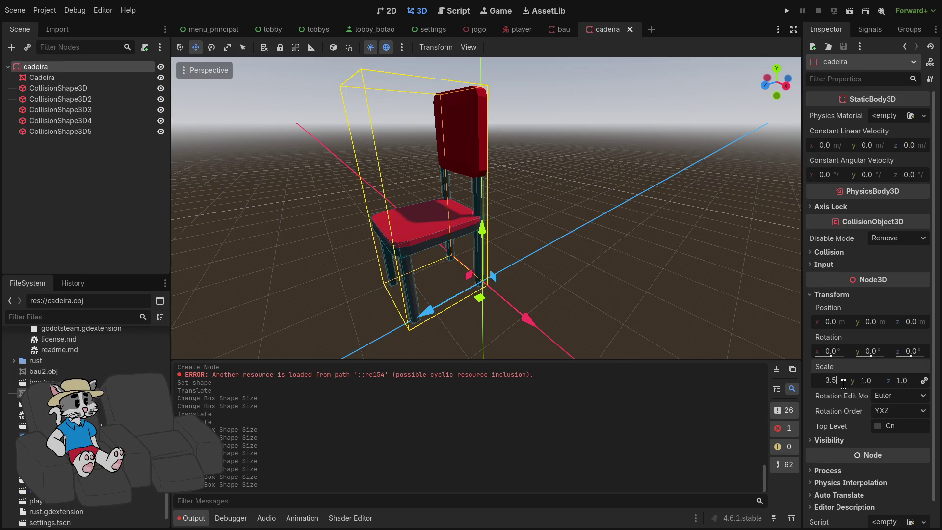
key("Return")
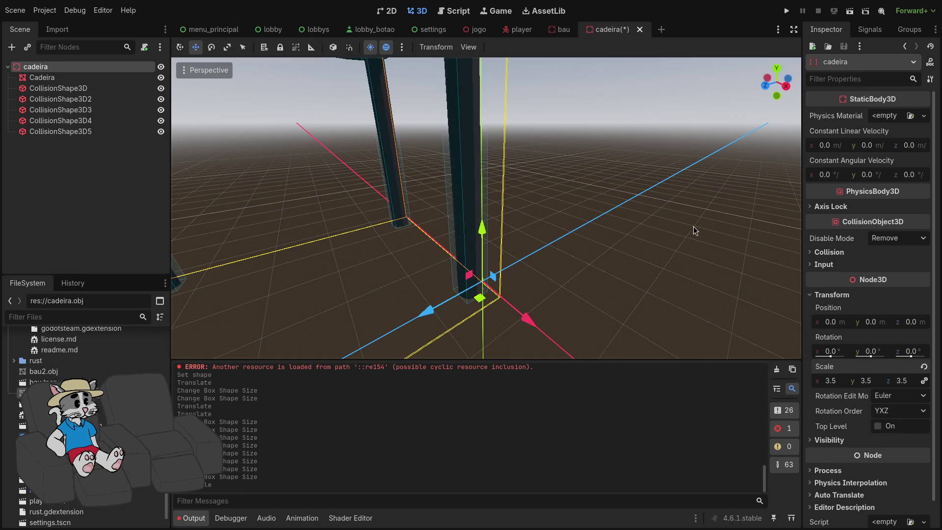
scroll(696, 229, "down", 5)
key("ctrl+z")
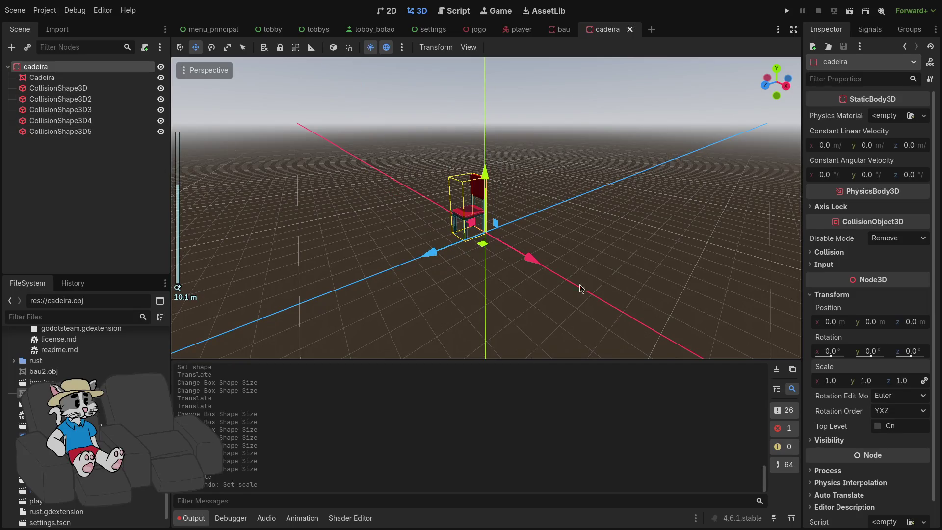
key("ctrl+shift+z")
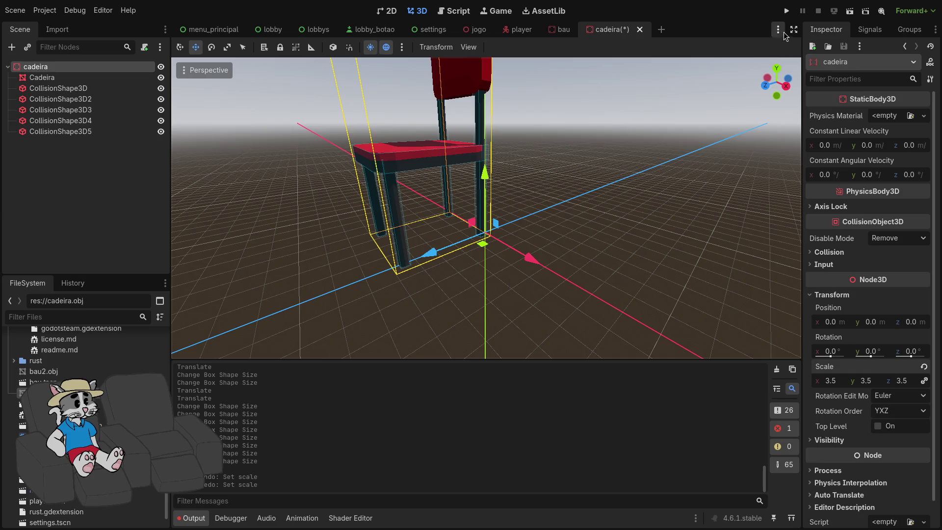
key("ctrl+s")
- In jogo, replace the old Cadeira mesh with an instance of cadeira.tscn beside the chest
left_click(518, 30)
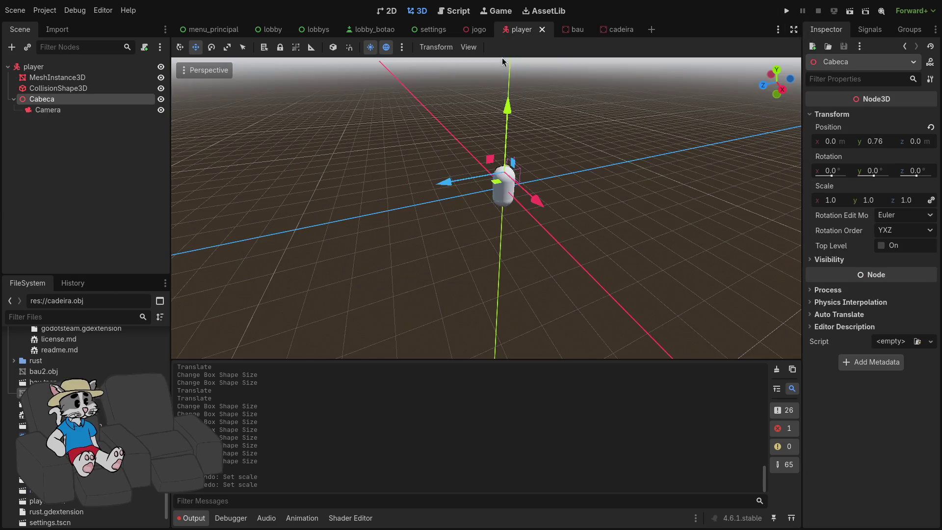
left_click(475, 29)
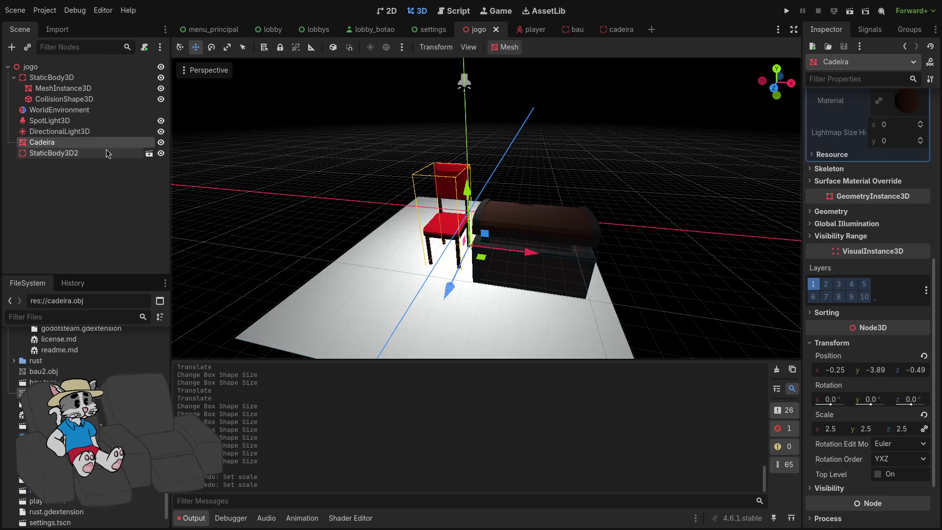
key("Delete")
left_click_drag(39, 393, 429, 243)
key("ctrl+z")
mouse_move(39, 436)
left_mouse_down()
mouse_move(389, 270)
mouse_move(434, 265)
left_mouse_up()
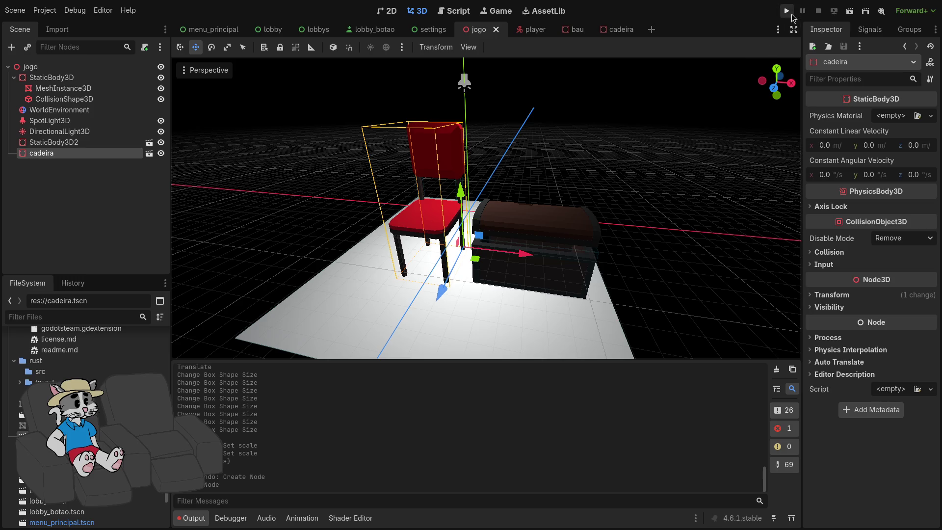
left_click(791, 14)
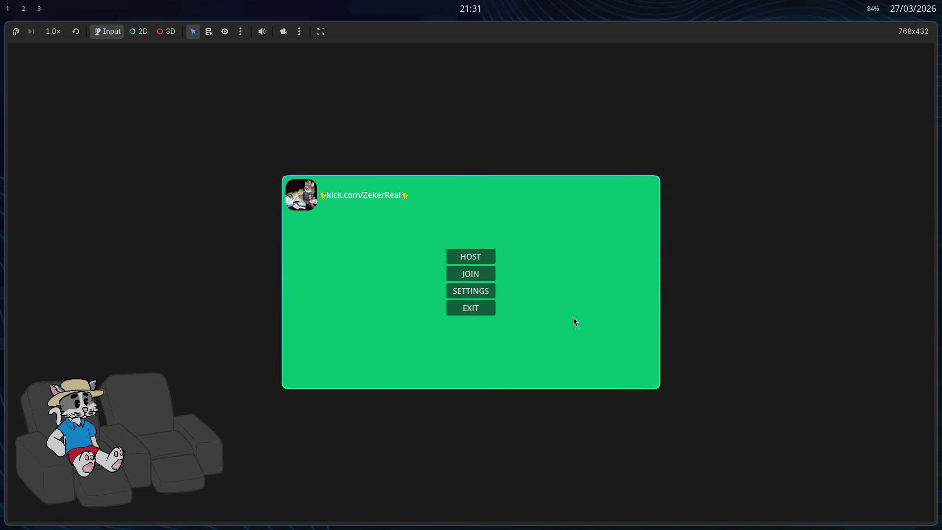
- Start the match from the lobby, explore the chair and chest, then stop the playtest
left_click(620, 375)
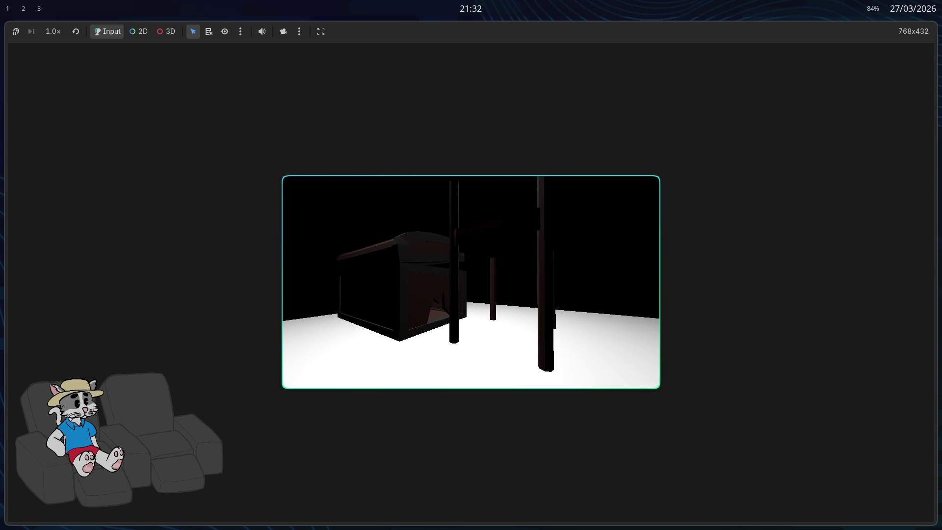
key("F8")
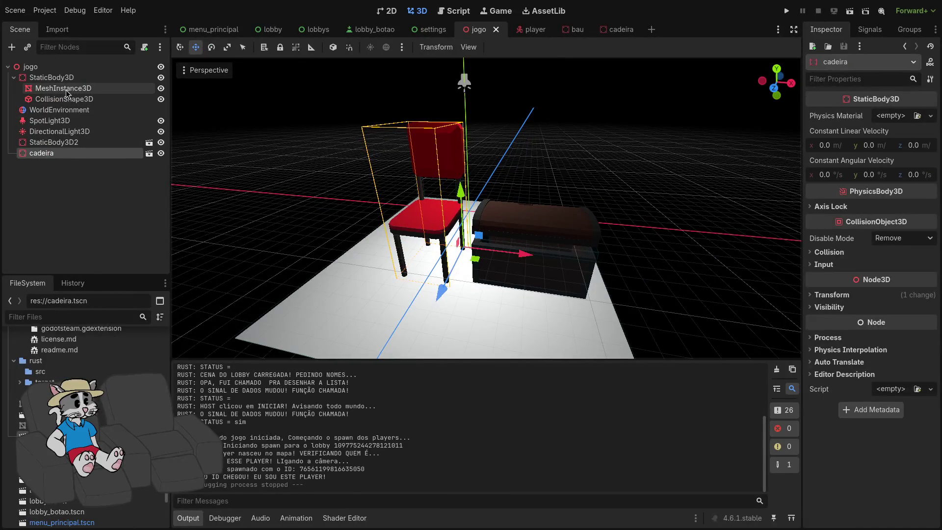
left_click(66, 91)
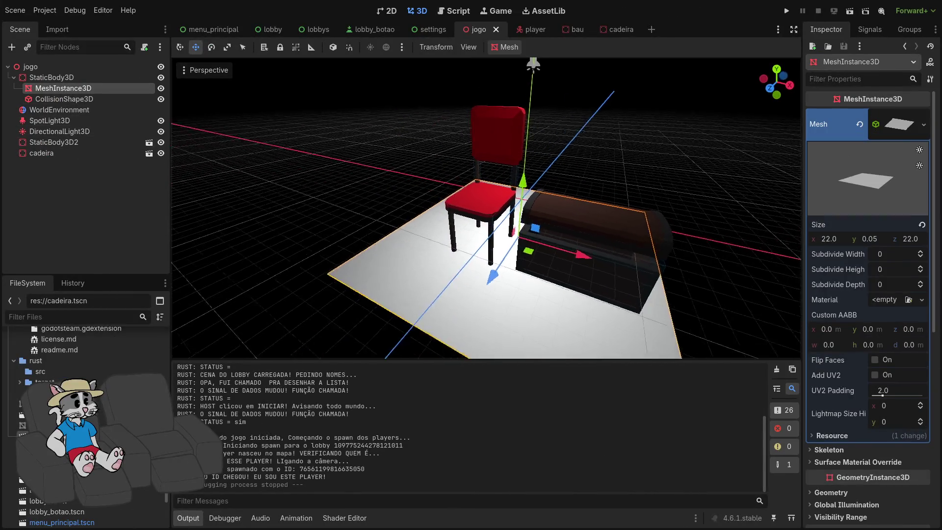
scroll(486, 209, "up", 5)
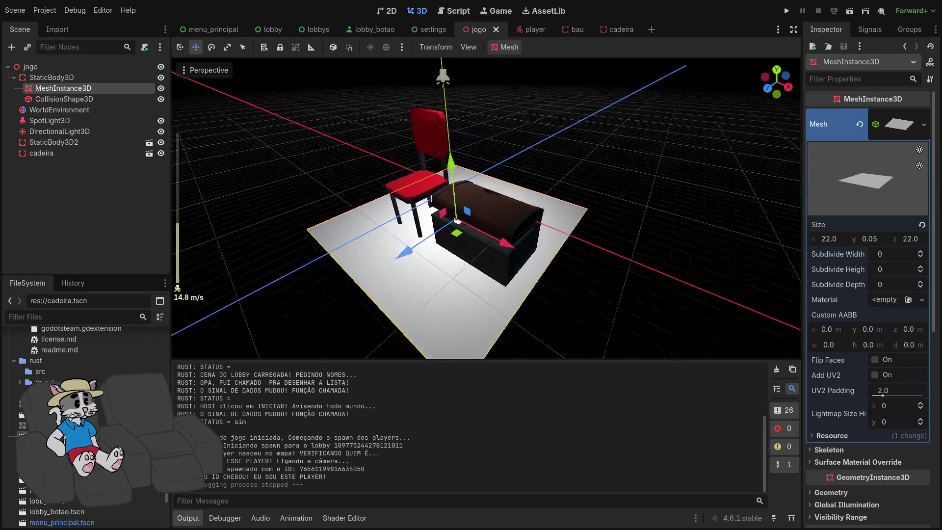
key("w")
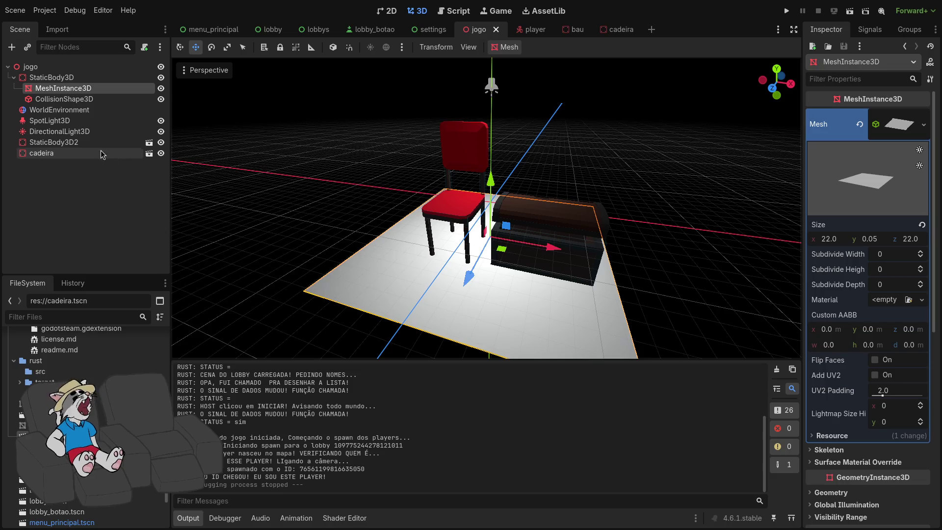
left_click(83, 123)
key("Delete")
key("Return")
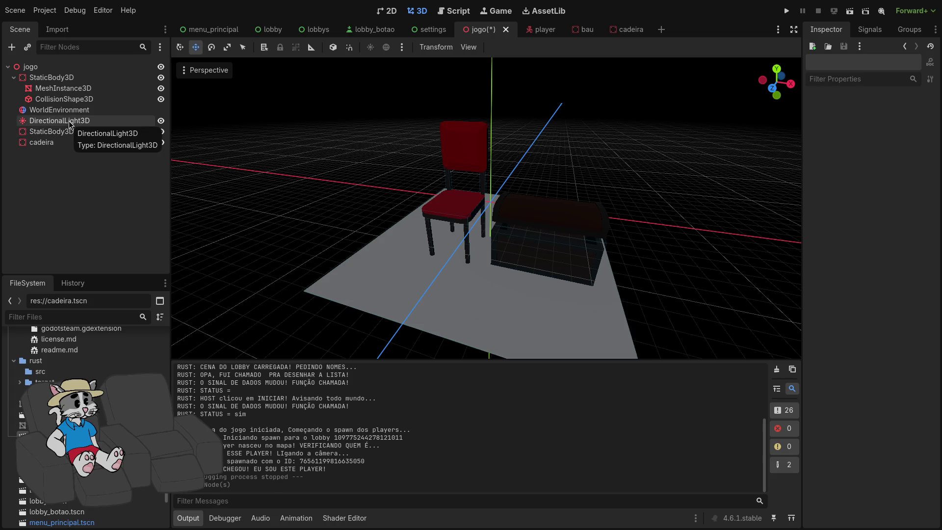
key("ctrl+z")
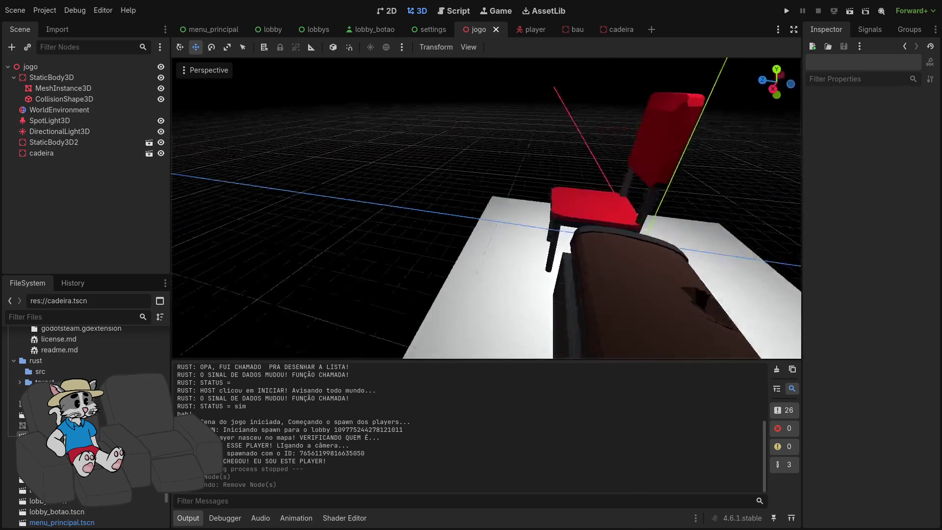
key("w")
key("s")
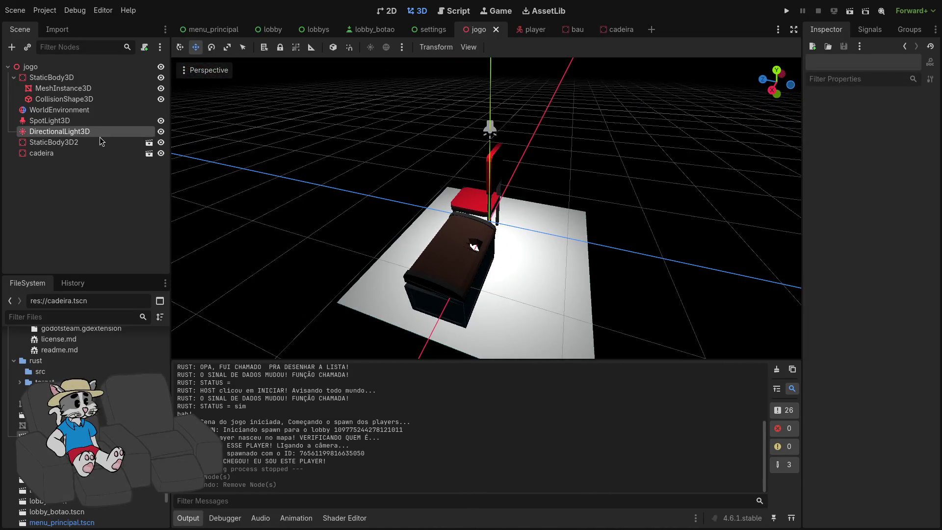
left_click(100, 142)
key("w")
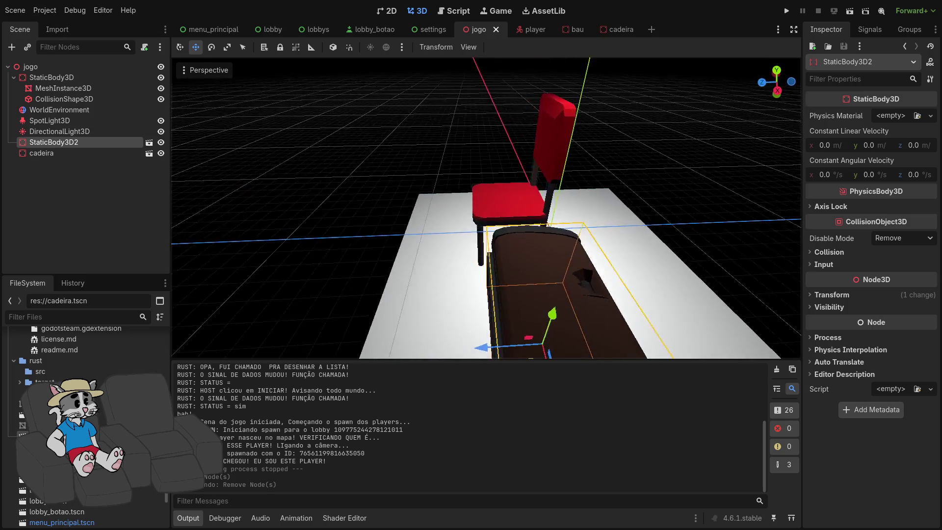
left_click(49, 120)
- Brighten the DirectionalLight3D in jogo to an energy of 4.746
key("e")
left_click_drag(582, 86, 579, 88)
mouse_move(483, 308)
left_mouse_down()
mouse_move(420, 164)
mouse_move(447, 167)
left_mouse_up()
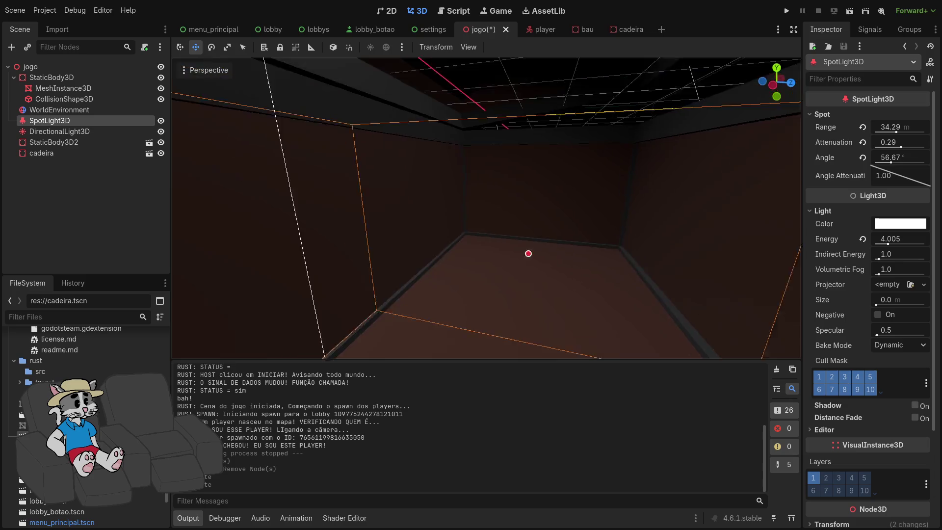
key("s")
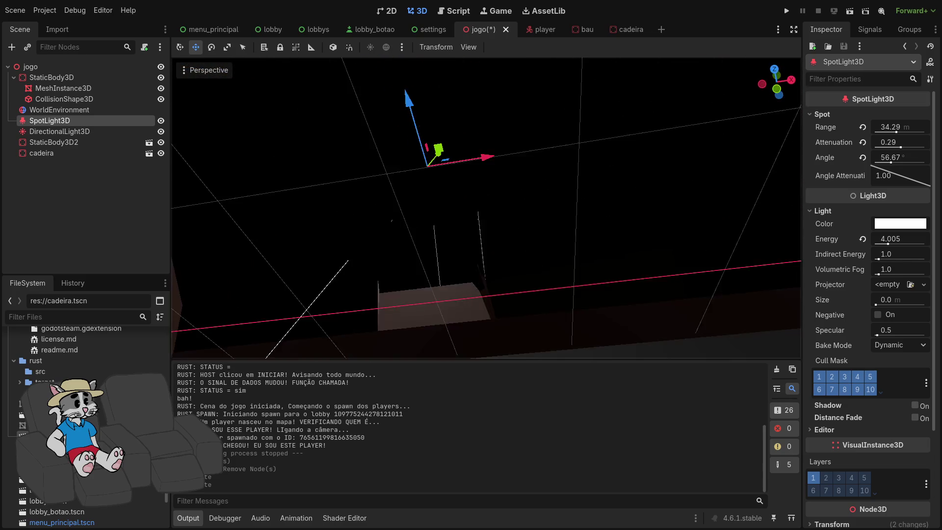
key("s")
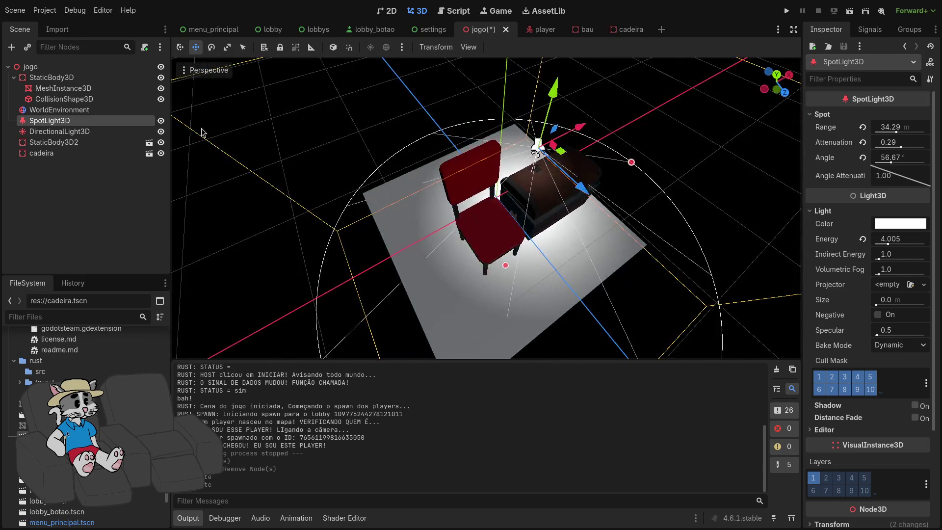
left_click(47, 134)
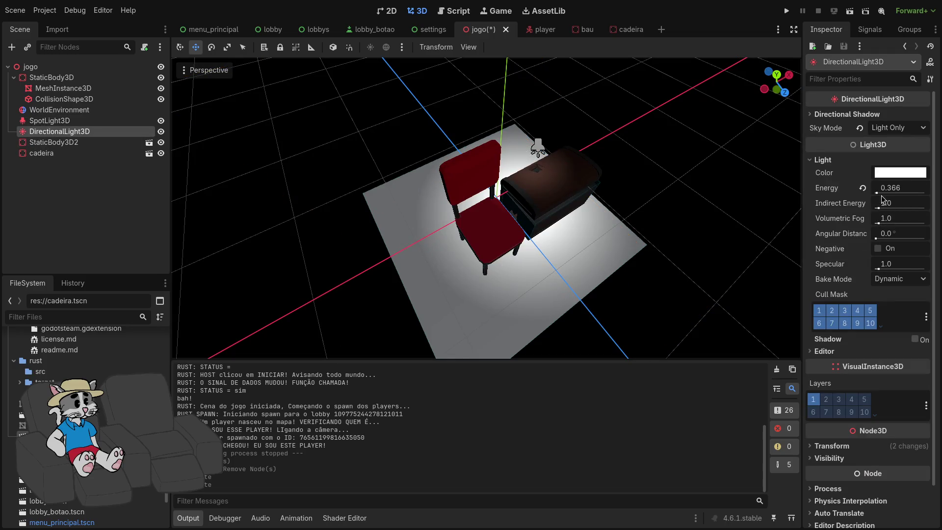
mouse_move(881, 196)
left_mouse_down()
mouse_move(898, 195)
mouse_move(888, 188)
left_mouse_up()
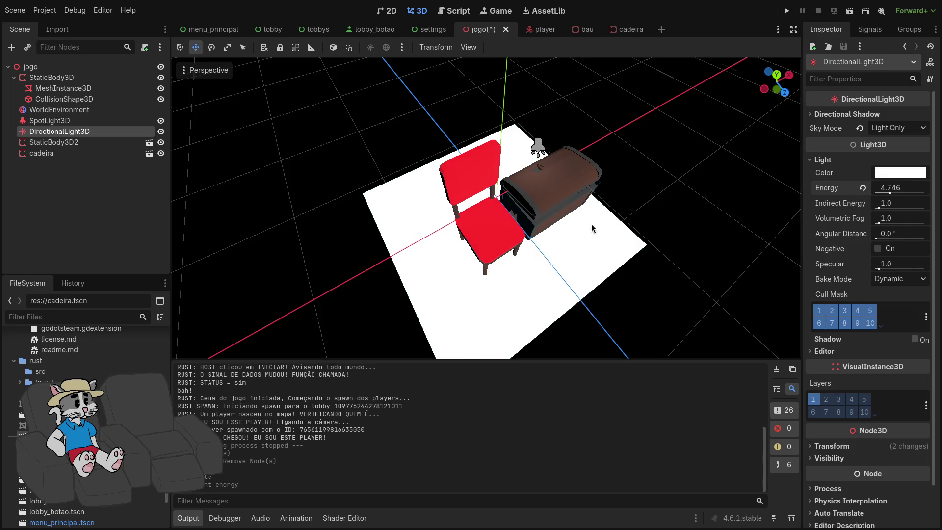
- Fly the viewport around the light, chair, chest and floor, then launch the game
key("w")
key("s")
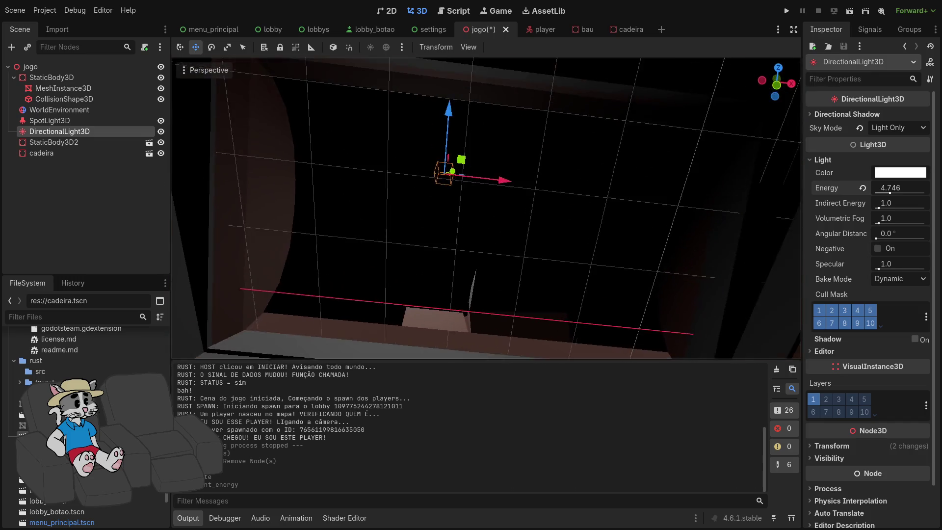
scroll(486, 208, "down", 3)
key("w")
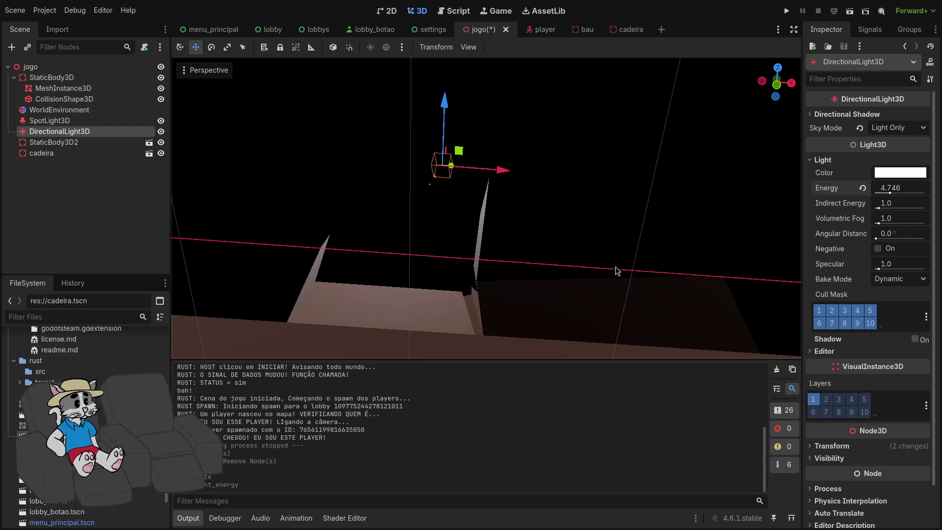
scroll(616, 269, "up", 10)
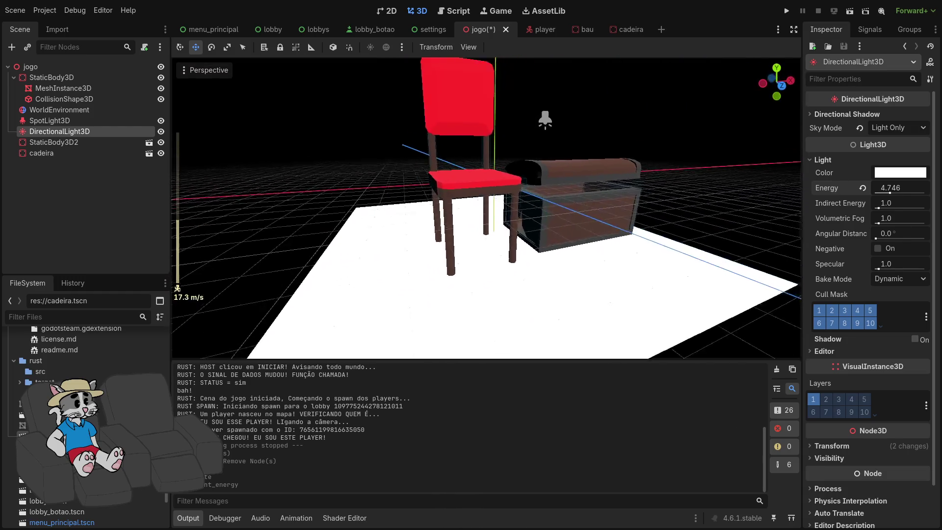
key("s")
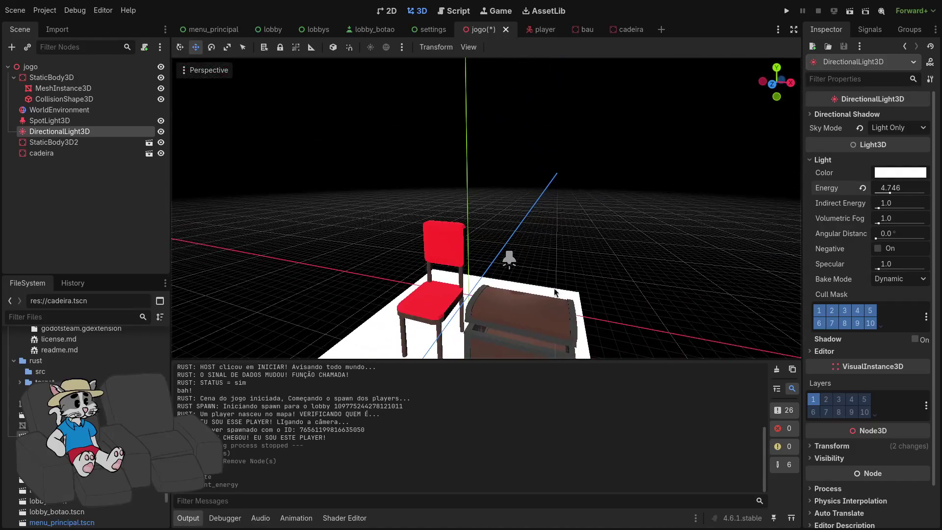
left_click(787, 11)
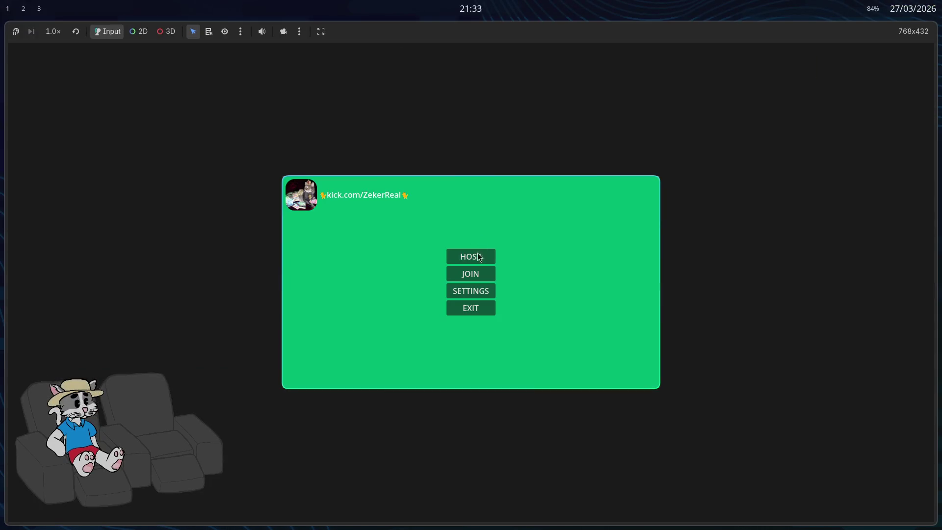
- Host and start a match, look around the chair and chest, then stop the game
left_click(471, 255)
left_click(621, 378)
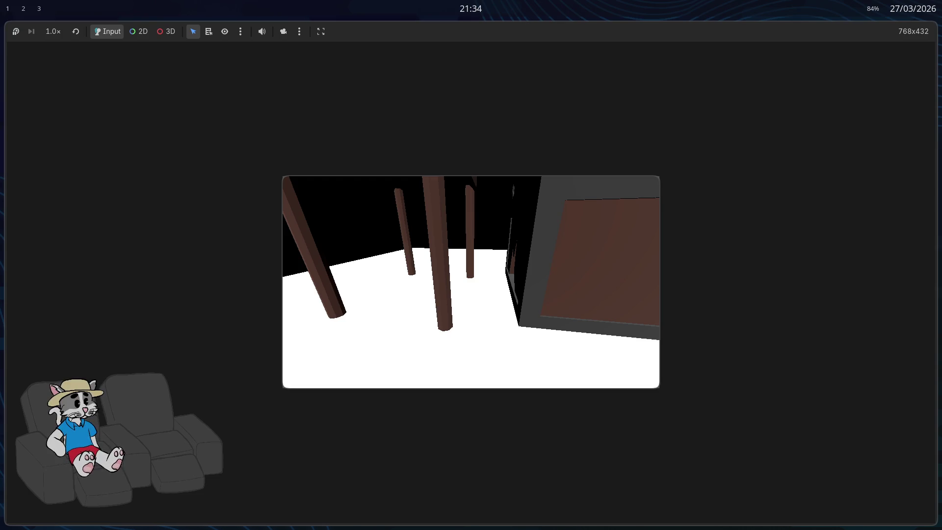
mouse_move(717, 326)
left_mouse_down()
mouse_move(631, 314)
mouse_move(578, 323)
mouse_move(480, 312)
mouse_move(452, 288)
mouse_move(488, 268)
mouse_move(584, 267)
mouse_move(564, 282)
mouse_move(544, 280)
left_mouse_up()
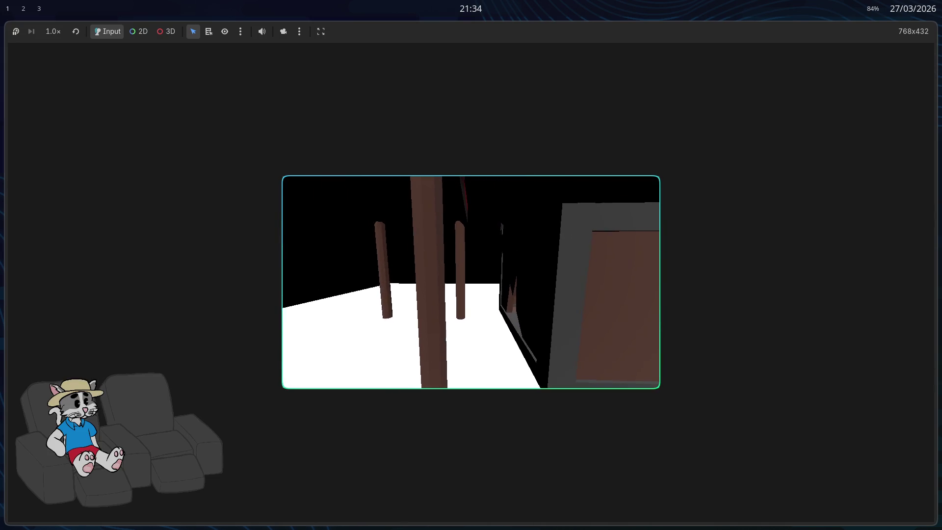
key("F8")
key("super+f")
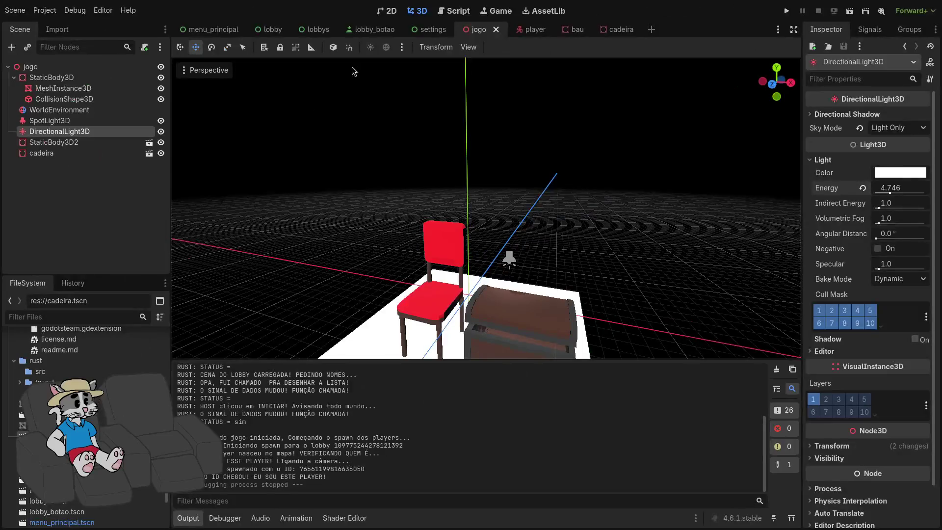
- Halve the player's MeshInstance3D capsule to radius 0.25 m and height 1.0 m
left_click(523, 30)
left_click(86, 76)
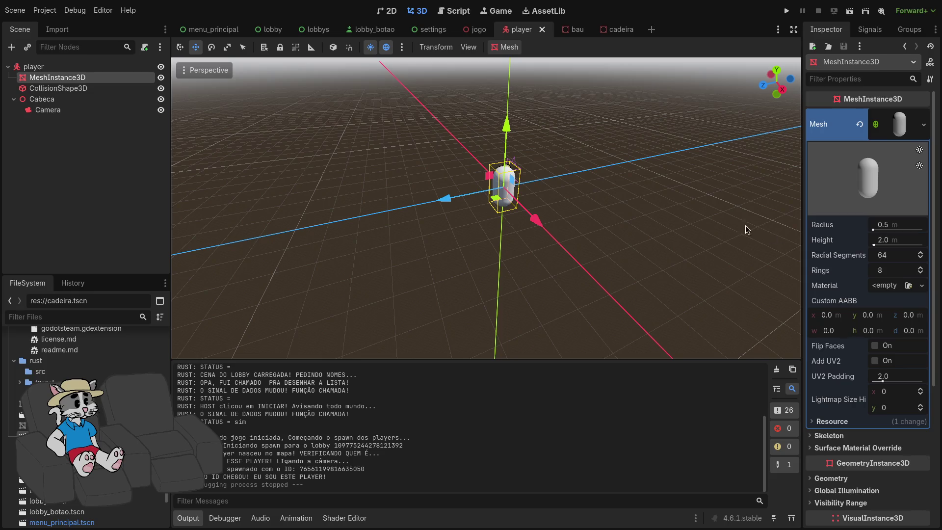
left_click(907, 135)
left_click(907, 135)
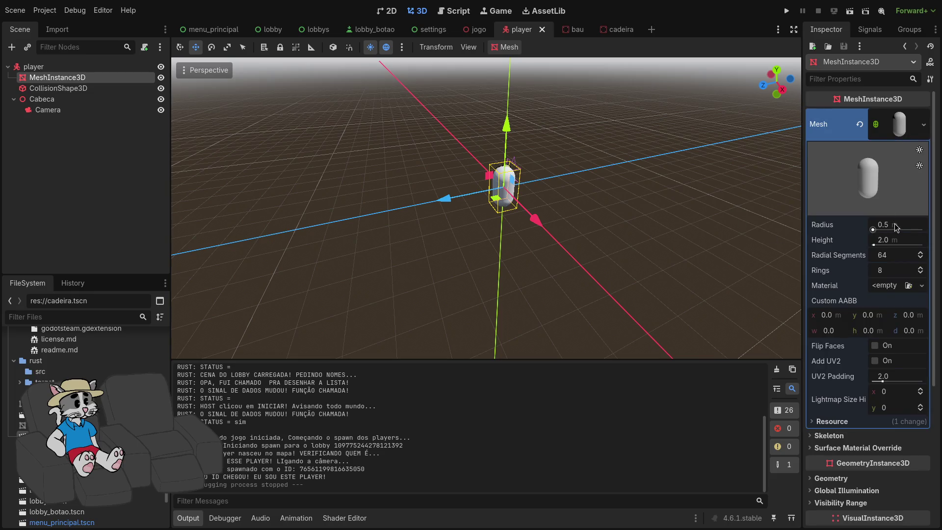
left_click(896, 224)
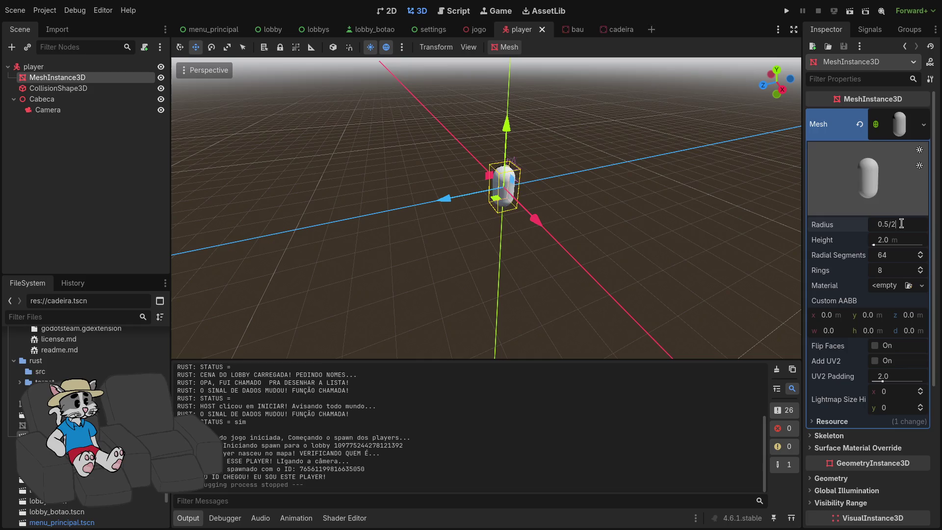
key("Return")
left_click(903, 238)
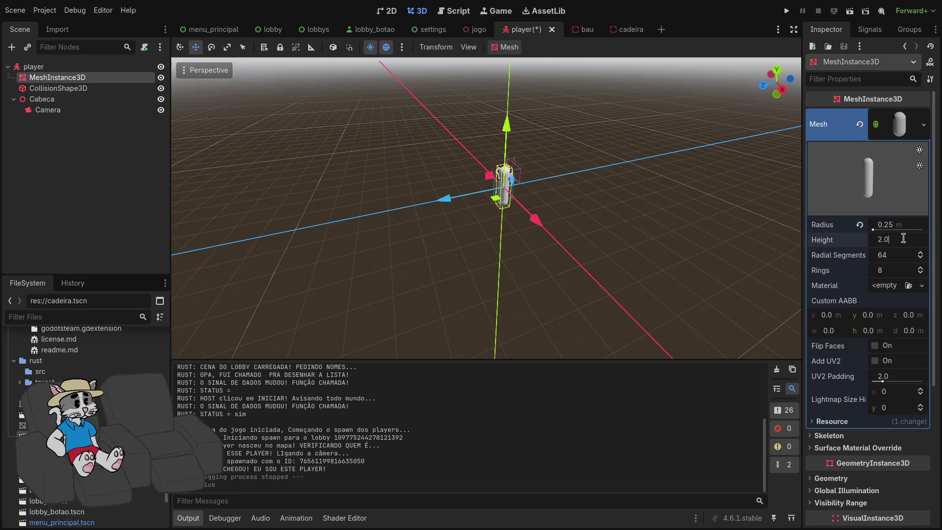
type("/2")
key("Return")
- Halve the CollisionShape3D capsule to radius 0.25 m, height 1.0 m and margin 0.02 m
left_click(102, 89)
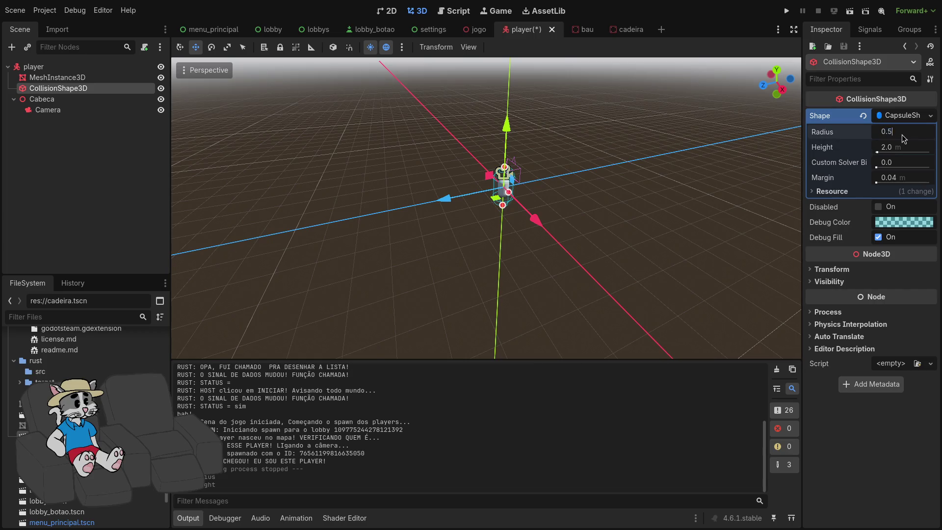
type("/2")
key("Return")
left_click(914, 146)
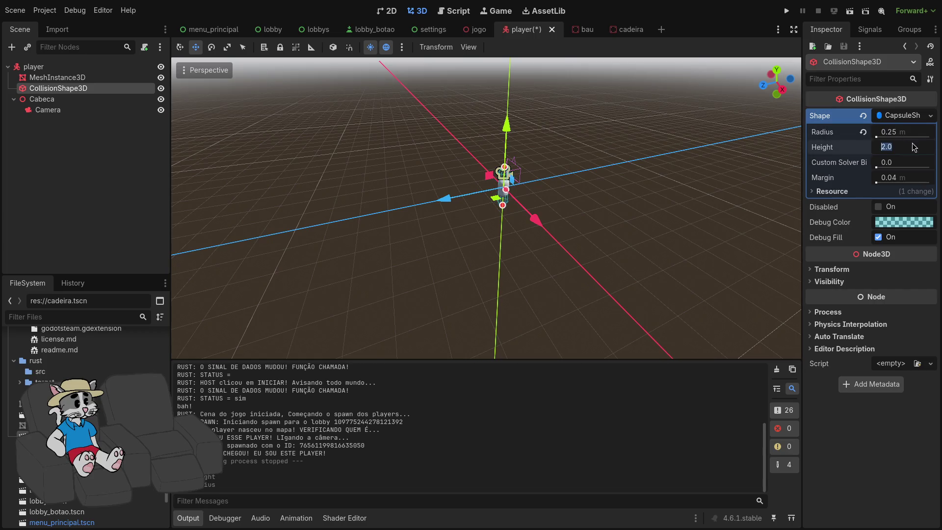
type("/2")
key("Return")
key("f")
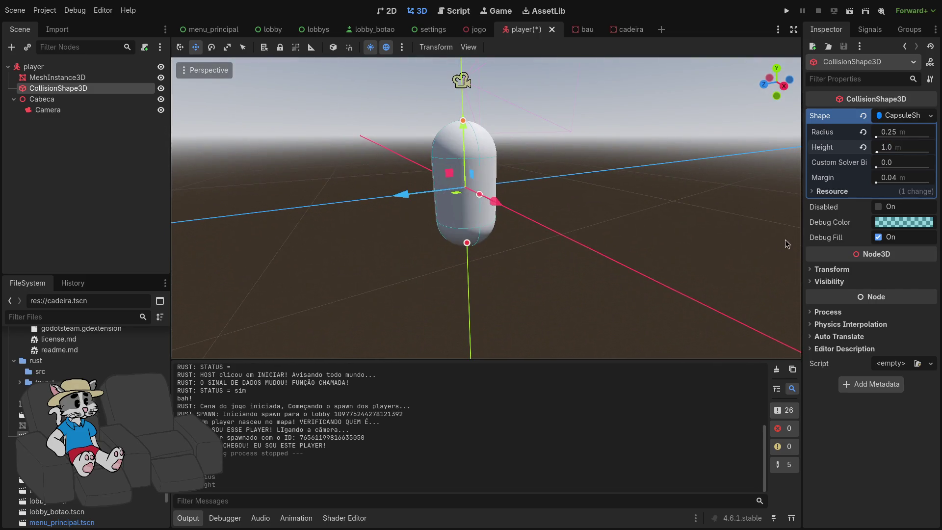
left_click(912, 174)
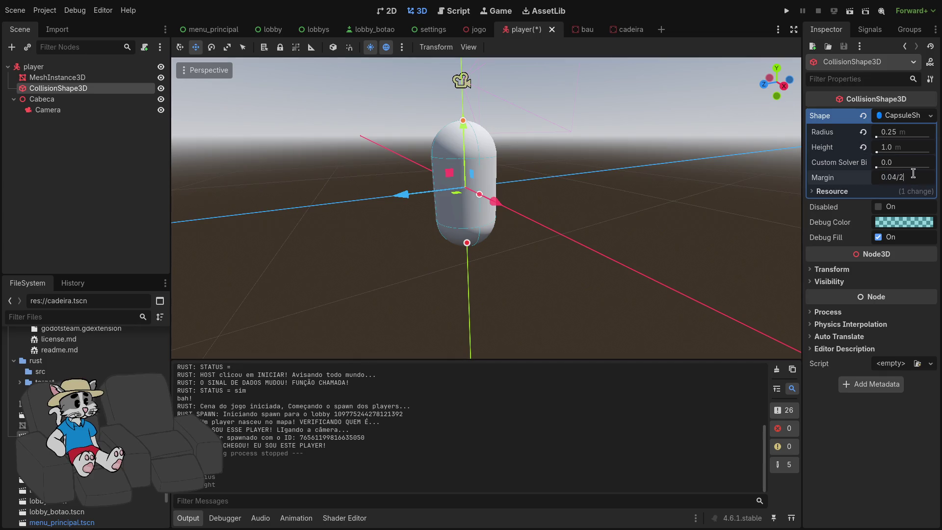
key("Return")
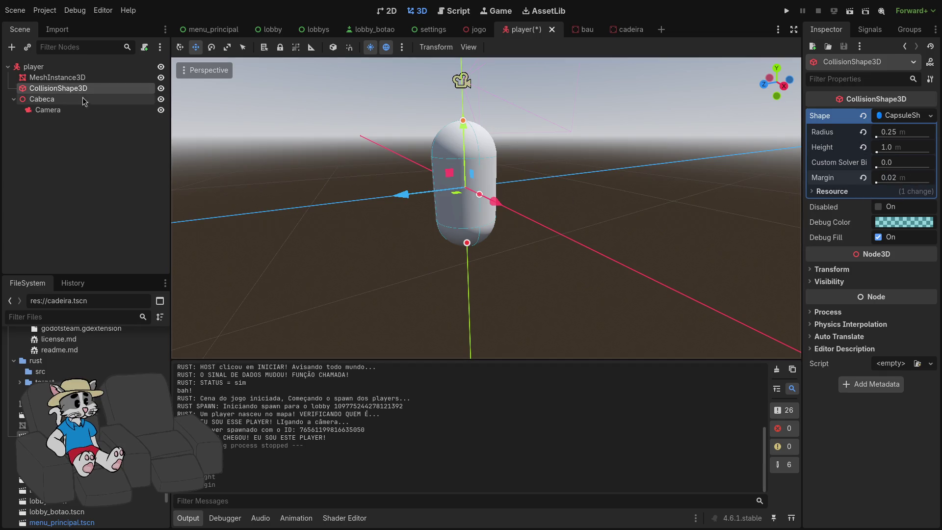
- Lower the Cabeca head node's Y position to 0.38 and run the game
left_click(76, 102)
left_click(84, 110)
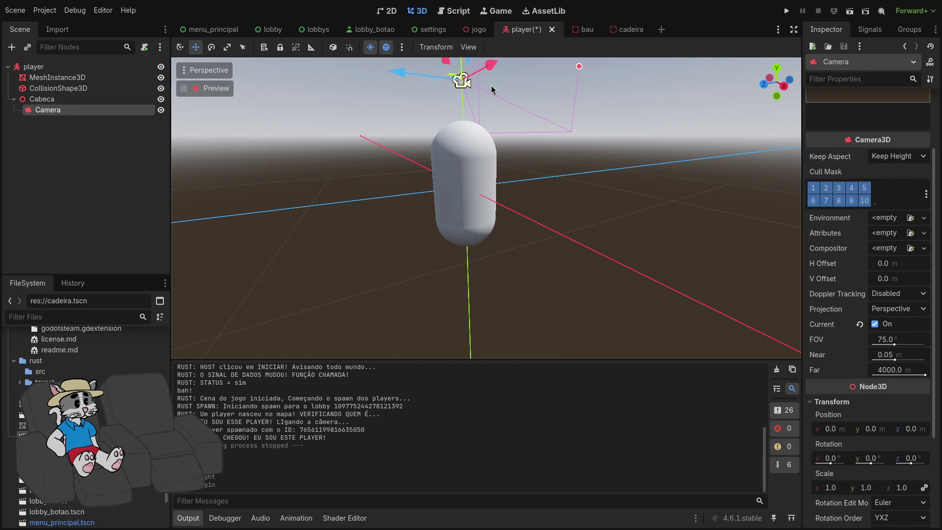
left_click(127, 102)
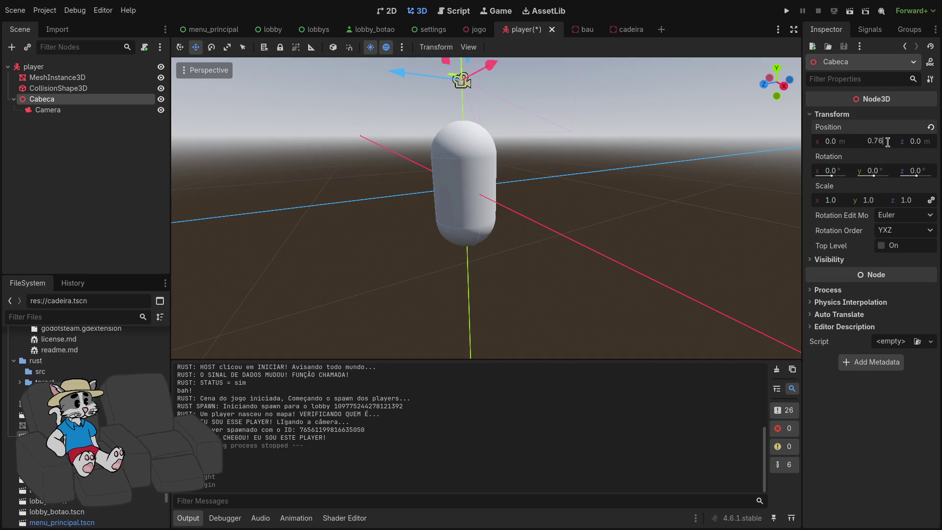
type("2")
key("Return")
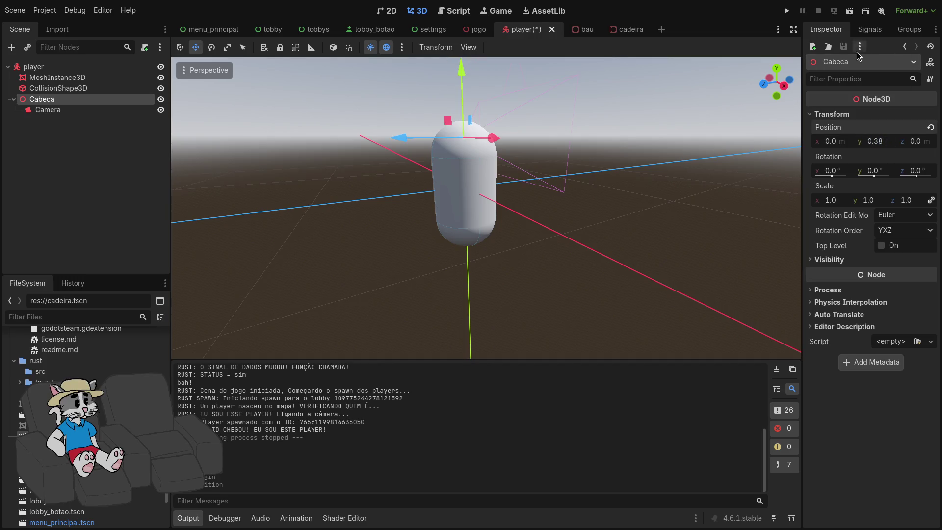
key("F5")
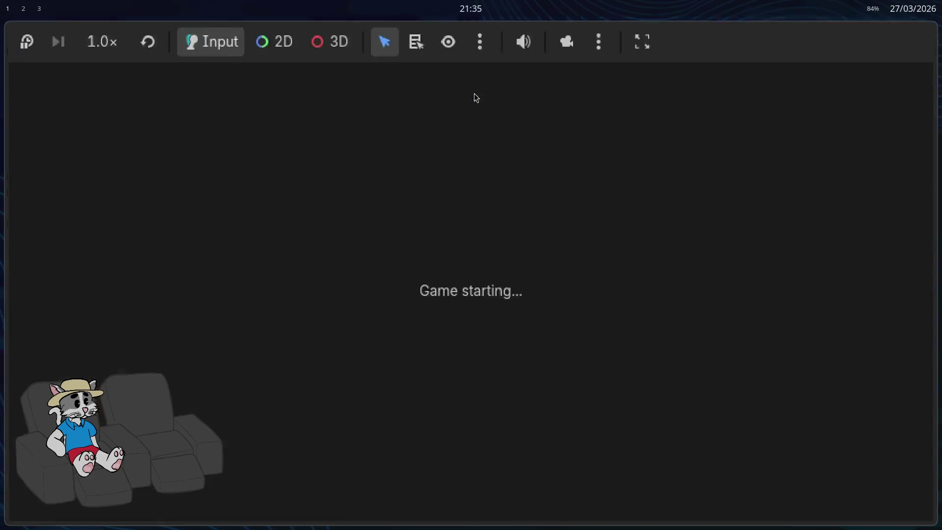
- Playtest as host, then lower Cabeca to about y 0.31 and save the player scene
left_click(478, 260)
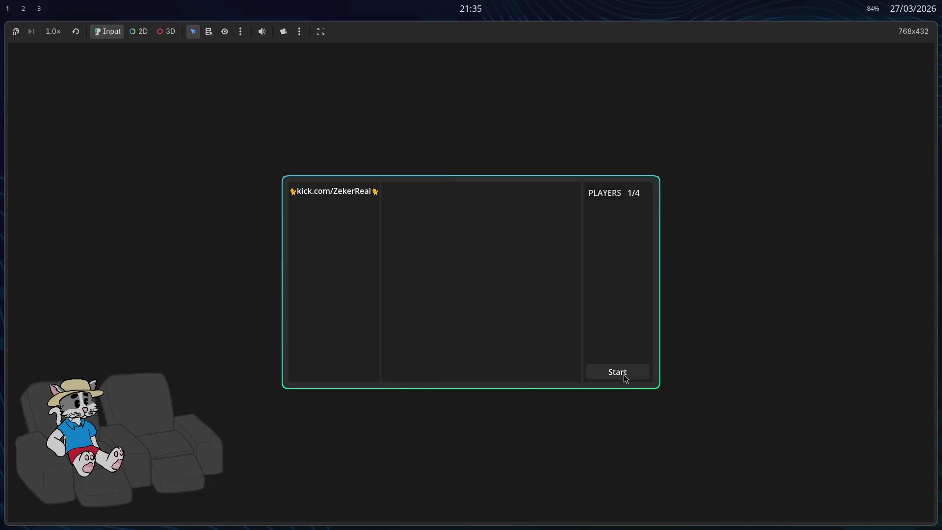
left_click(626, 379)
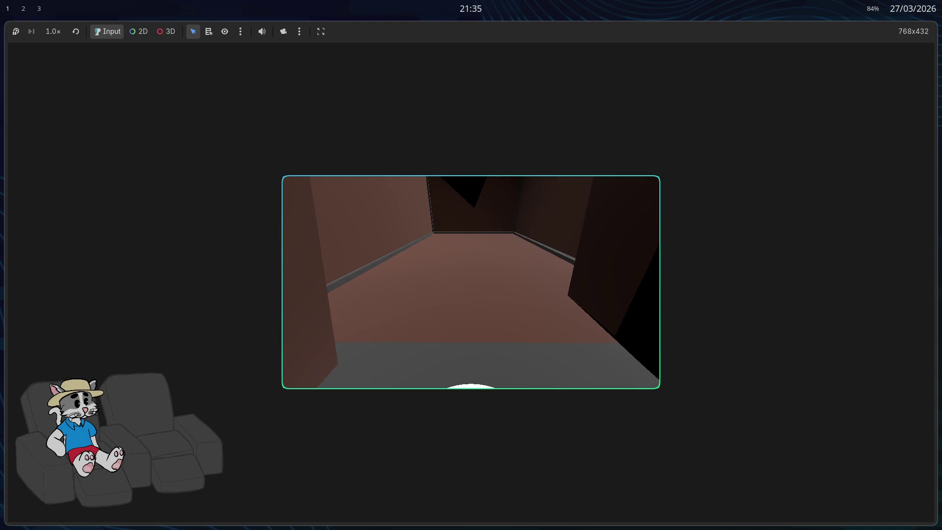
key("F8")
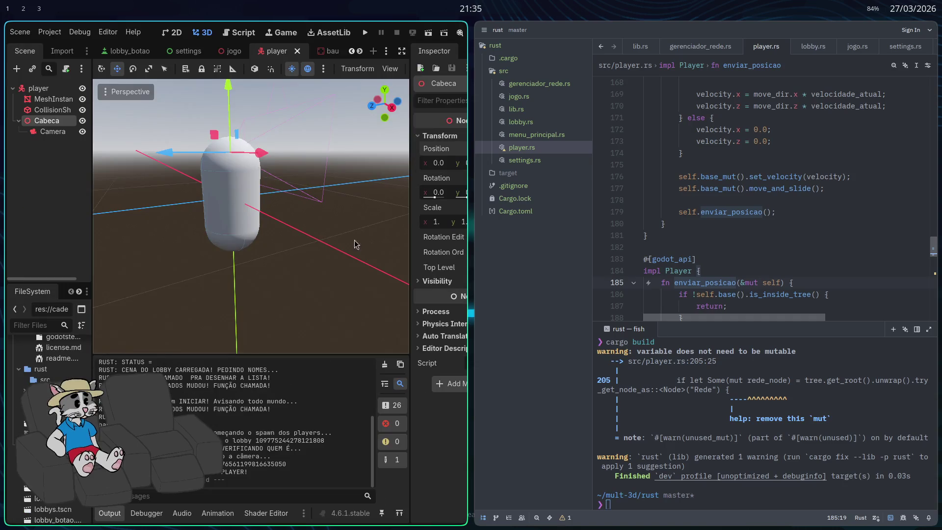
left_click_drag(222, 95, 243, 100)
key("ctrl+s")
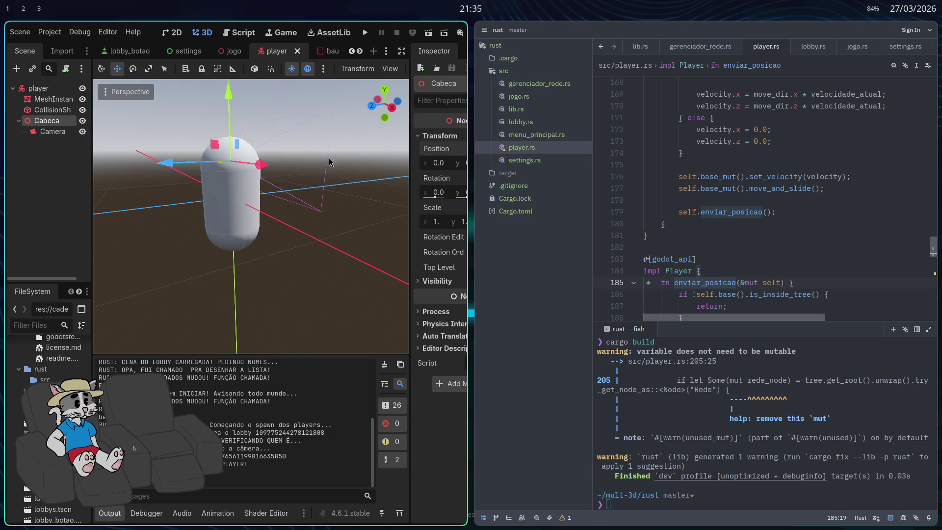
- Playtest the shorter player again as host, then select Cabeca to edit its Y position
left_click(365, 33)
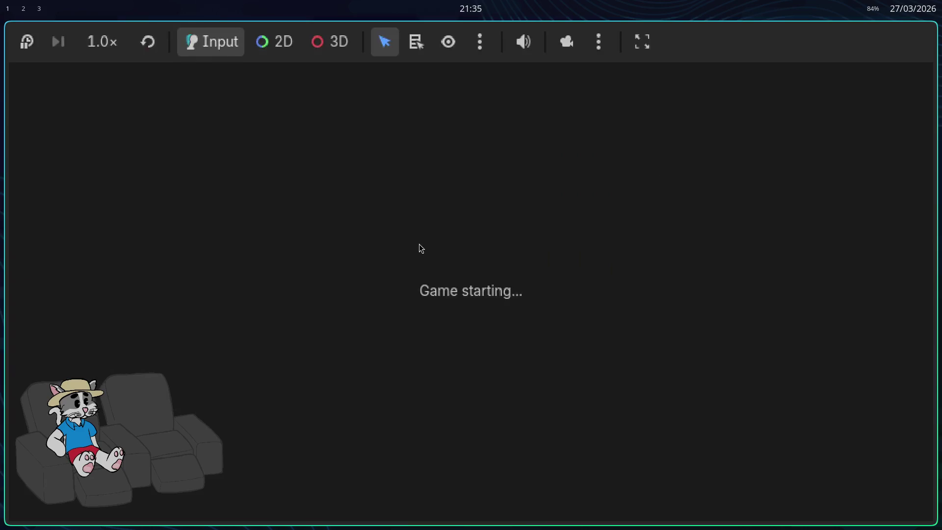
left_click(490, 258)
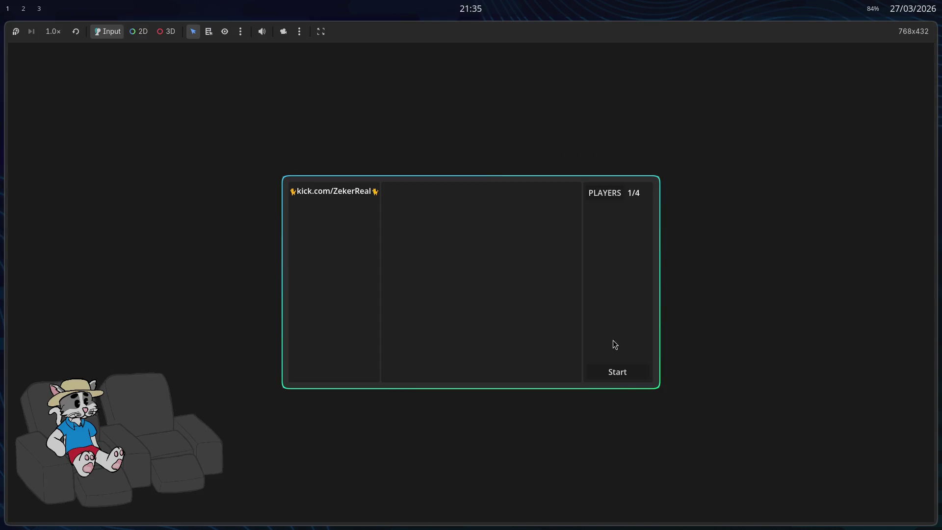
left_click(627, 374)
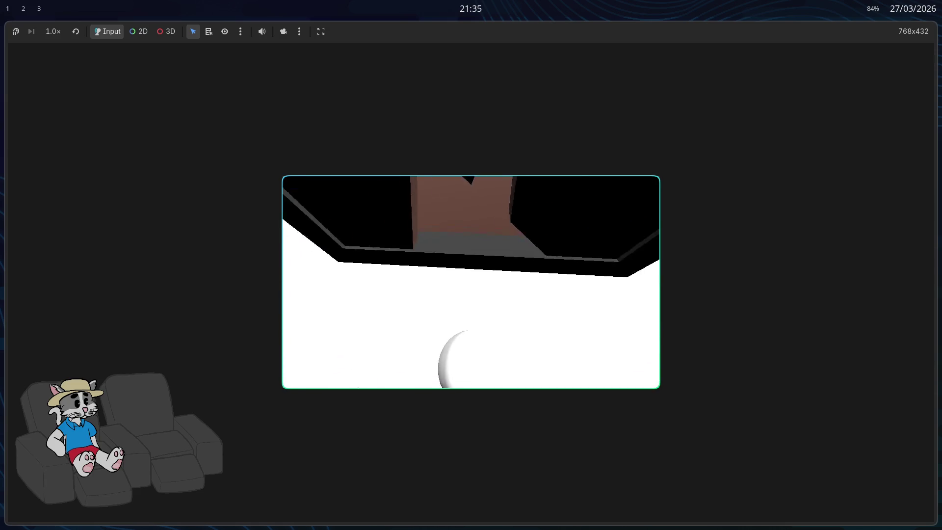
key("F8")
left_click(73, 100)
key("super+f")
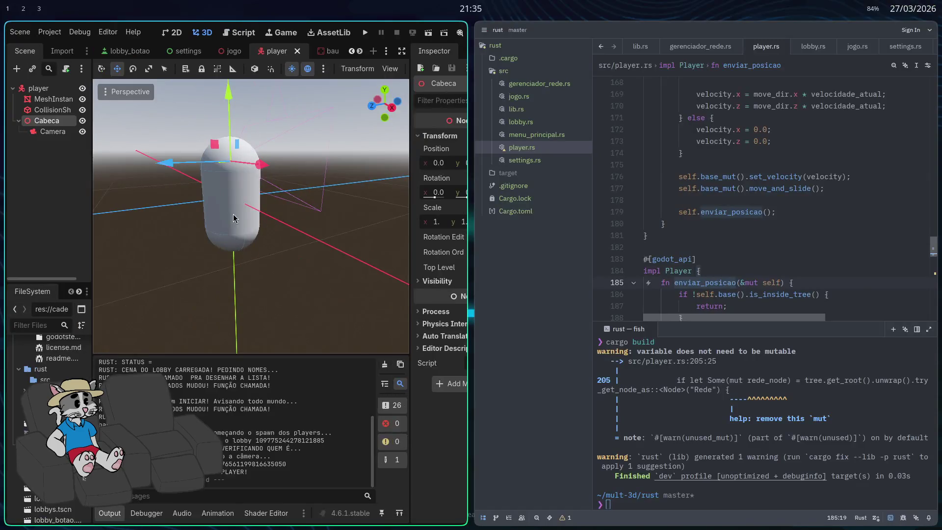
key("super+f")
left_click(883, 142)
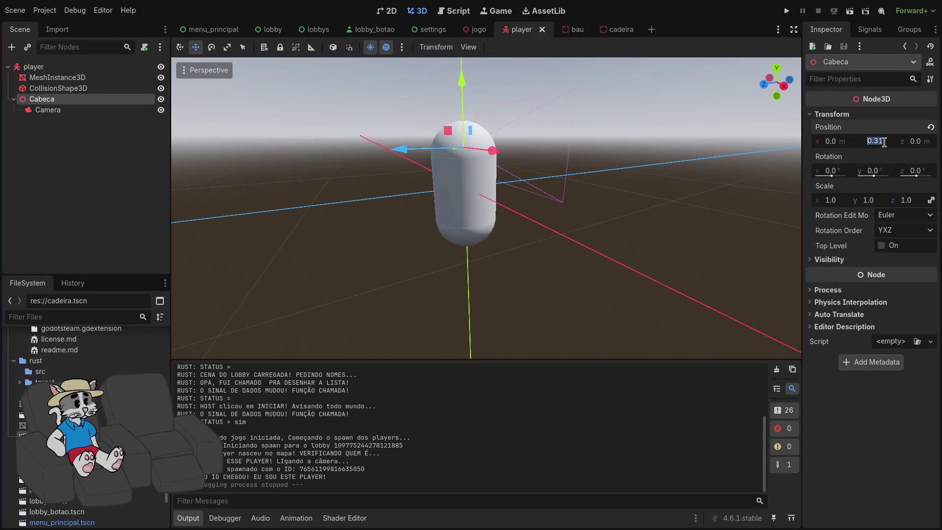
- Set Cabeca's height to about 0.424 using its Y gizmo, then switch to Zed
key("Return")
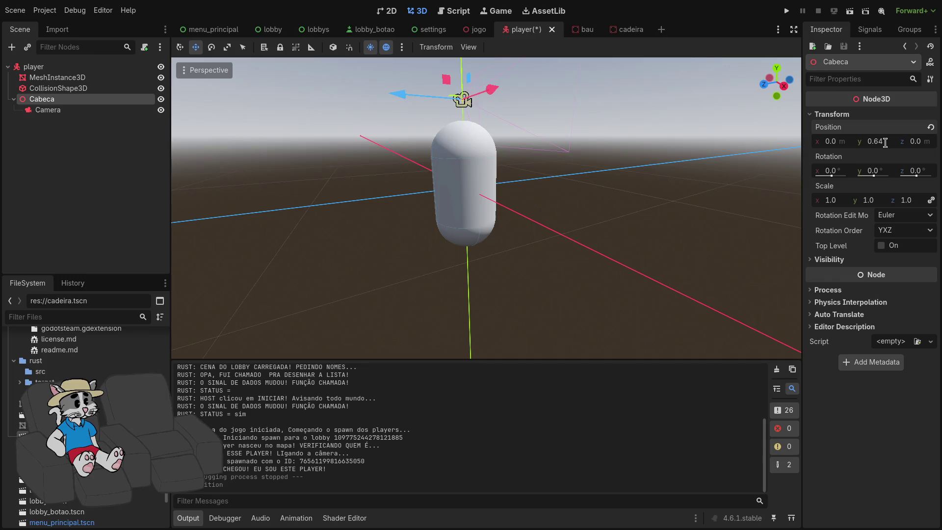
key("f")
left_click_drag(483, 118, 483, 145)
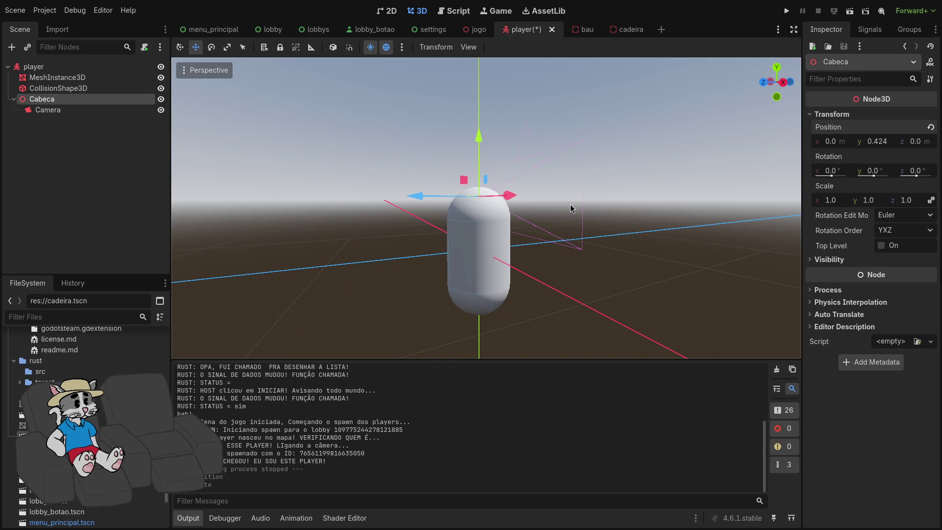
key("super+Right")
scroll(346, 196, "up", 10)
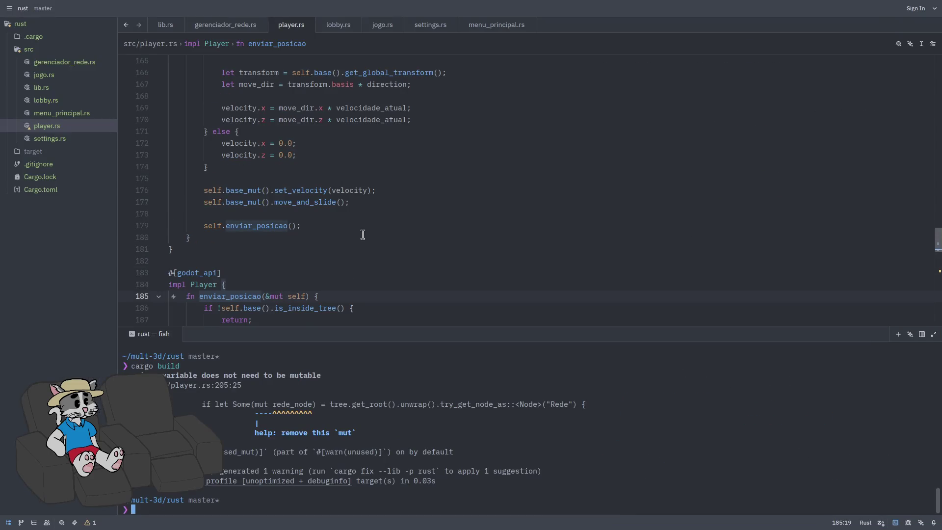
- Set the SHIFT crouch altura_alvo in player.rs to 0.25, rebuild with cargo build, and tile Zed
scroll(360, 235, "up", 6)
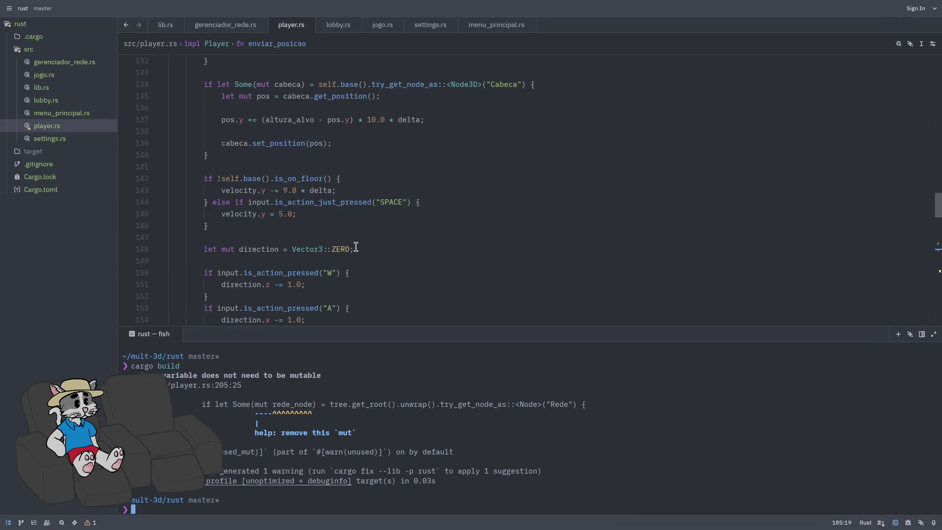
scroll(337, 222, "up", 2)
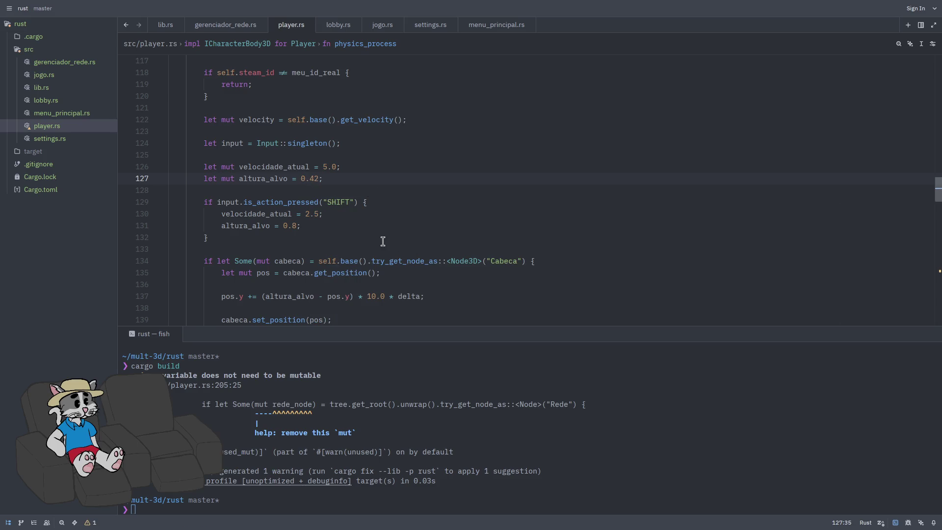
scroll(384, 241, "down", 1)
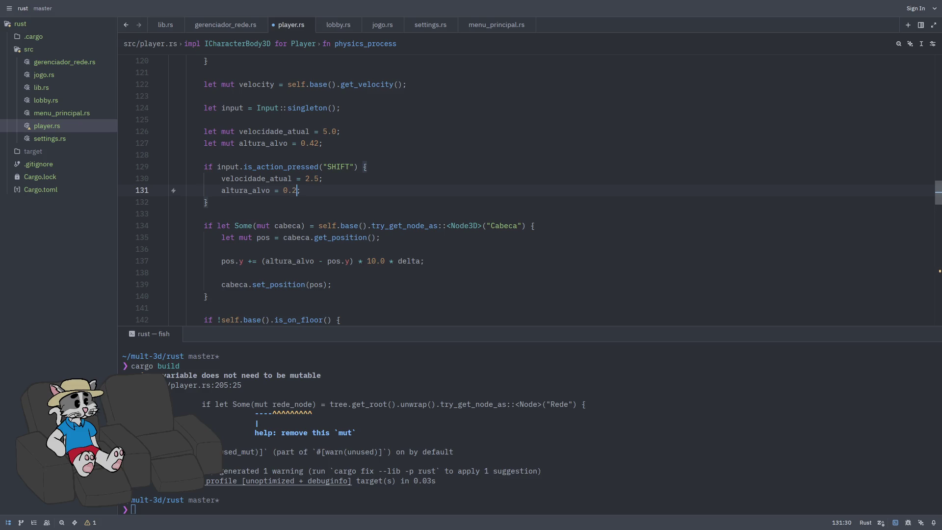
type("3")
type("5")
key("Return")
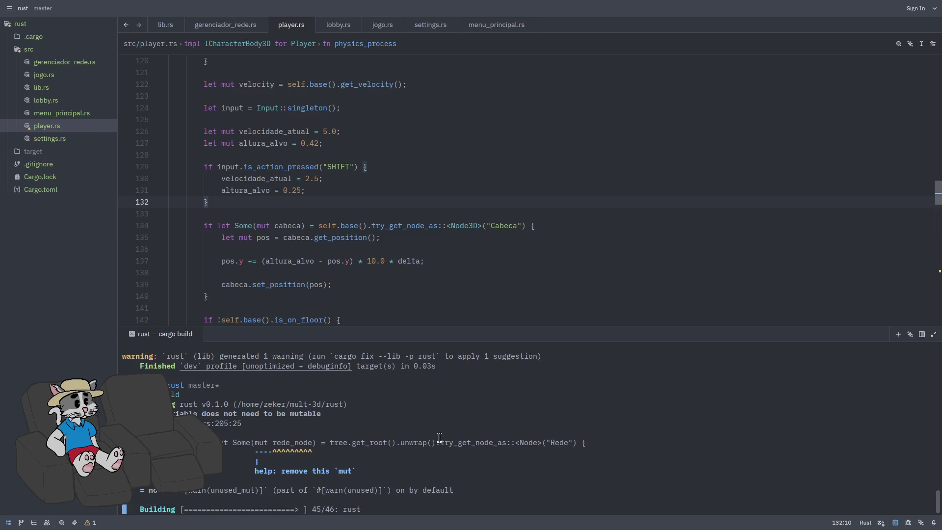
key("alt+Tab")
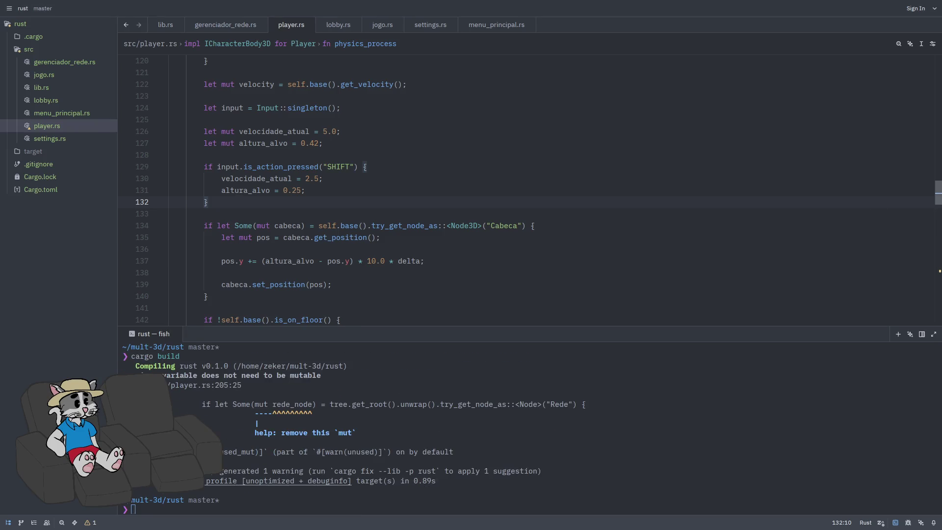
key("alt+Tab")
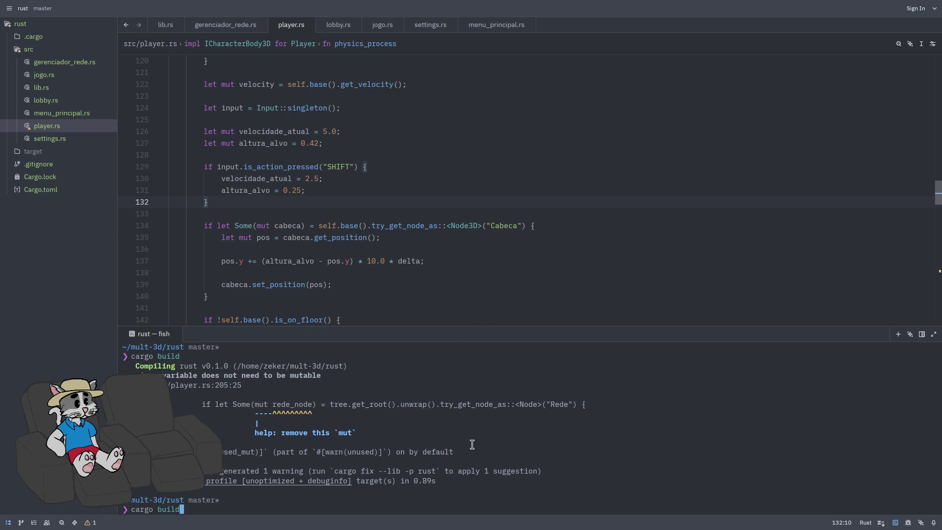
key("Return")
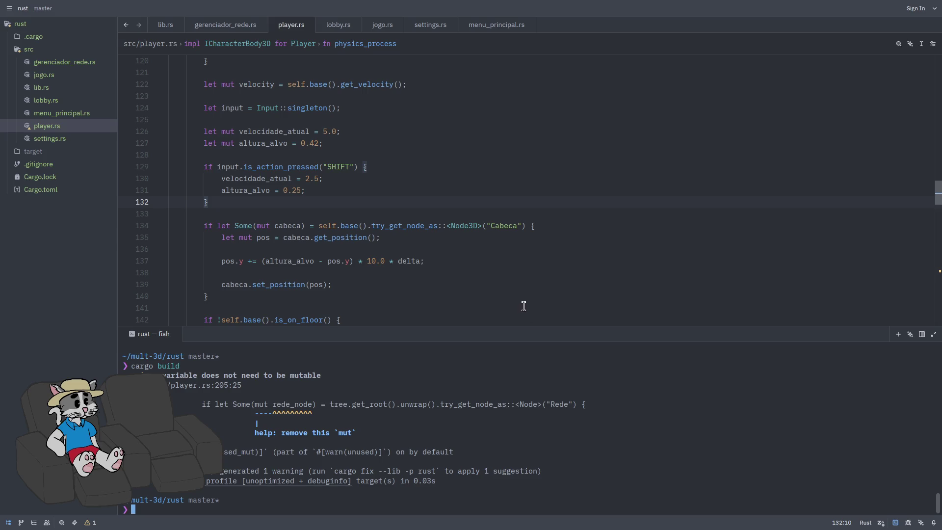
key("super+f")
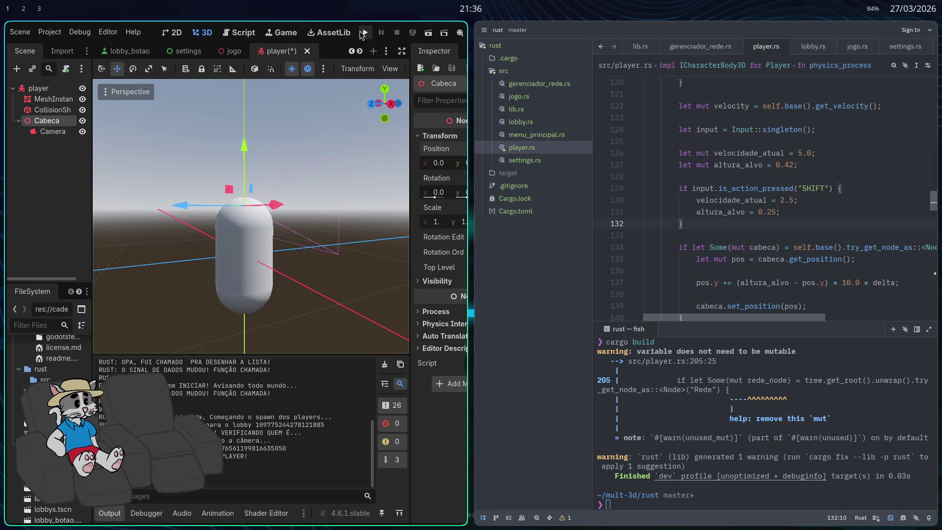
- Save the player scene, host and start a match, walk around, then stop the game
key("ctrl+s")
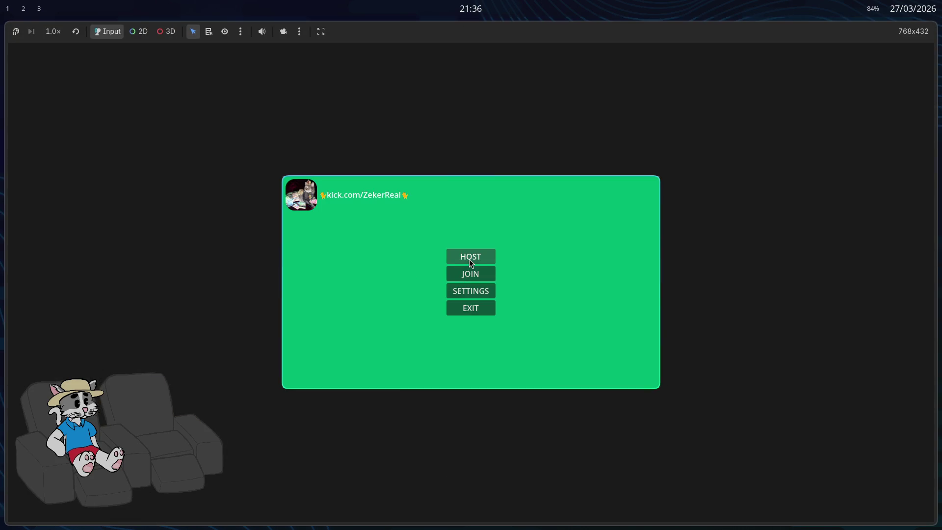
left_click(478, 261)
left_click(613, 373)
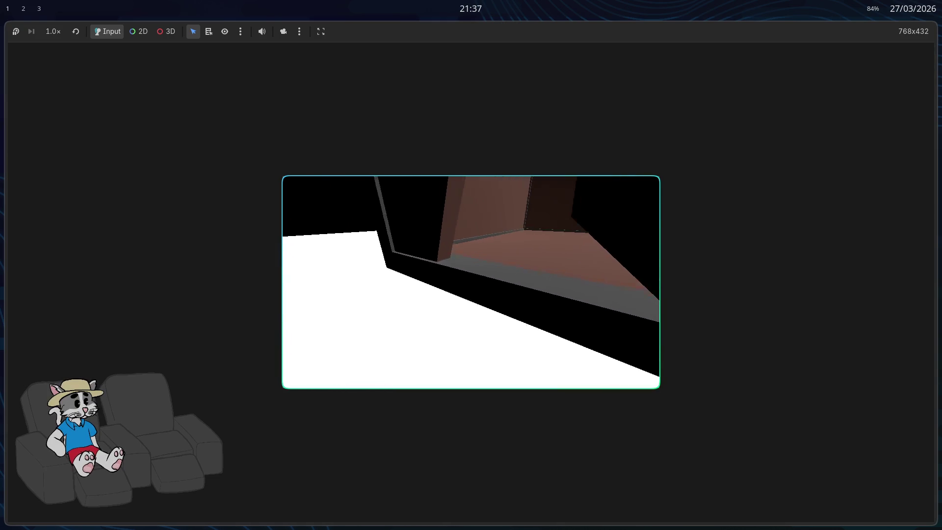
key("F8")
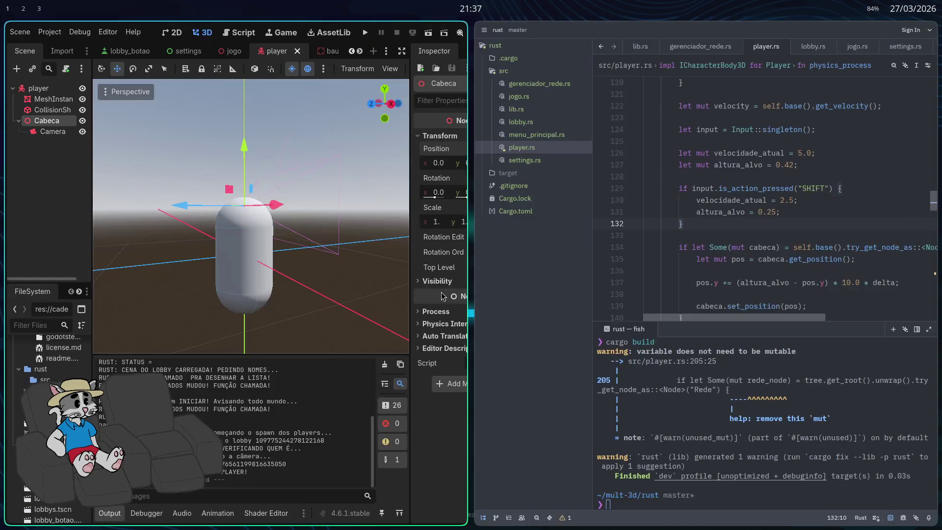
- Lower the chest StaticBody3D2 in jogo by about 0.2 units
key("super+f")
left_click(470, 30)
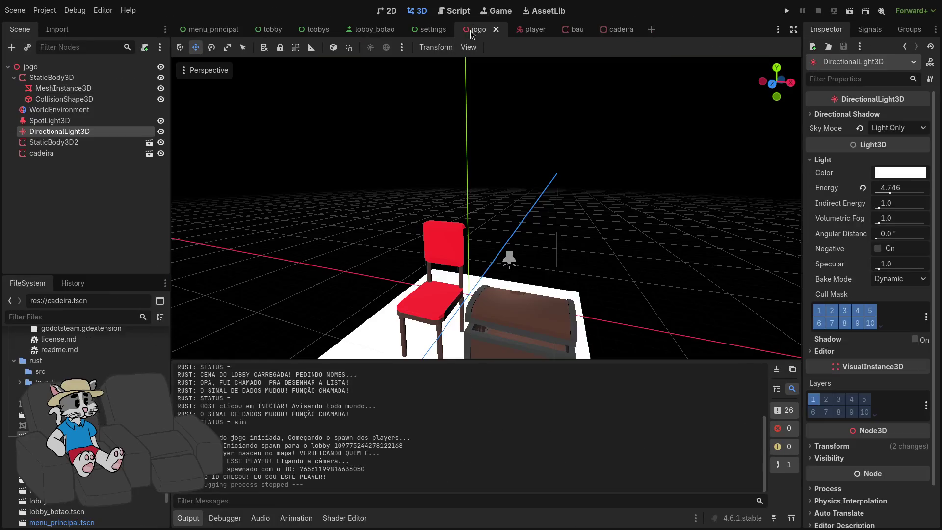
left_click(499, 298)
scroll(504, 300, "up", 8)
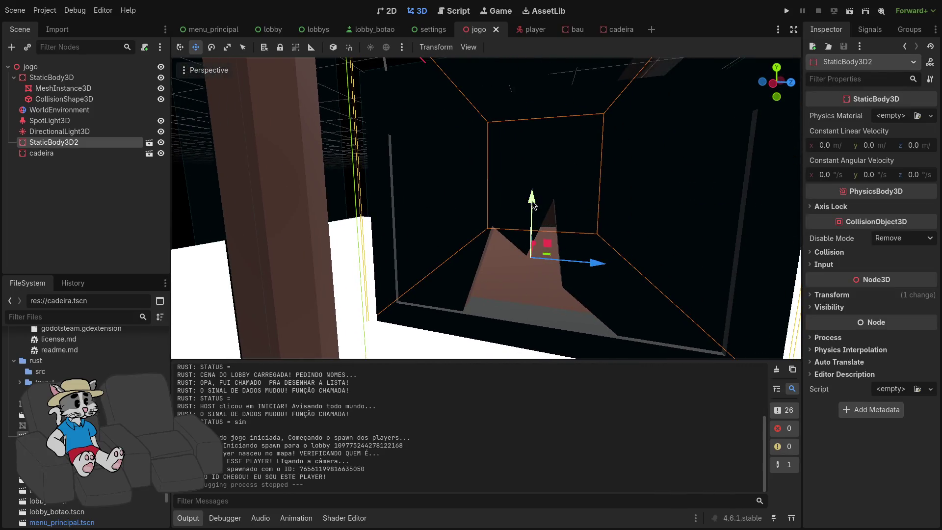
left_click_drag(535, 201, 535, 212)
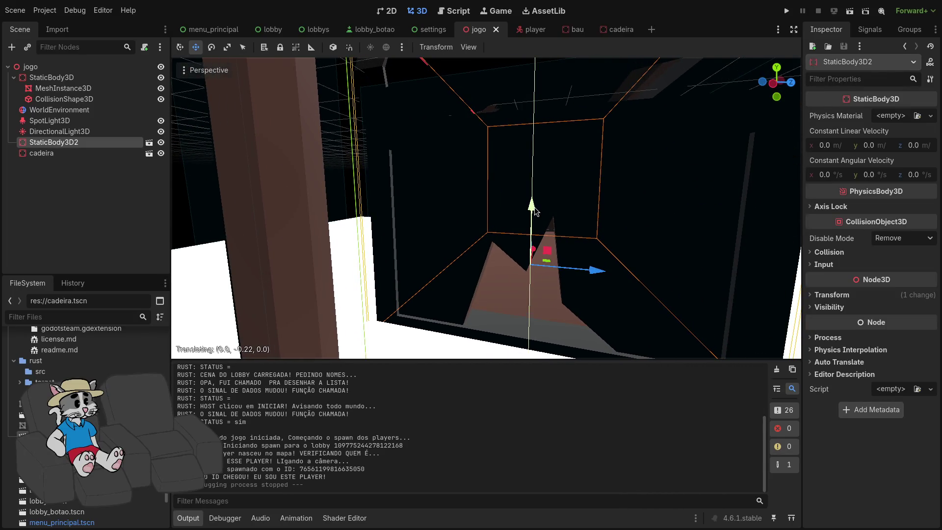
scroll(535, 212, "down", 5)
scroll(486, 208, "down", 5)
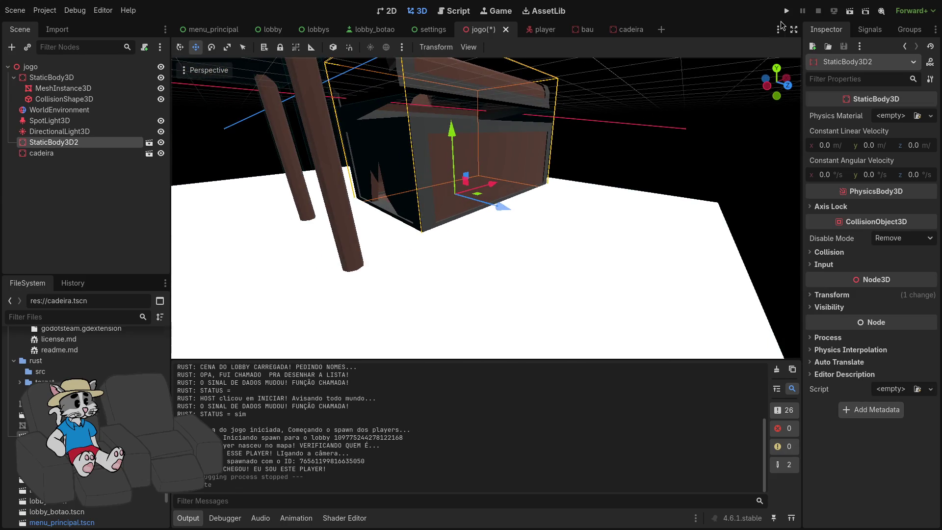
- Playtest as host walking down the corridor, then open the bau chest scene
left_click(786, 10)
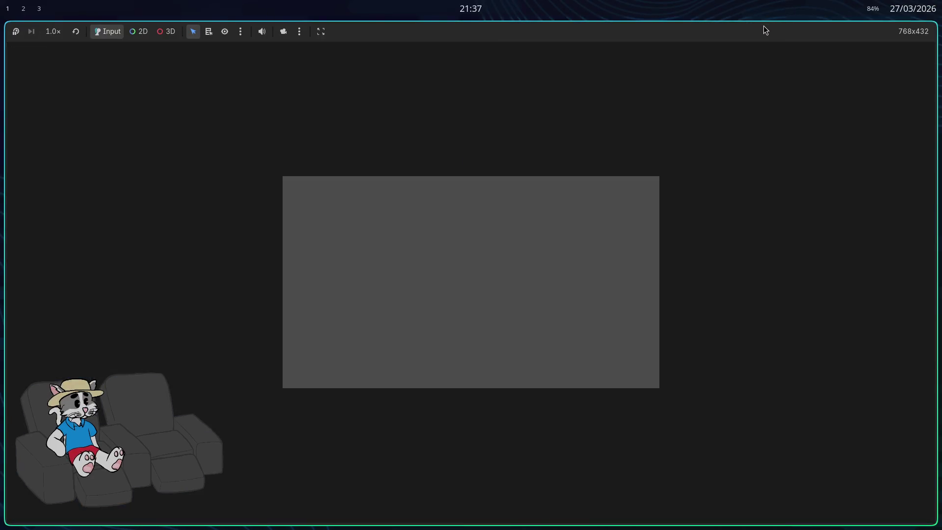
left_click(479, 259)
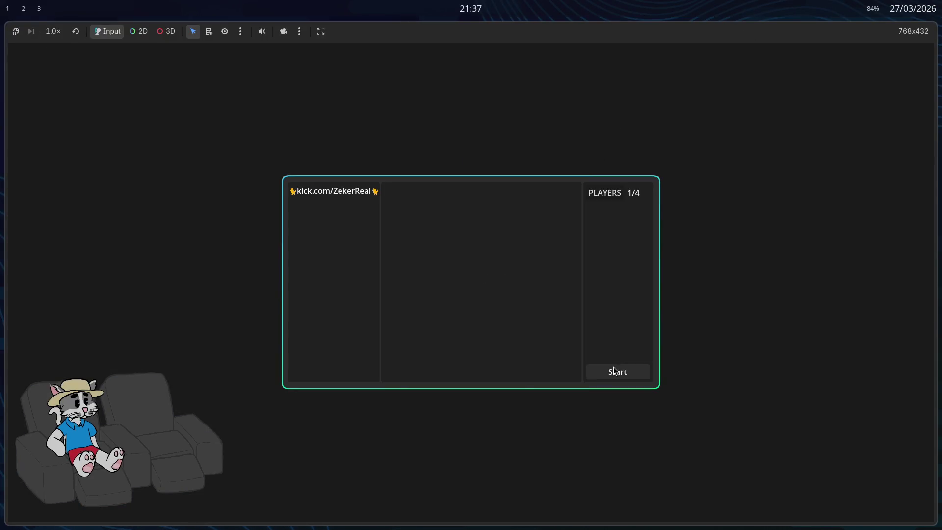
left_click(617, 372)
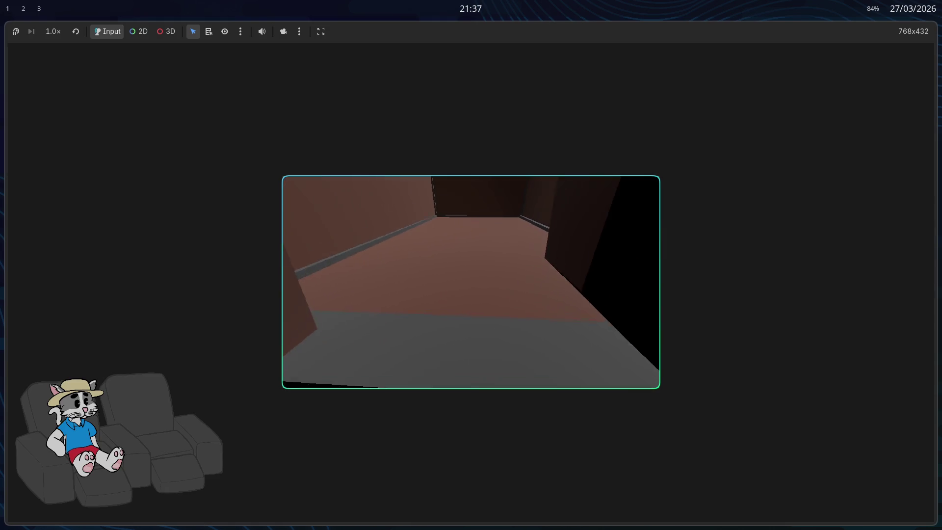
key("w")
key("w")
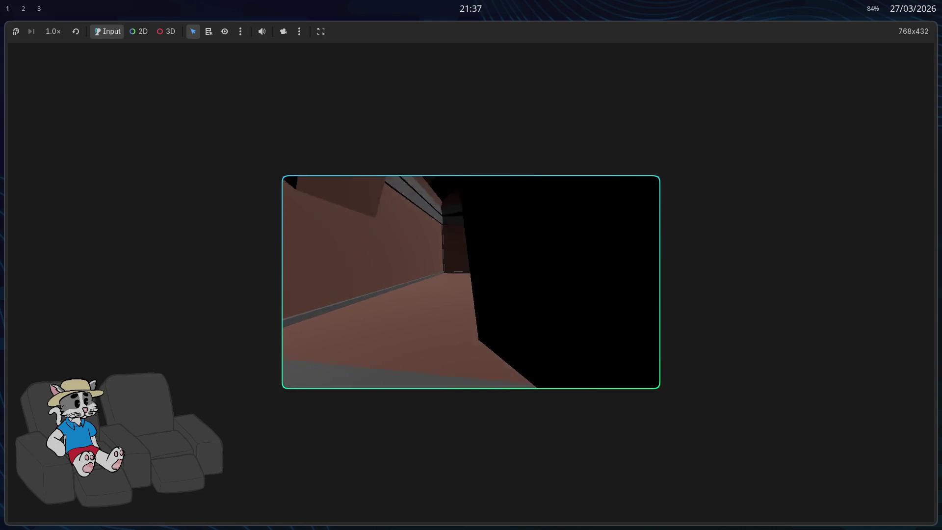
key("F8")
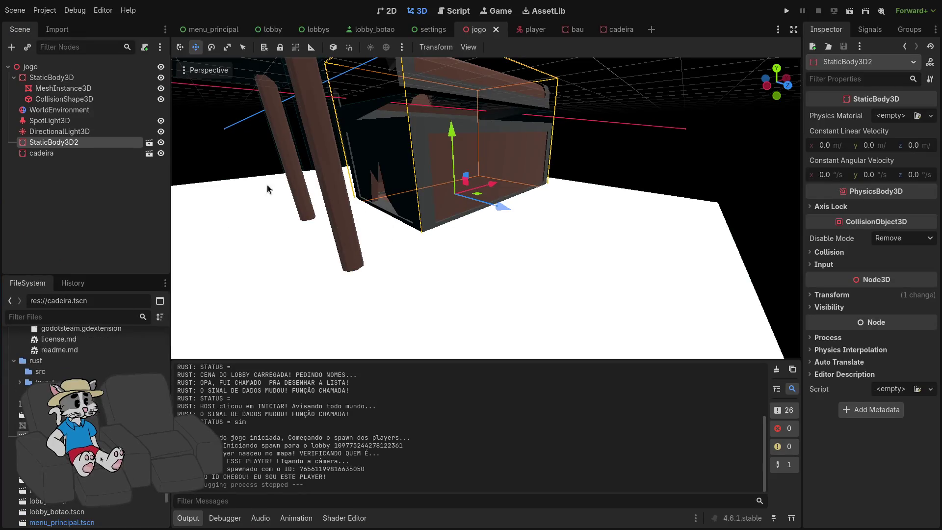
left_click(572, 30)
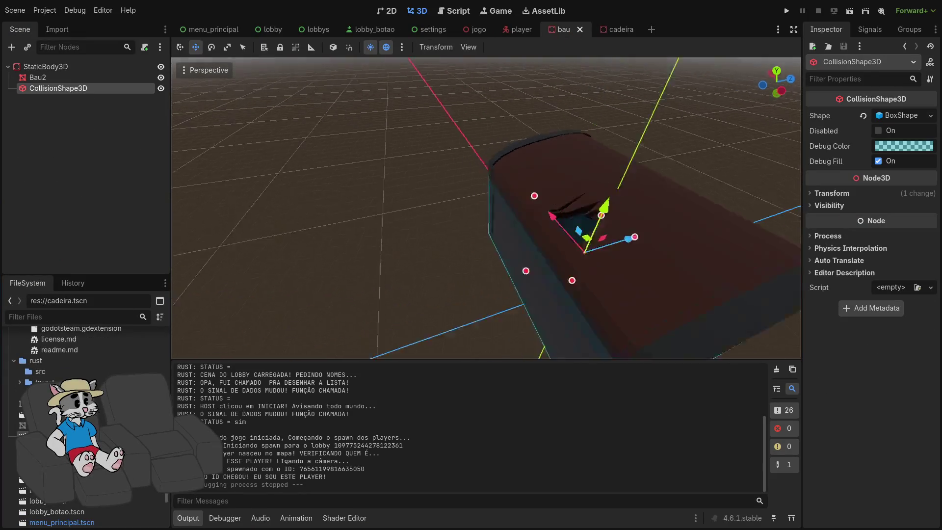
- Thin the bau chest's BoxShape collision along Z to about 1.264 × 0.613 × 0.067
key("s")
key("w")
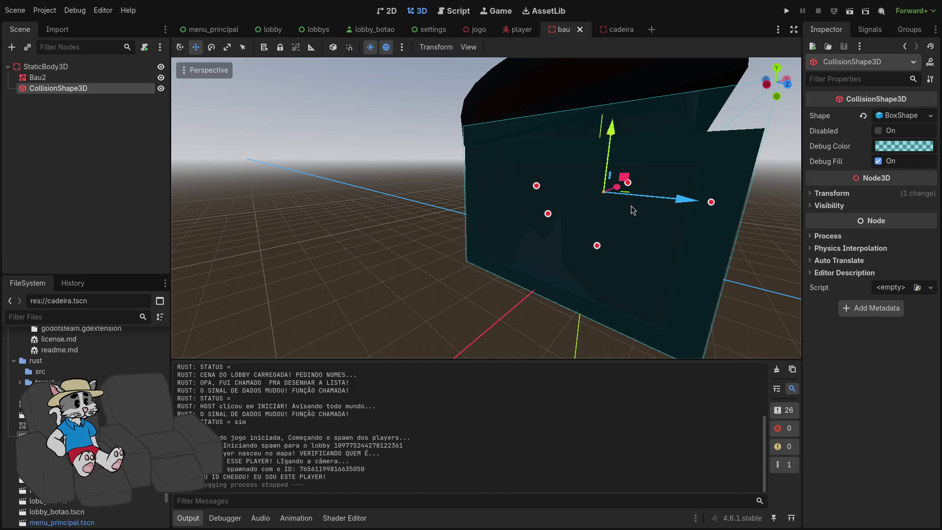
mouse_move(560, 276)
left_mouse_down()
mouse_move(594, 295)
mouse_move(562, 281)
left_mouse_up()
mouse_move(621, 216)
left_mouse_down()
mouse_move(491, 207)
mouse_move(474, 142)
left_mouse_up()
scroll(492, 207, "up", 5)
scroll(492, 207, "up", 3)
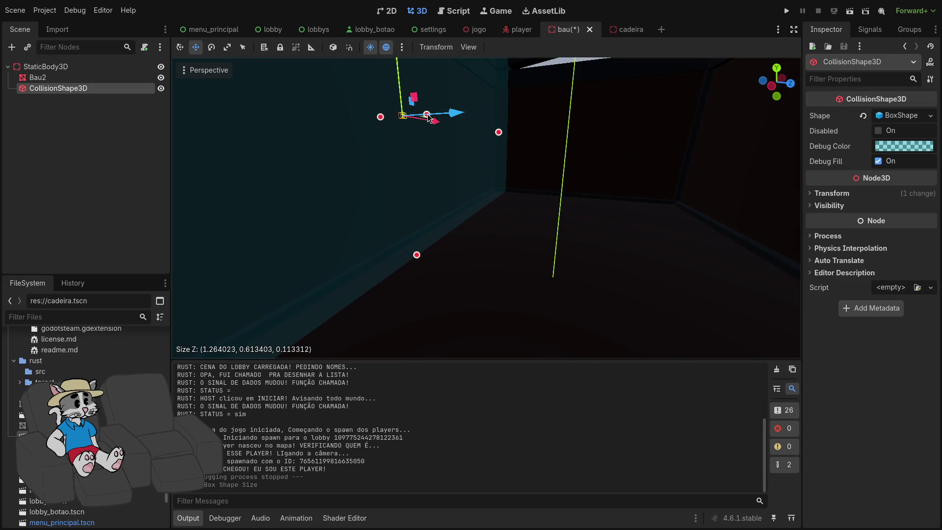
left_click_drag(428, 116, 408, 125)
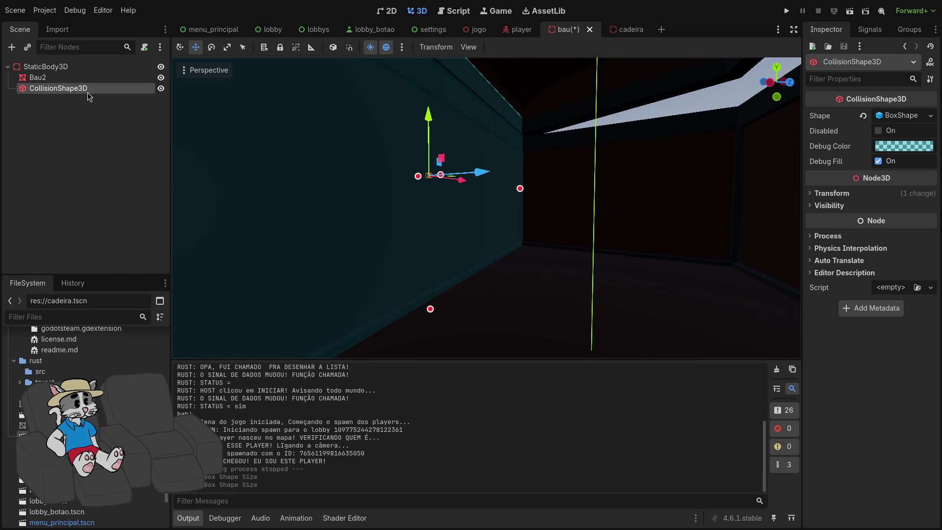
right_click(88, 96)
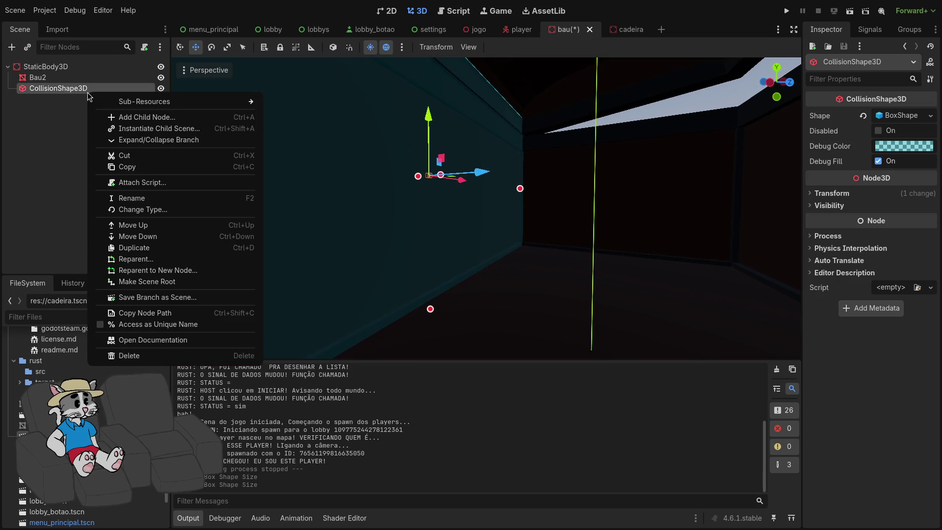
- Duplicate the collision shape and turn the copy into a thin wall on the far Z side
left_click(79, 109)
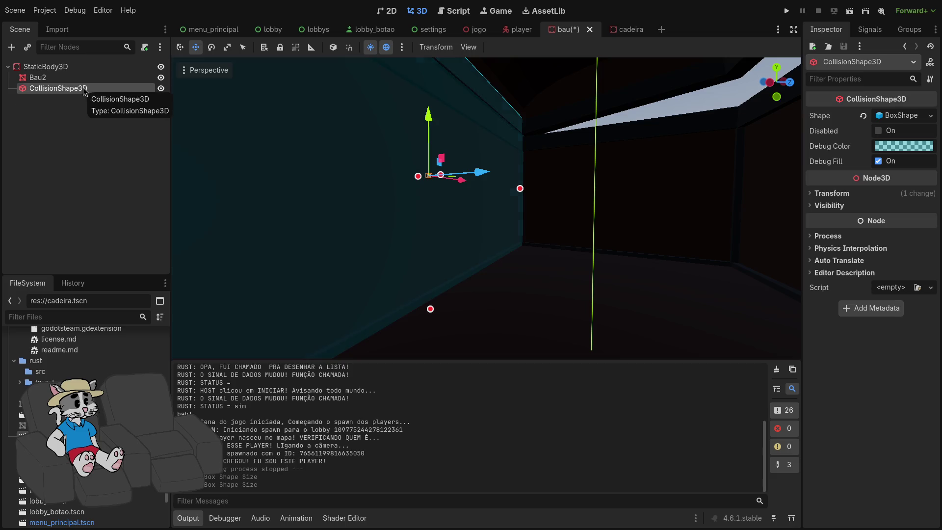
key("ctrl+d")
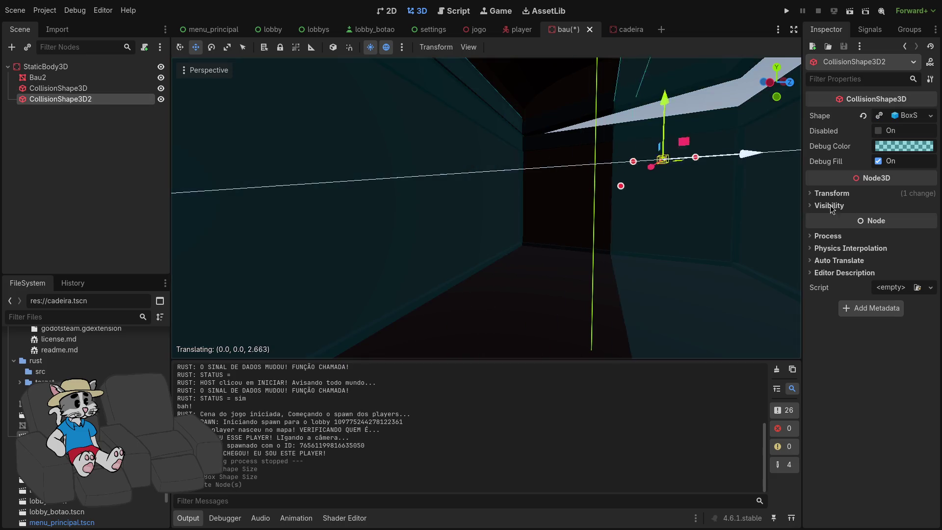
scroll(589, 187, "down", 5)
left_click_drag(596, 184, 646, 189)
scroll(645, 190, "up", 5)
scroll(619, 153, "down", 3)
left_click_drag(622, 126, 622, 148)
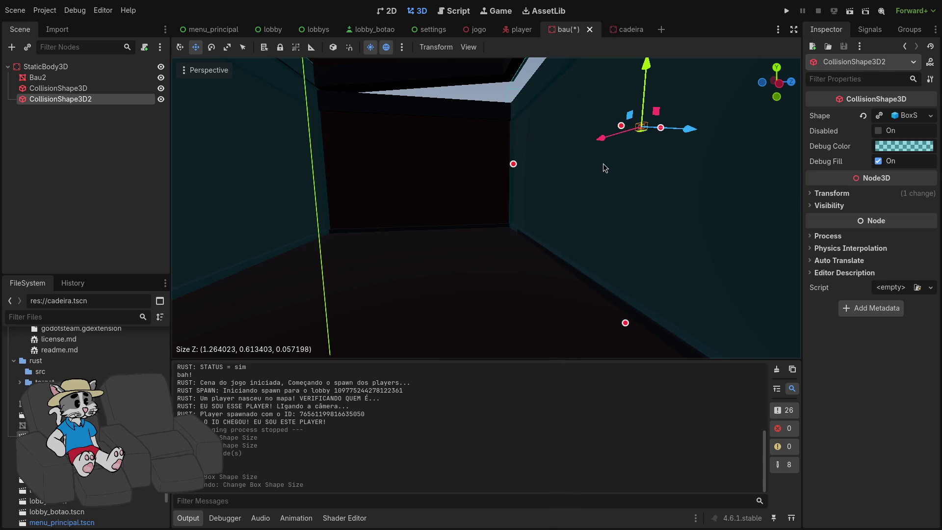
left_click_drag(687, 130, 683, 131)
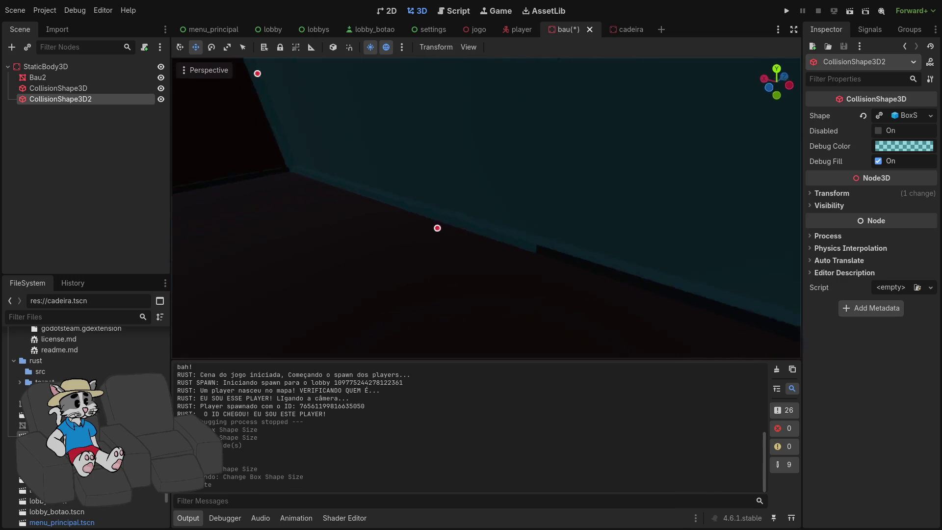
left_click_drag(505, 149, 507, 150)
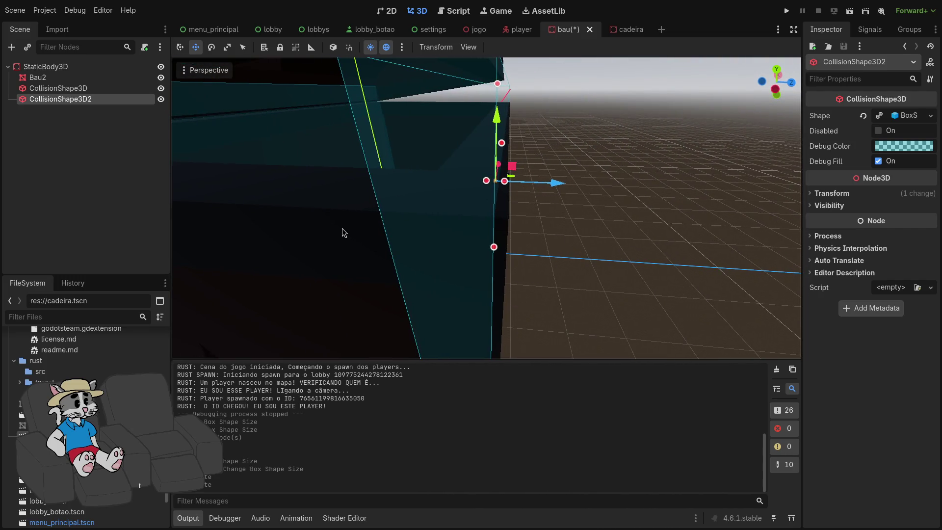
- Make the second box shape unique, then duplicate it into another thin, slightly taller wall slab
left_click(37, 78)
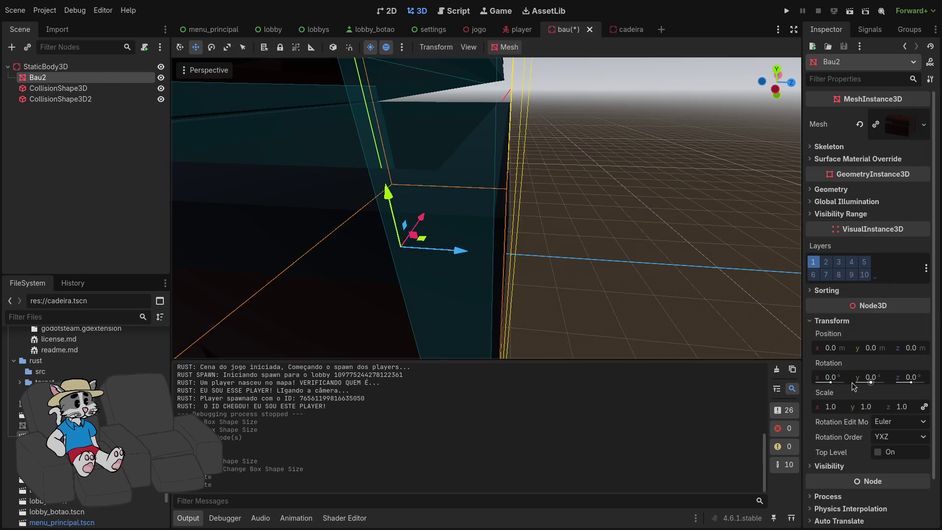
left_click_drag(470, 304, 470, 304)
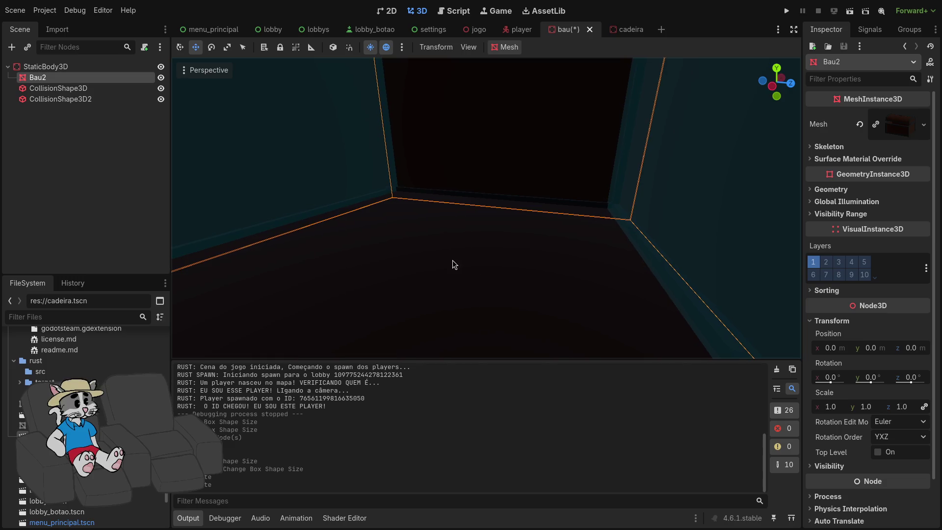
left_click_drag(487, 252, 511, 270)
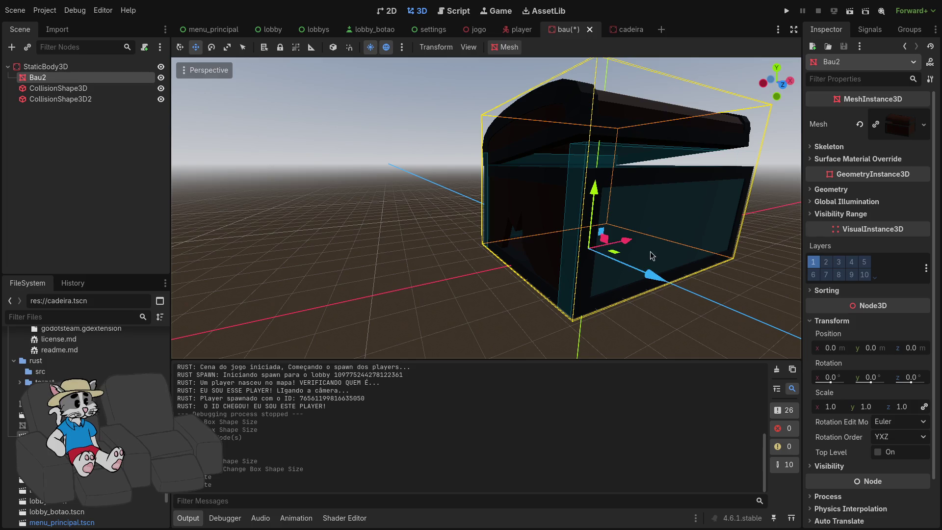
left_click(81, 99)
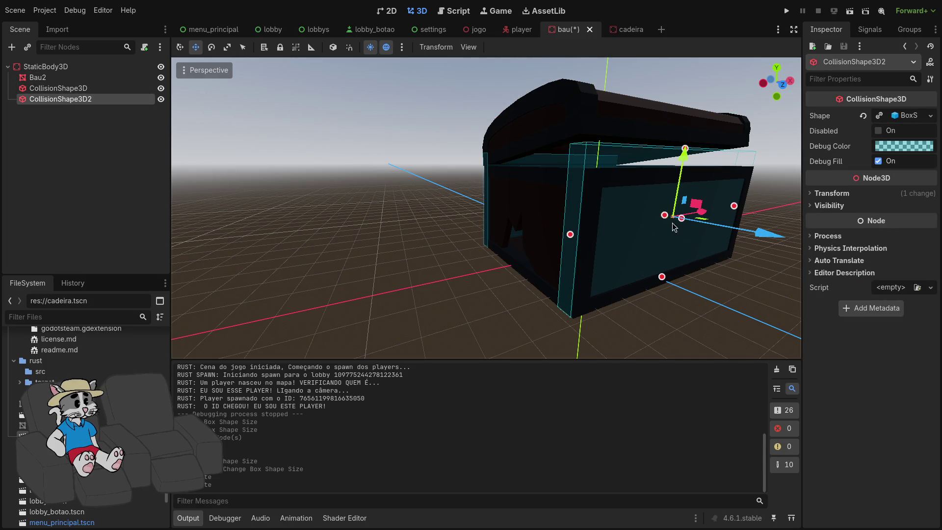
left_click_drag(683, 219, 689, 211)
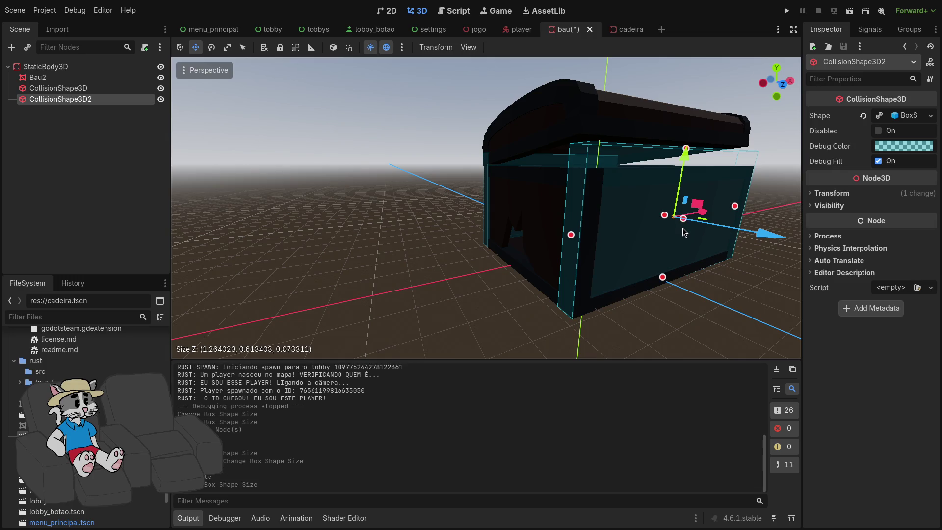
key("ctrl+z")
left_click(930, 116)
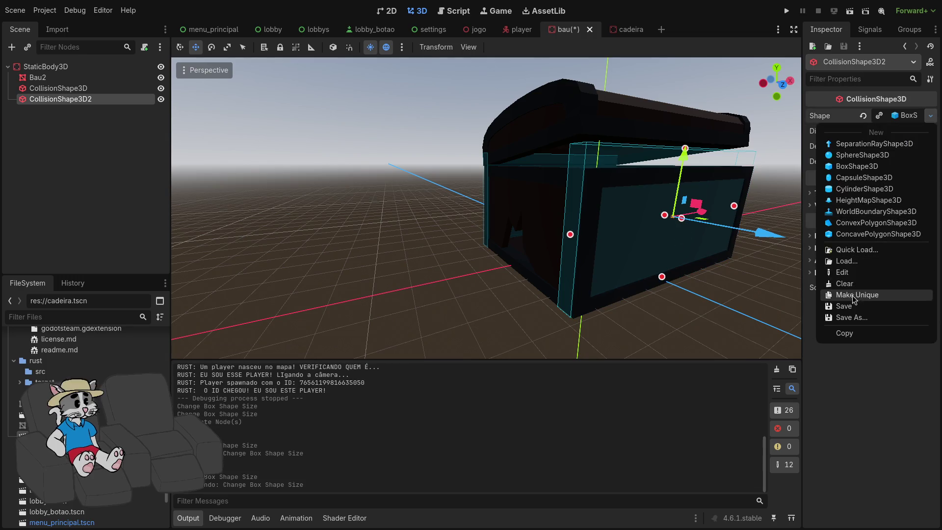
left_click(844, 294)
left_click_drag(683, 220, 684, 221)
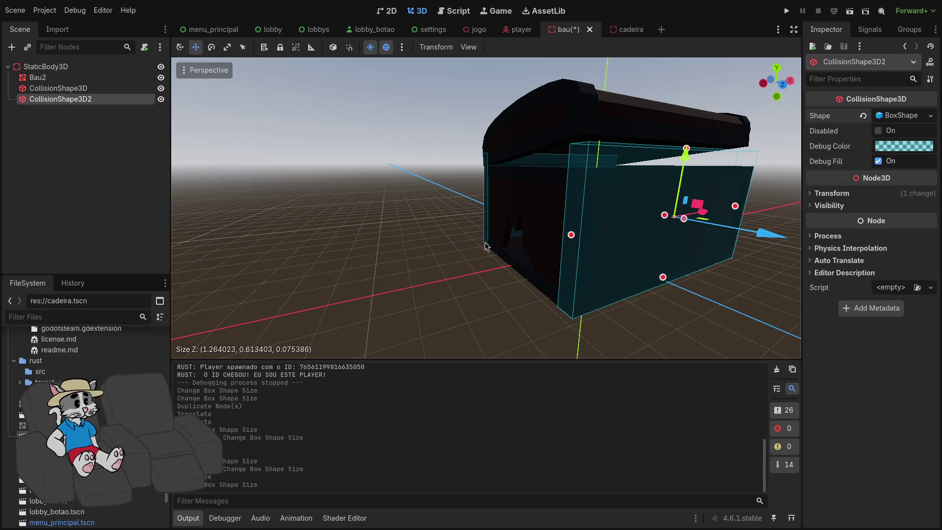
key("ctrl+d")
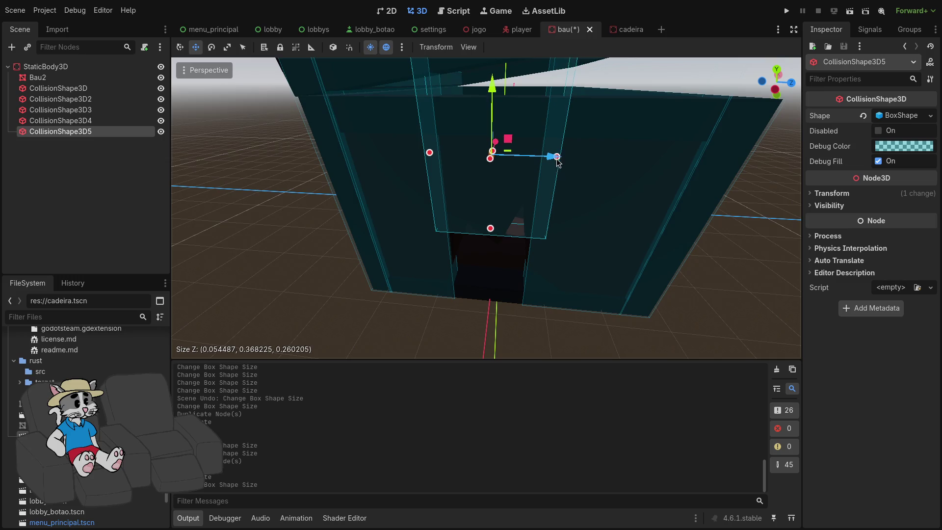
left_click_drag(420, 163, 445, 155)
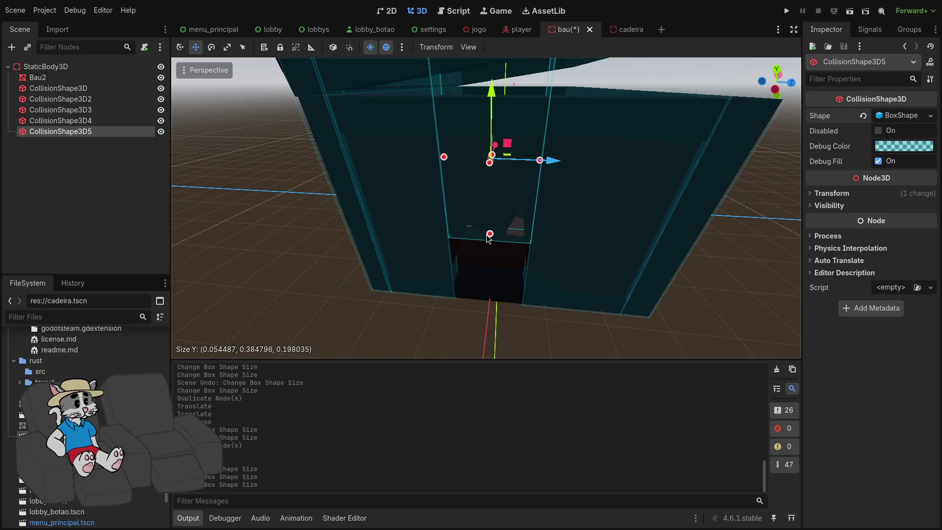
left_click_drag(490, 234, 489, 235)
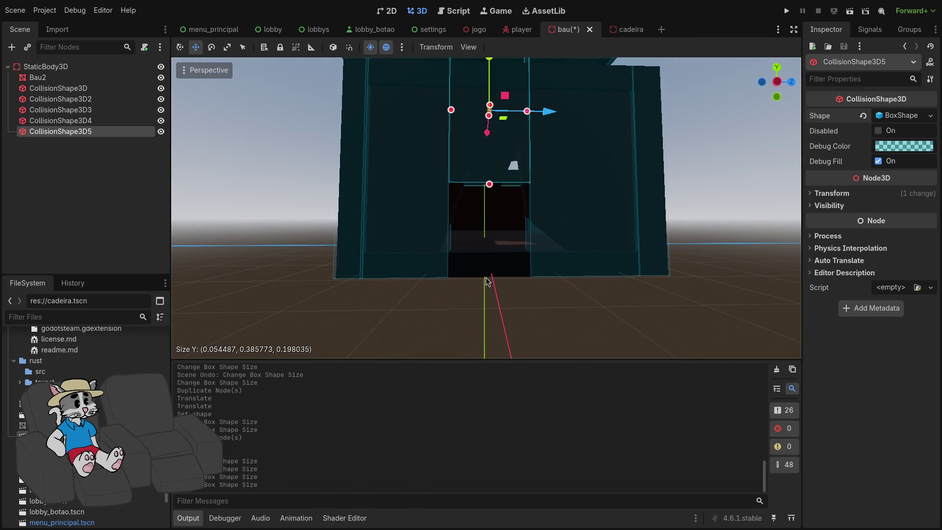
- Duplicate the fifth box as a unique shape, drop it to the chest floor and stretch it along X
key("ctrl+d")
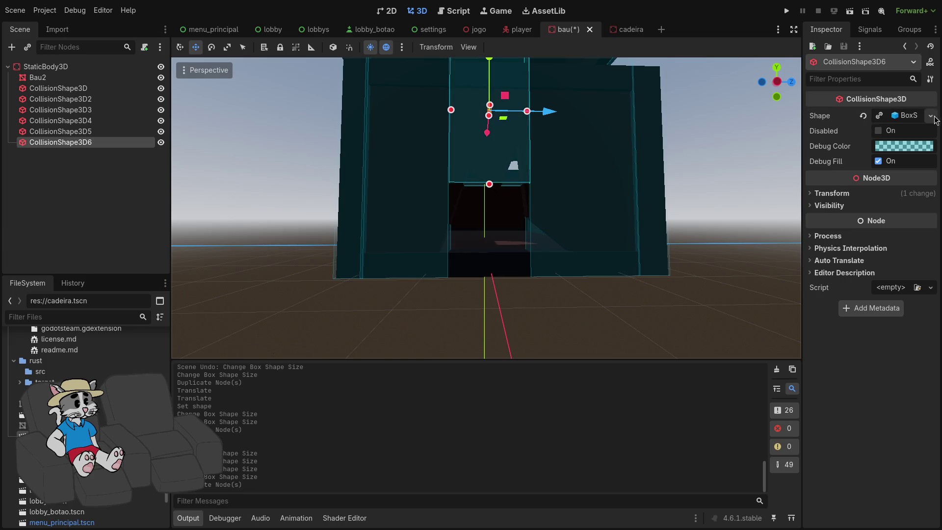
left_click(931, 116)
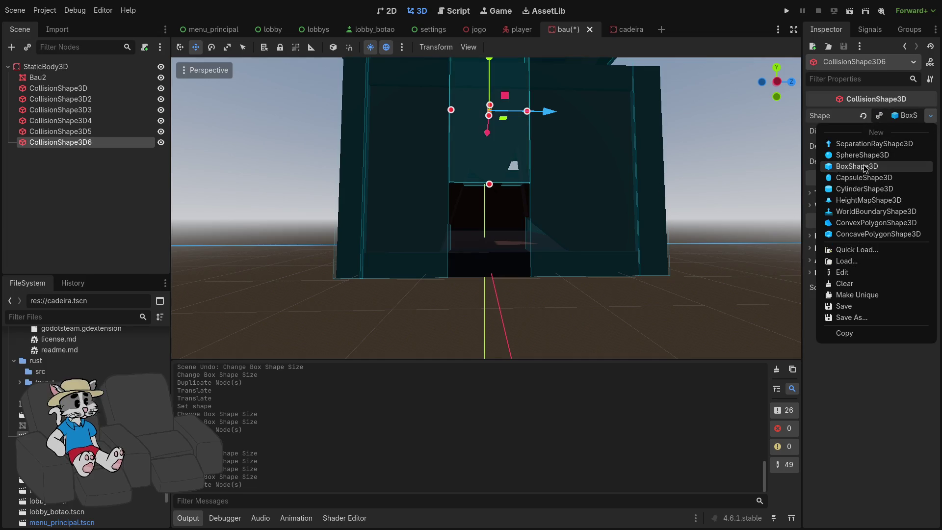
left_click(862, 296)
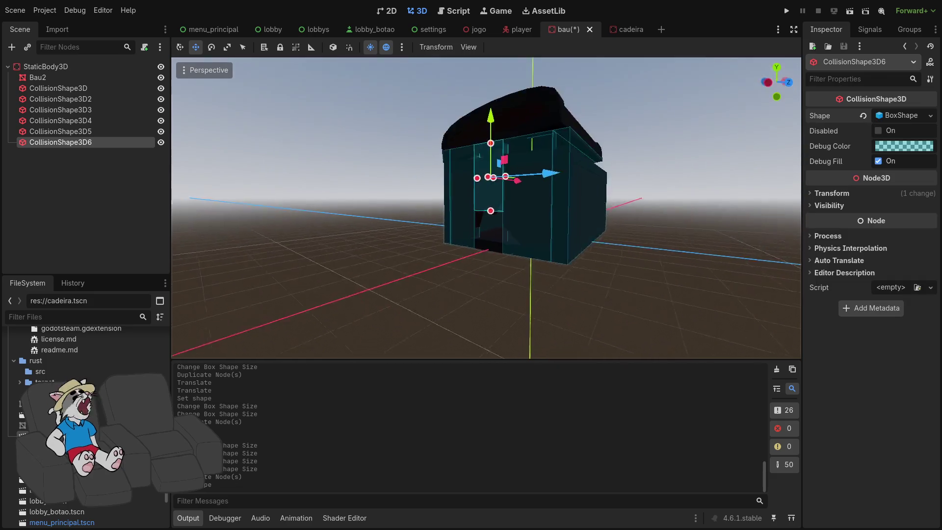
left_click_drag(526, 147, 526, 169)
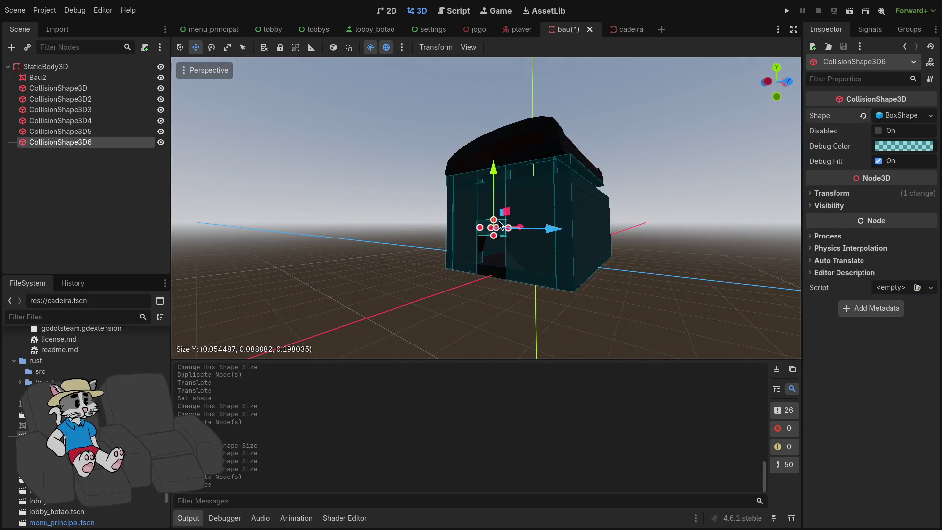
scroll(501, 172, "up", 5)
left_click_drag(493, 210, 512, 146)
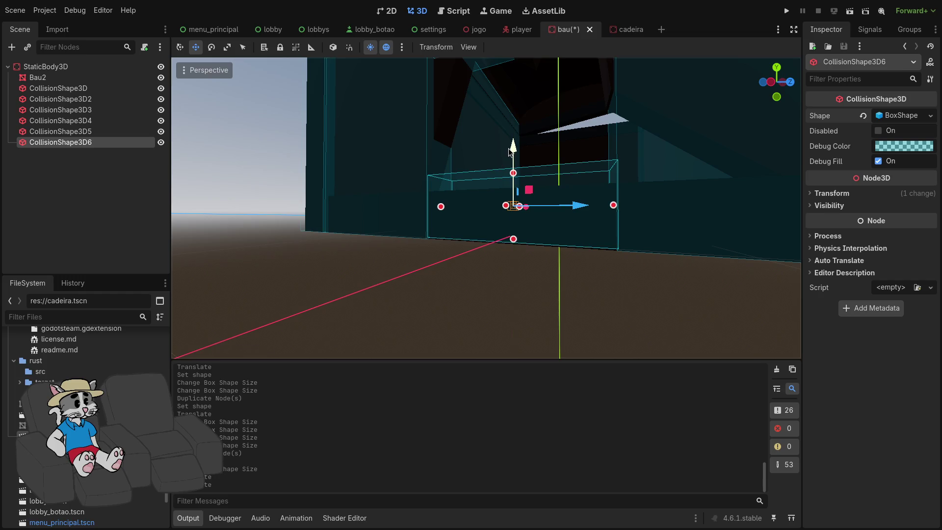
mouse_move(494, 175)
left_mouse_down()
mouse_move(520, 274)
mouse_move(563, 353)
left_mouse_up()
mouse_move(467, 215)
left_mouse_down()
mouse_move(484, 216)
mouse_move(540, 275)
mouse_move(594, 260)
left_mouse_up()
left_click_drag(593, 260, 491, 319)
left_click_drag(433, 244, 312, 280)
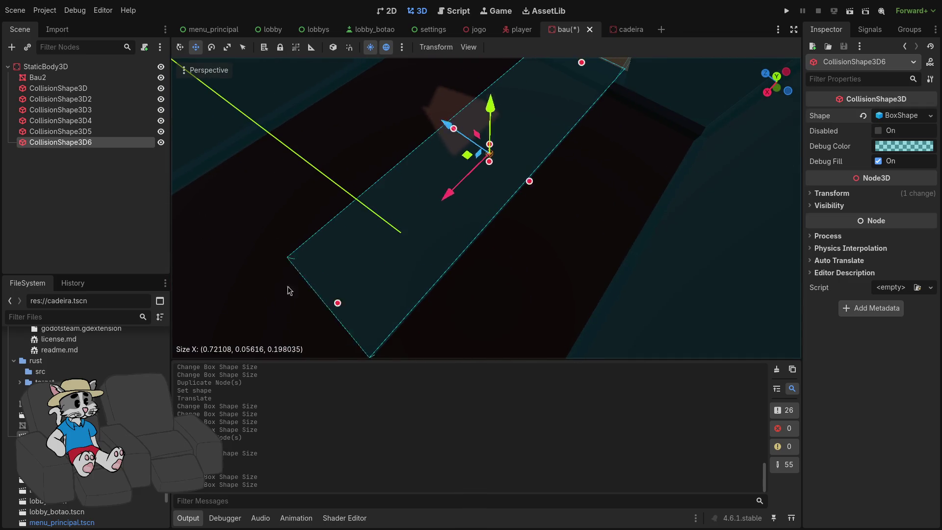
- Extend the floor slab across the chest to about 1.245 × 0.057 × 0.659
left_click_drag(443, 236, 443, 237)
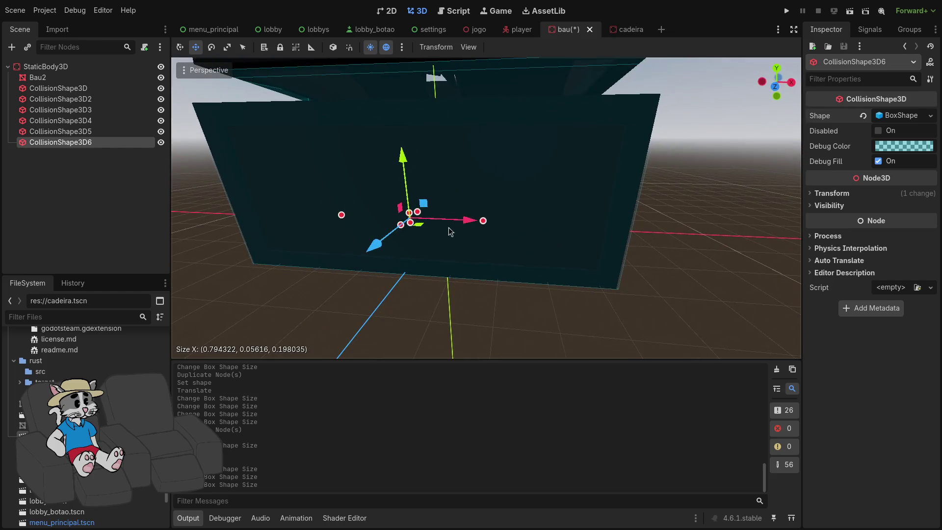
left_click_drag(539, 223, 620, 221)
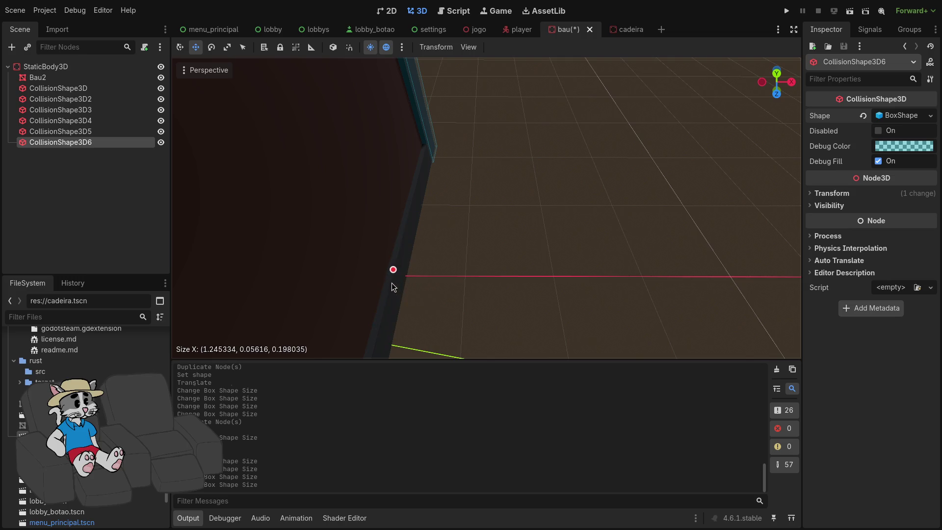
left_click_drag(393, 286, 393, 282)
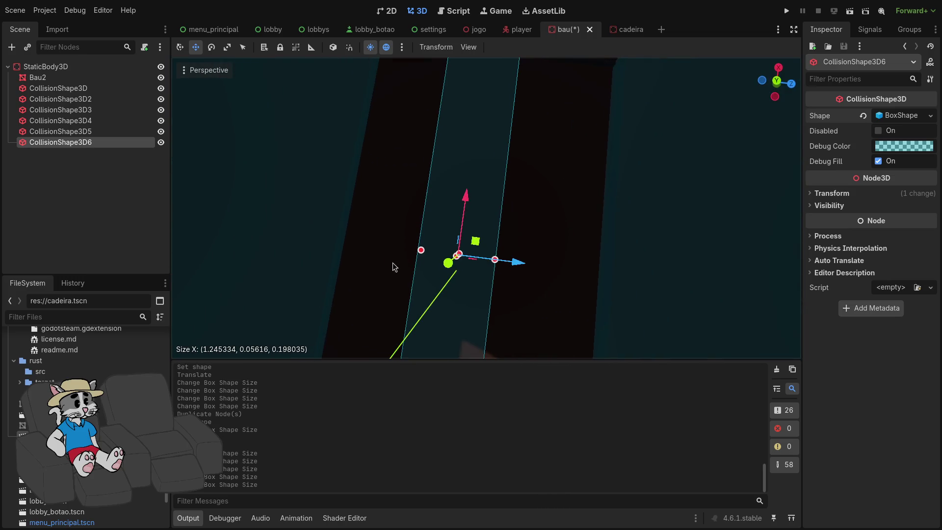
left_click_drag(419, 252, 349, 244)
mouse_move(495, 263)
left_mouse_down()
mouse_move(596, 273)
mouse_move(509, 199)
left_mouse_up()
mouse_move(492, 143)
left_mouse_down()
mouse_move(509, 162)
mouse_move(442, 110)
mouse_move(514, 178)
left_mouse_up()
scroll(487, 244, "up", 3)
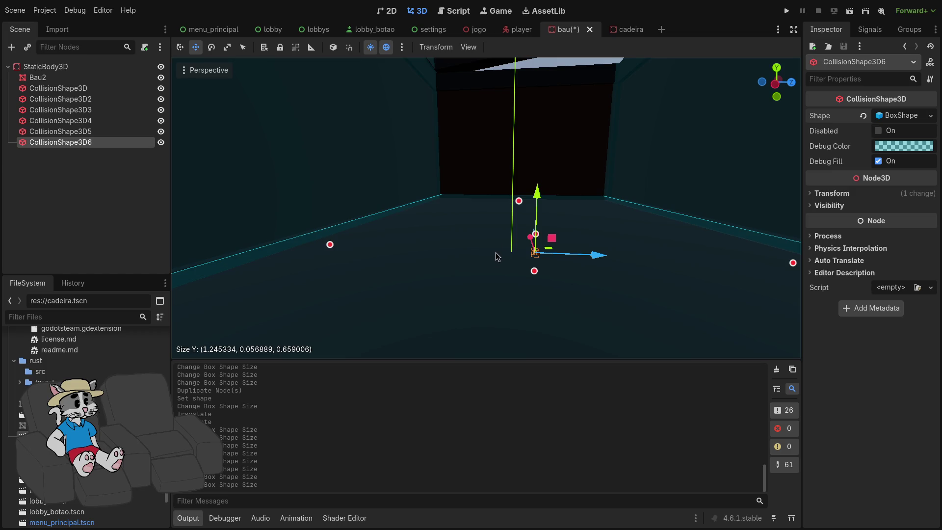
left_click_drag(657, 93, 436, 210)
right_click(53, 67)
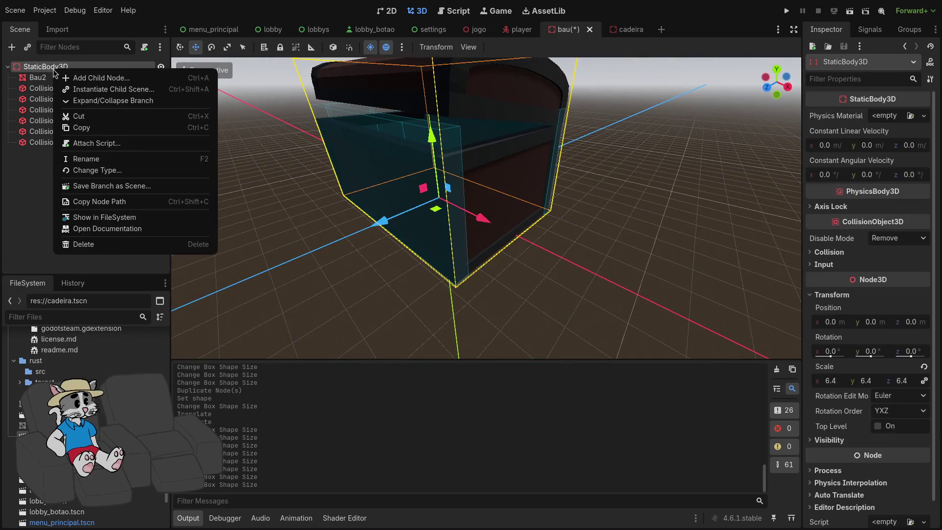
- Add a new CollisionShape3D child to StaticBody3D with a New BoxShape3D
left_click(74, 77)
double_click(462, 231)
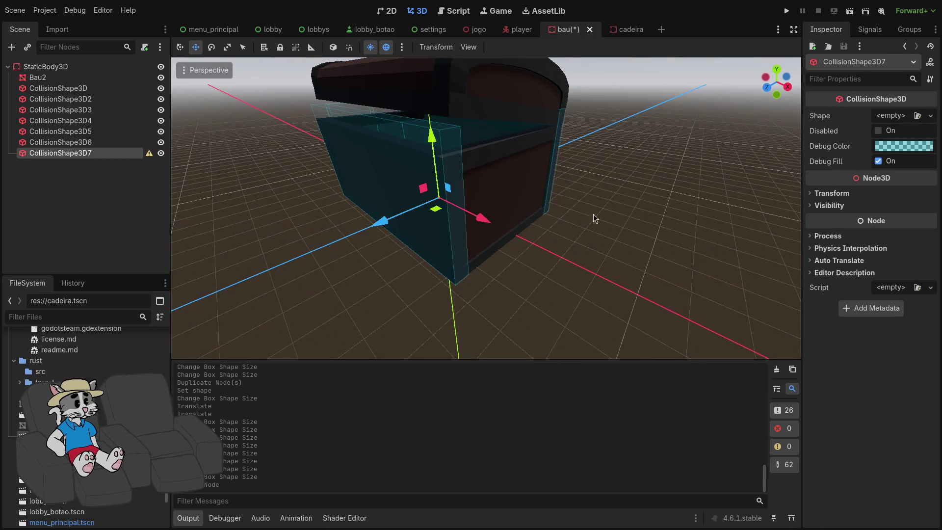
left_click(917, 117)
left_click(862, 162)
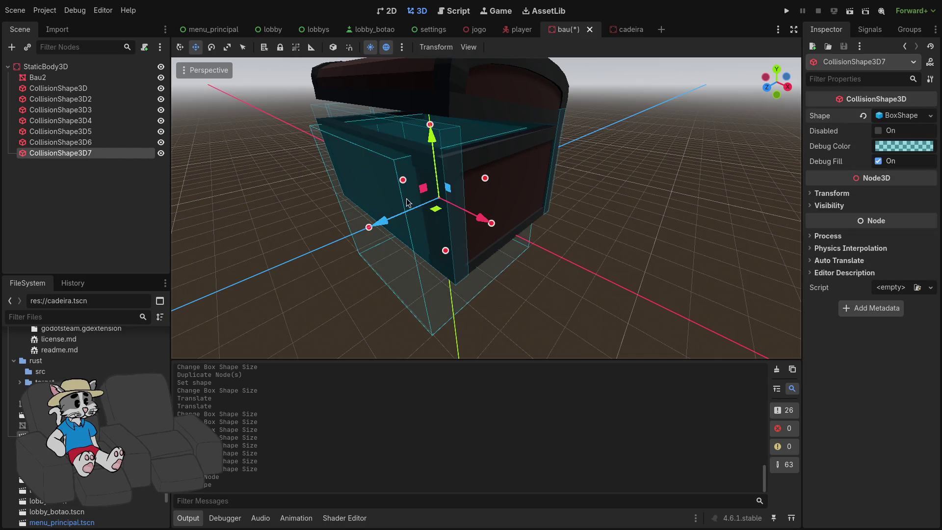
- Fit the new box as a thin side wall of about 0.058 × 0.508 × 0.799
left_click_drag(484, 224, 742, 290)
left_click_drag(763, 357, 520, 245)
scroll(511, 258, "up", 2)
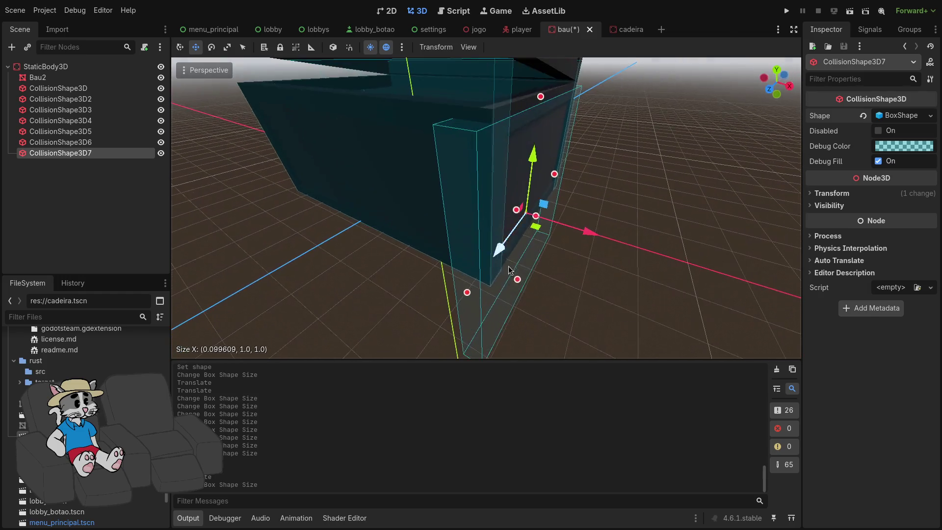
left_click_drag(519, 285, 528, 242)
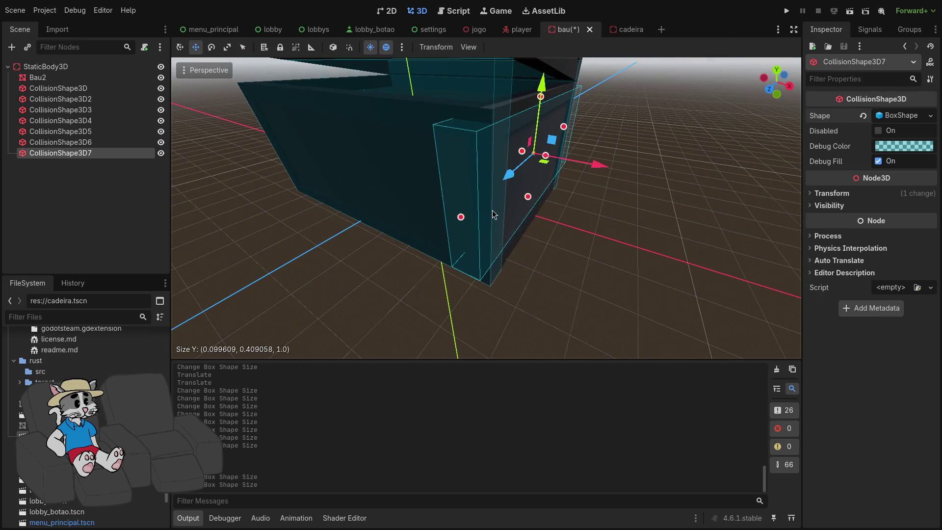
left_click_drag(469, 197, 466, 203)
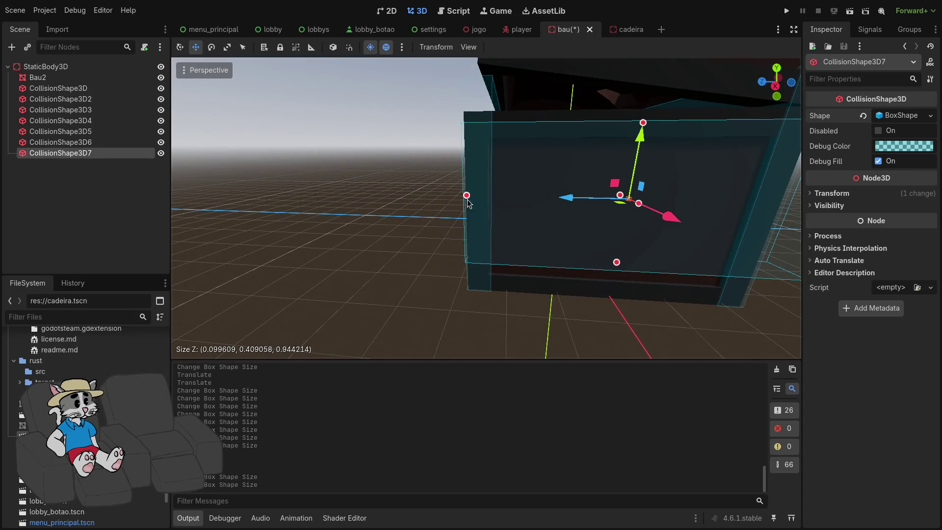
left_click_drag(618, 263, 612, 295)
mouse_move(549, 234)
left_mouse_down()
mouse_move(504, 244)
mouse_move(564, 248)
mouse_move(551, 262)
left_mouse_up()
scroll(506, 243, "up", 5)
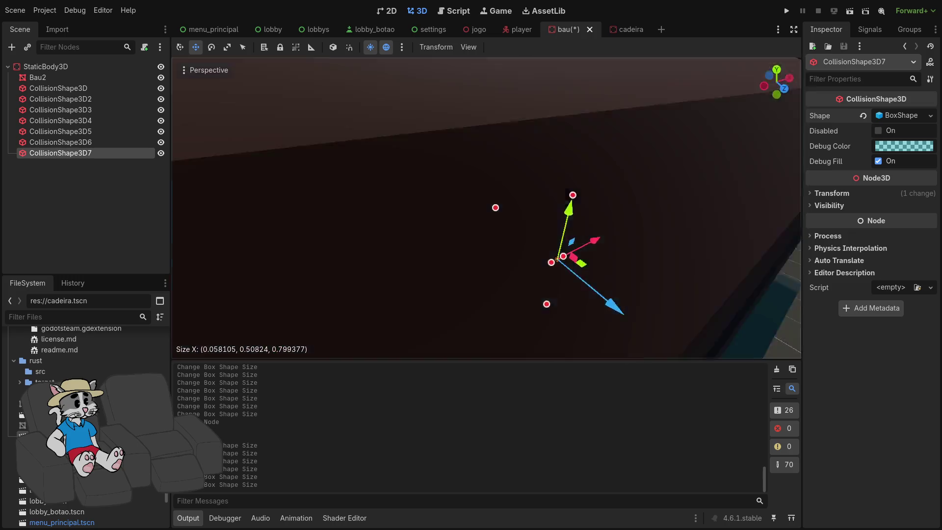
scroll(558, 259, "down", 5)
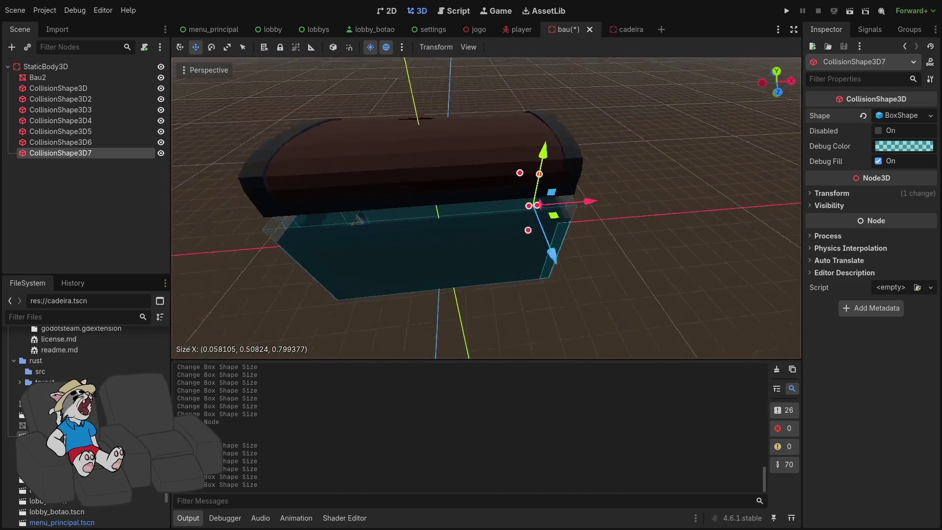
- Save the bau chest scene and return to the jogo scene
left_click(652, 130)
key("ctrl+s")
left_click(467, 35)
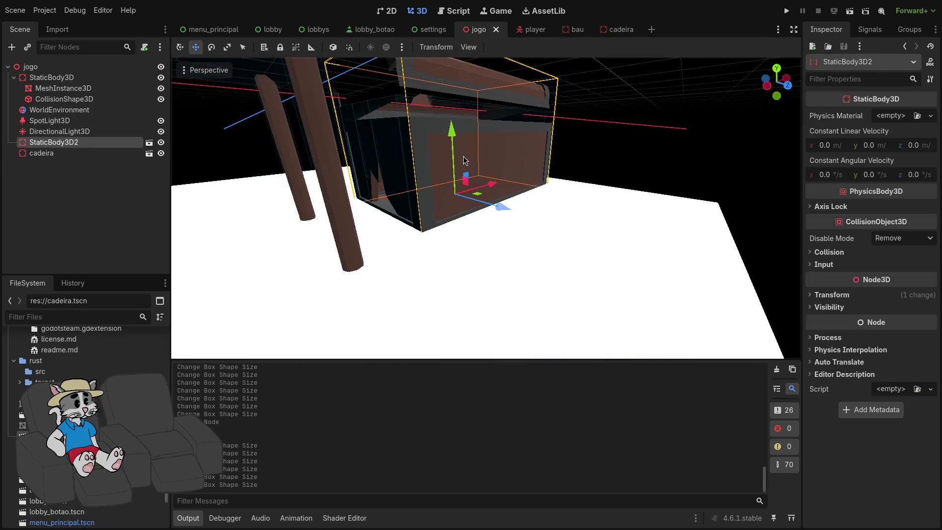
- Run the game, start the match, walk the player down the corridor, then stop with F8
left_click(786, 10)
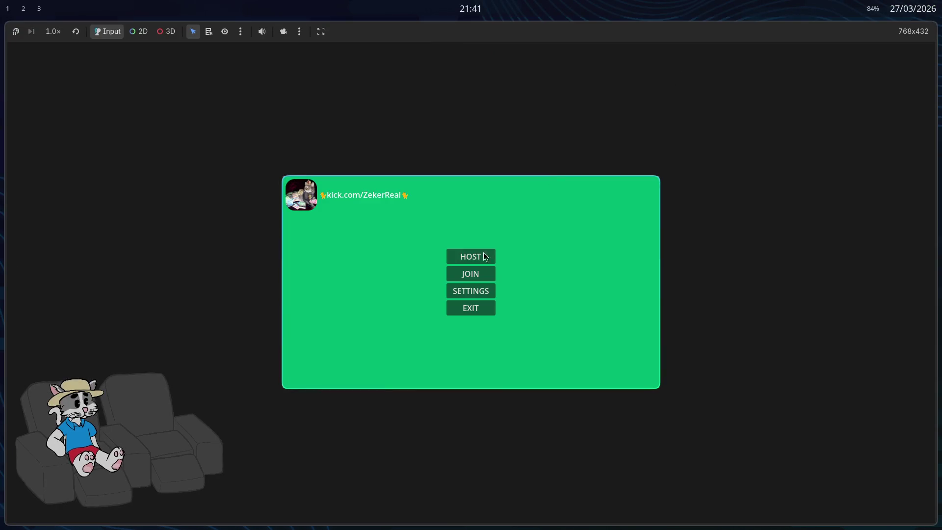
left_click(617, 371)
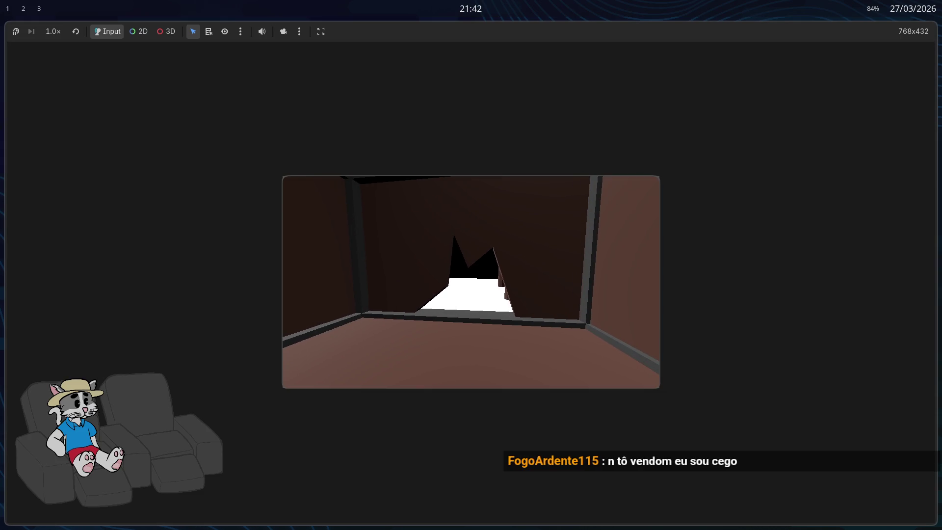
left_click(782, 320)
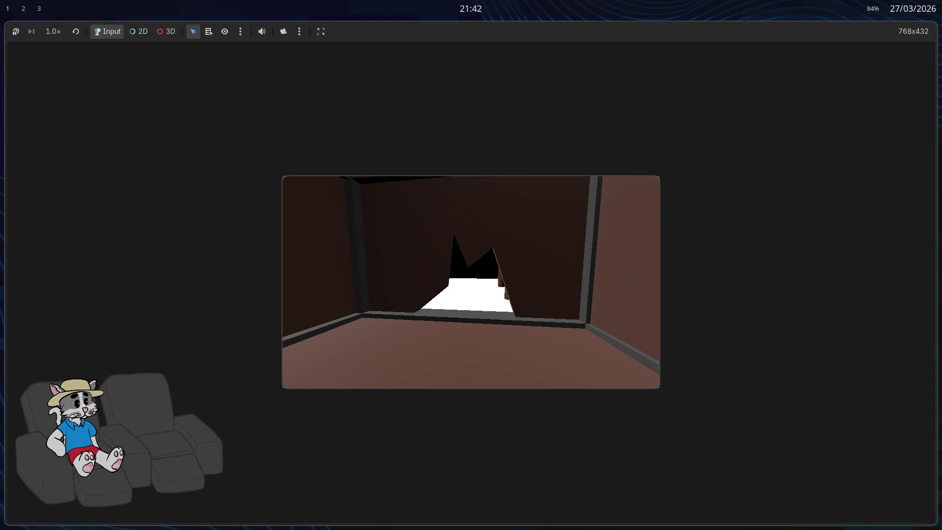
left_click(669, 287)
key("w")
key("w")
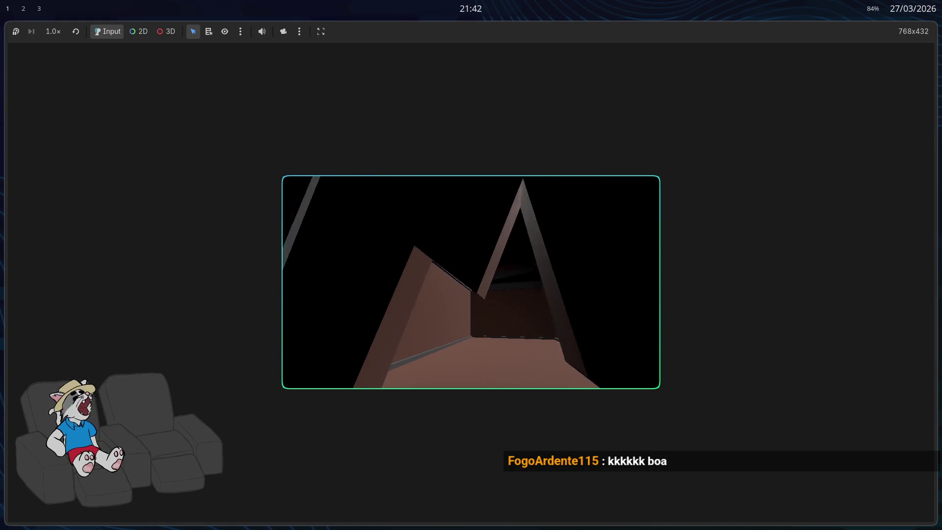
key("w")
key("w")
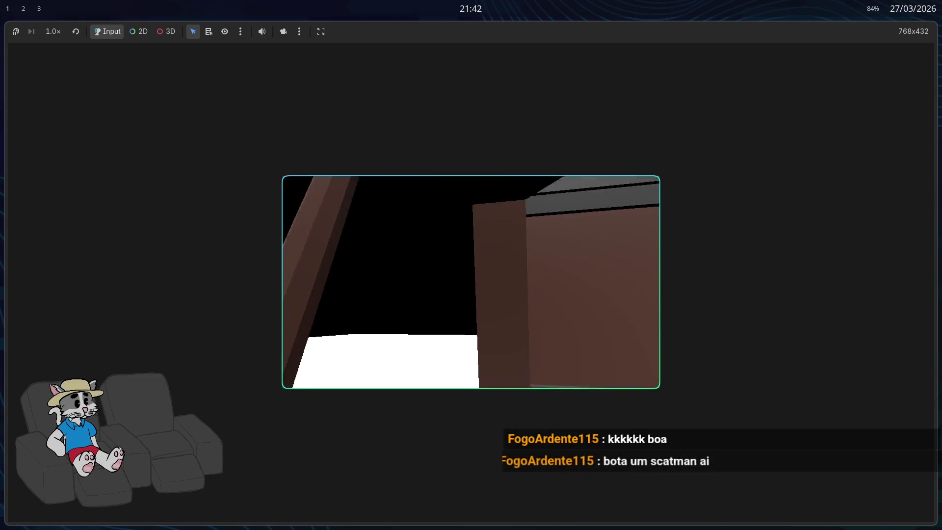
key("w")
key("F8")
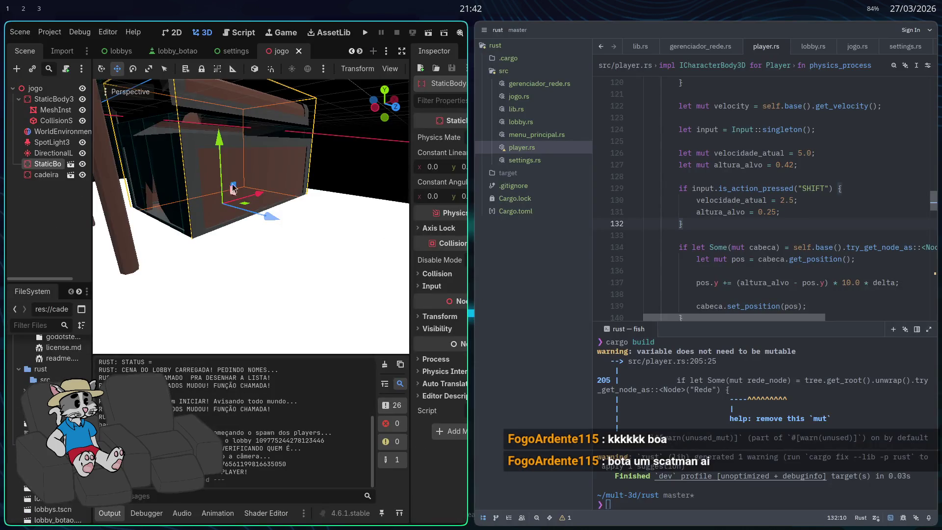
- In the bau scene, click through CollisionShape3D2 to CollisionShape3D7 to compare the boxes
key("super+f")
left_click(562, 30)
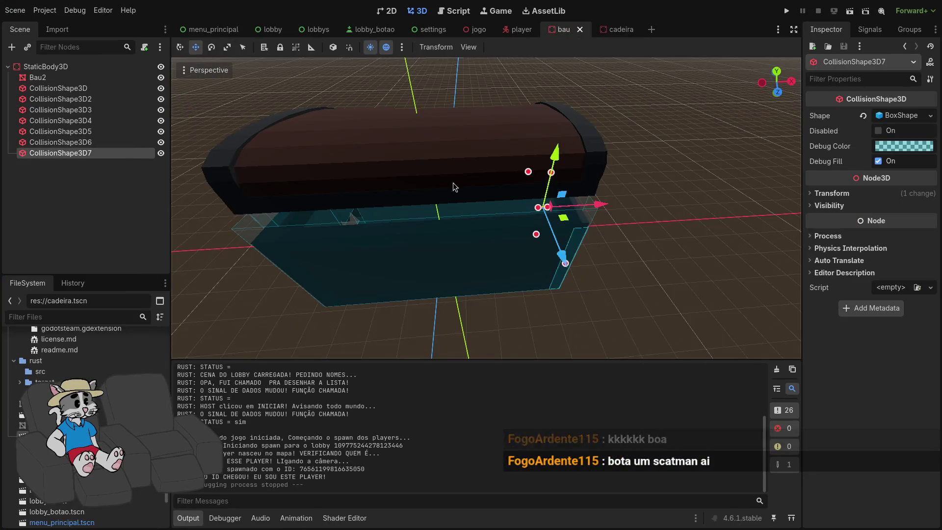
left_click(508, 200)
left_click(83, 152)
left_click(84, 141)
left_click(83, 120)
left_click(83, 109)
left_click(84, 99)
left_click(83, 120)
left_click(85, 142)
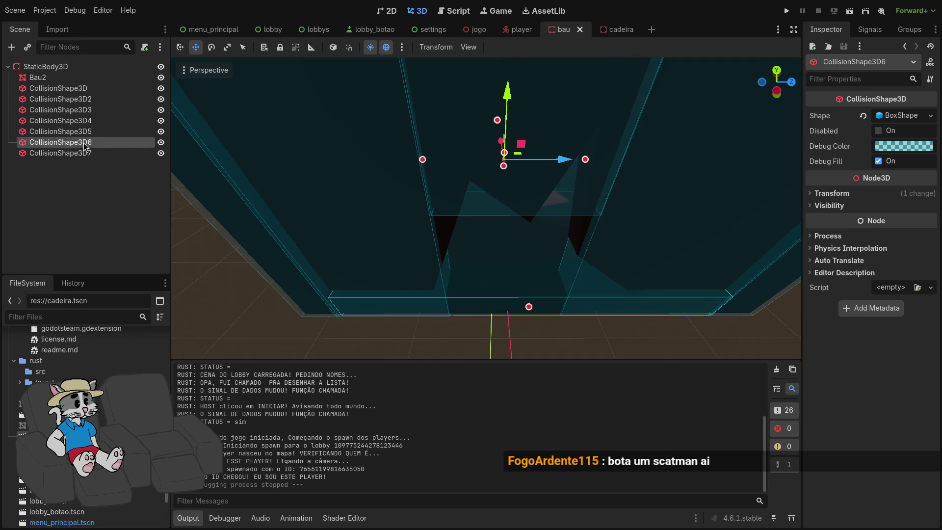
left_click(63, 121)
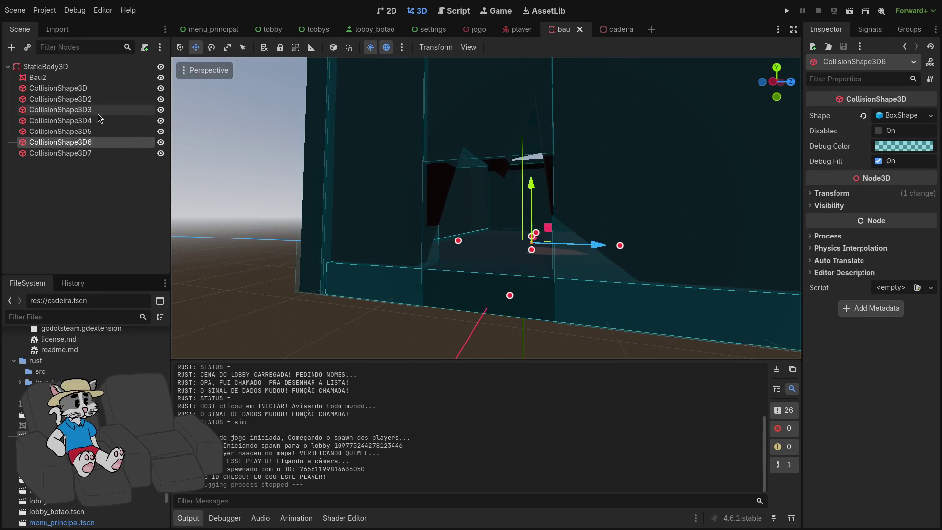
left_click(64, 98)
left_click(69, 120)
left_click(81, 152)
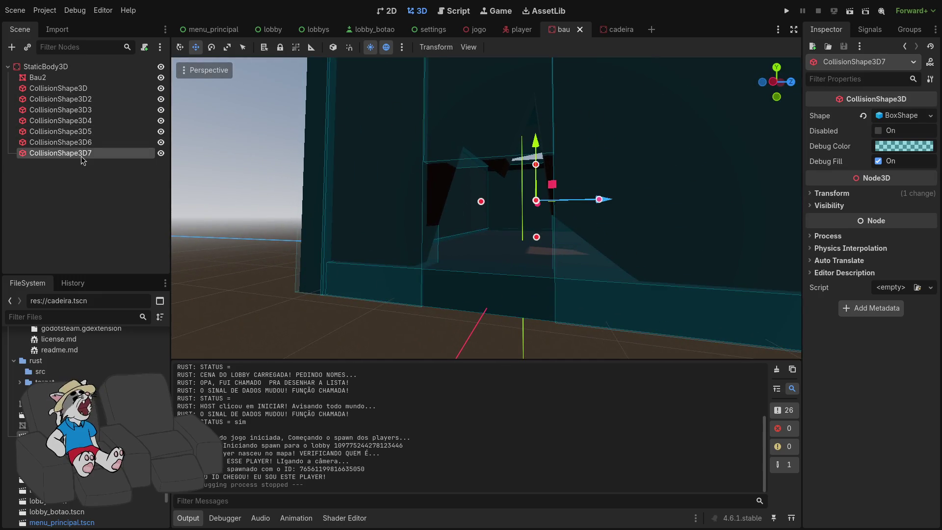
- Try raising CollisionShape3D5's height, undo it, and go back to the jogo scene
left_click(77, 132)
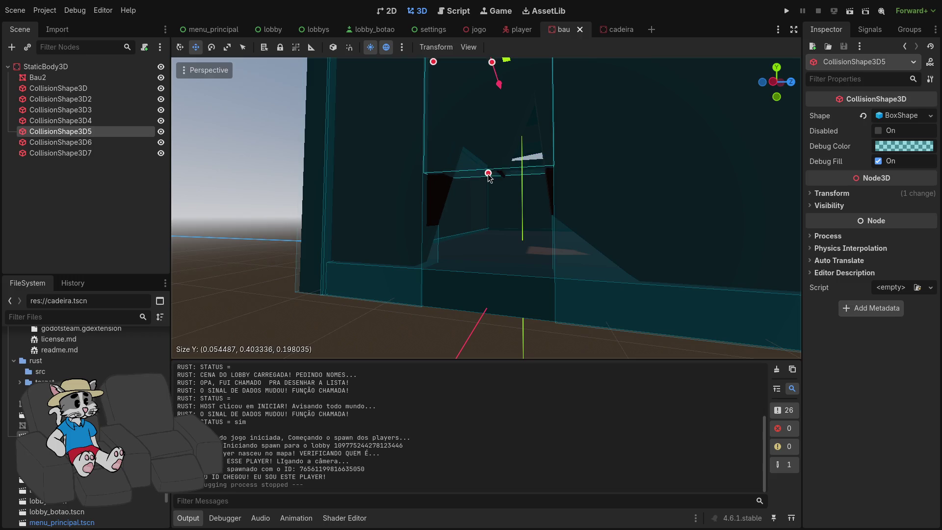
left_click_drag(489, 184, 462, 200)
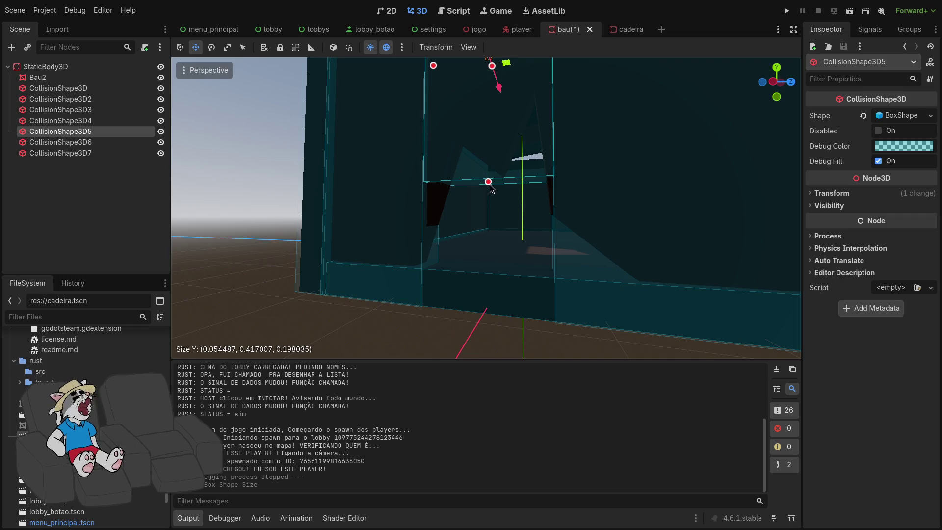
key("ctrl+z")
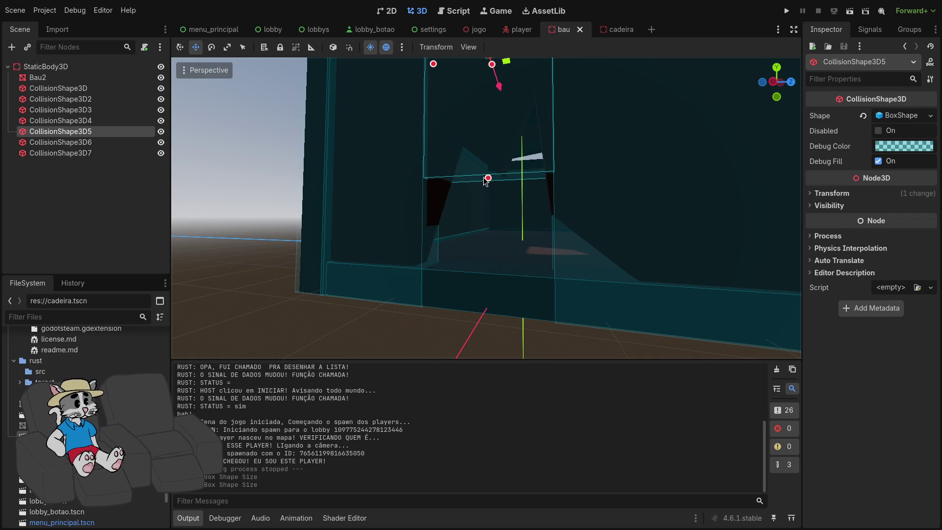
left_click(471, 30)
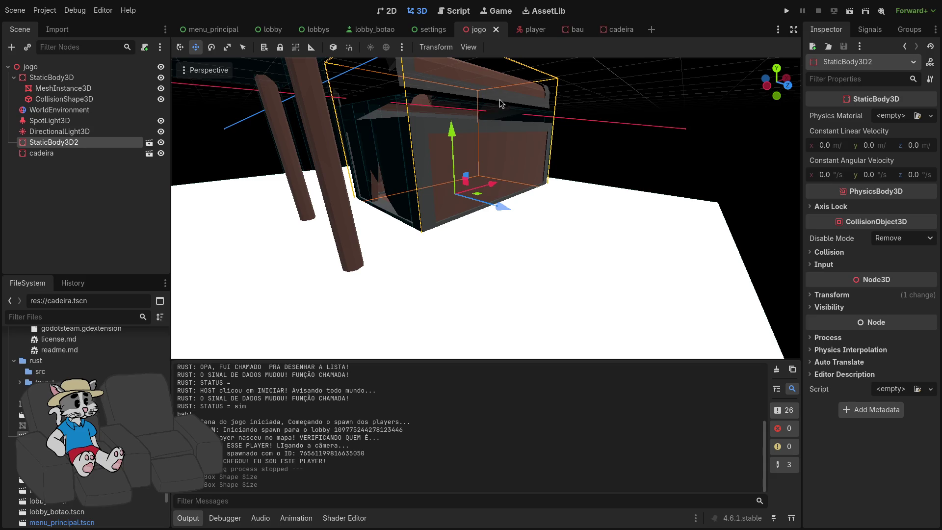
- Run the project, host a lobby, start the match, then stop the game with F8
left_click(787, 12)
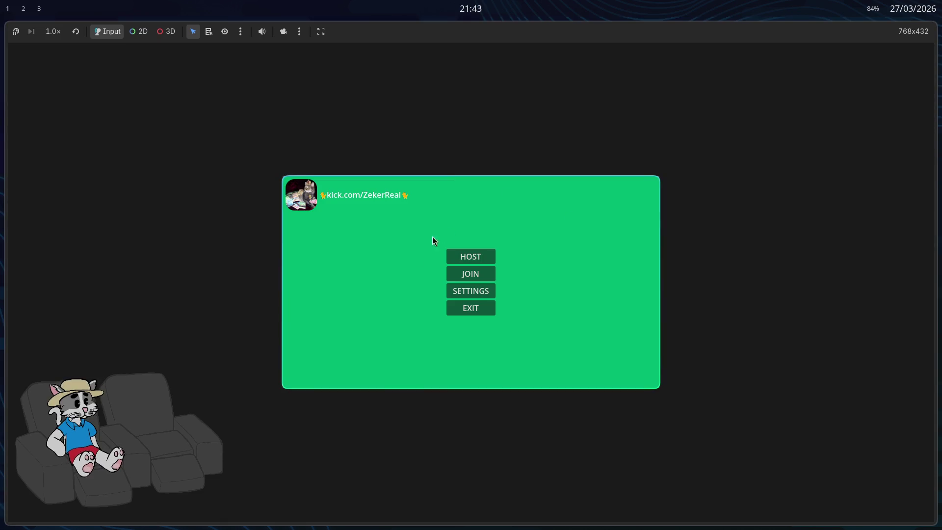
left_click(480, 273)
left_click(612, 376)
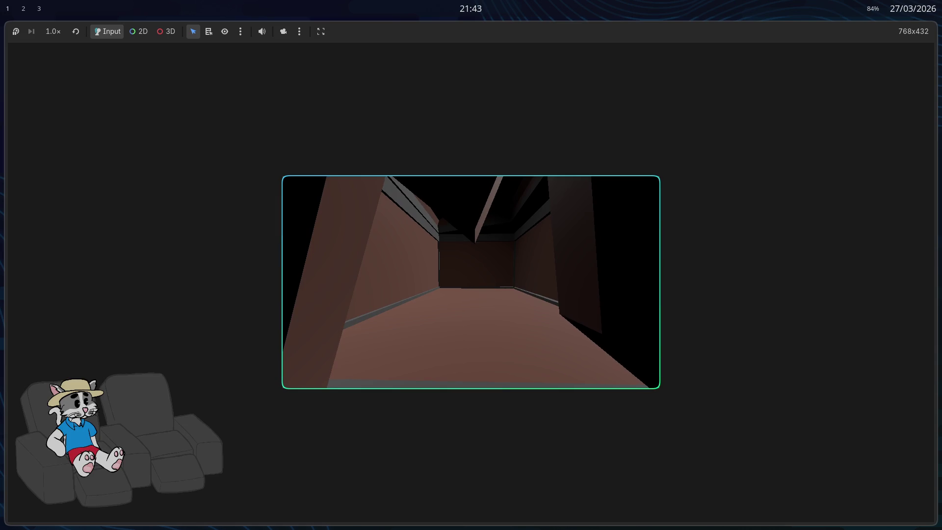
key("F8")
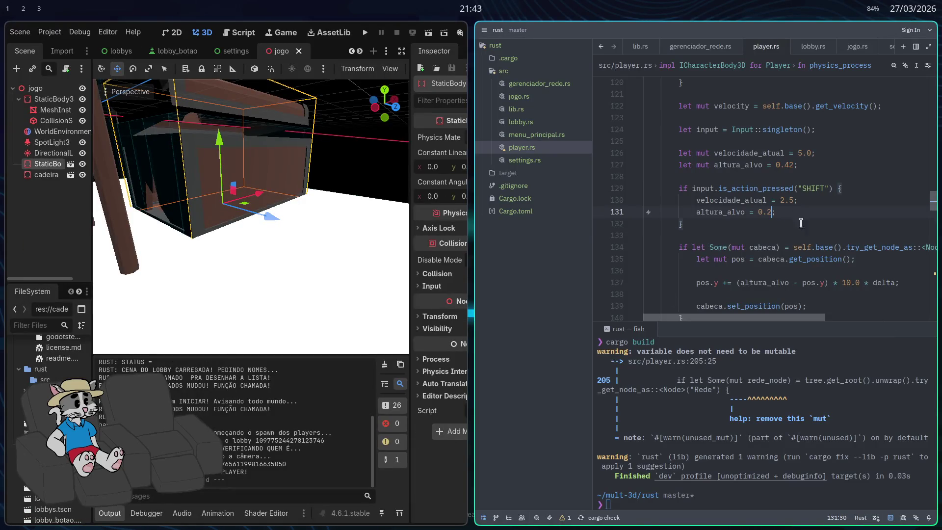
type("cargo build")
- Rebuild the Rust library with cargo build and relaunch the game from Godot
key("Return")
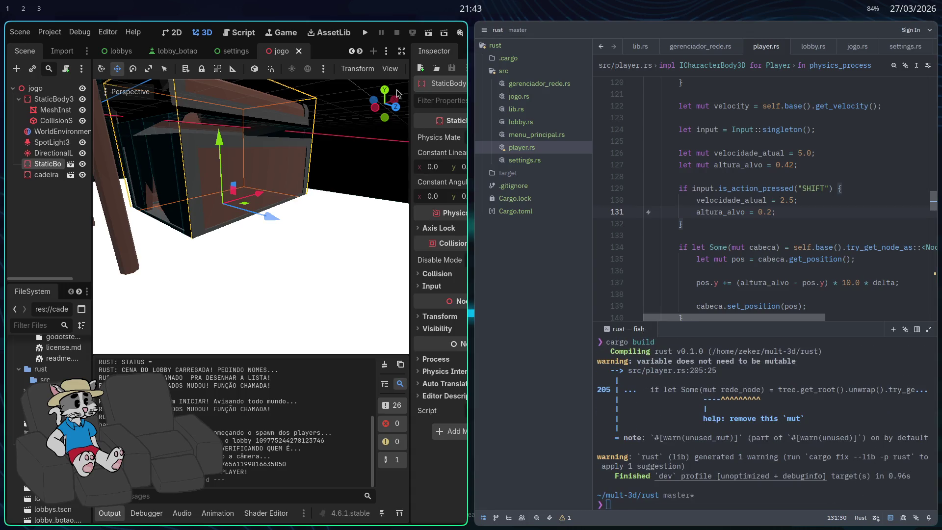
left_click(366, 33)
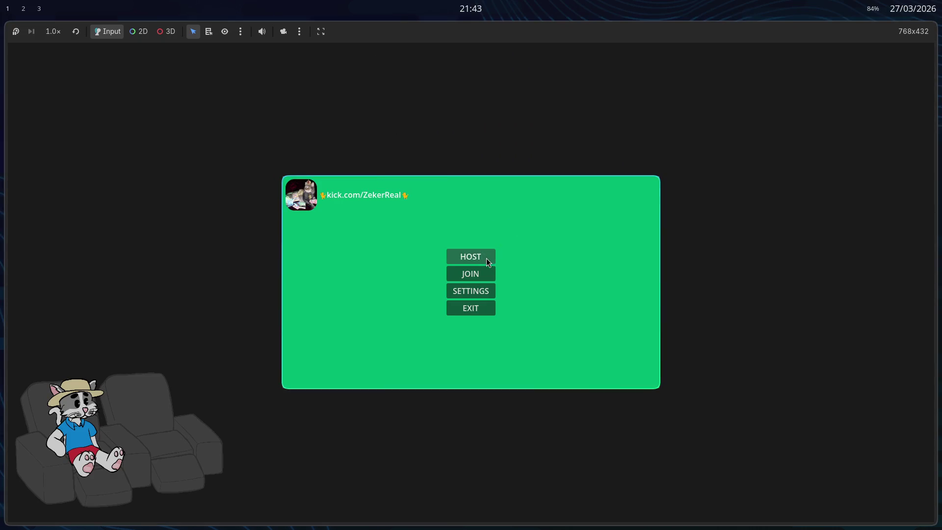
- Host a match, walk the corridor testing the 0.2 crouch height, then close the game
left_click(485, 257)
left_click(613, 375)
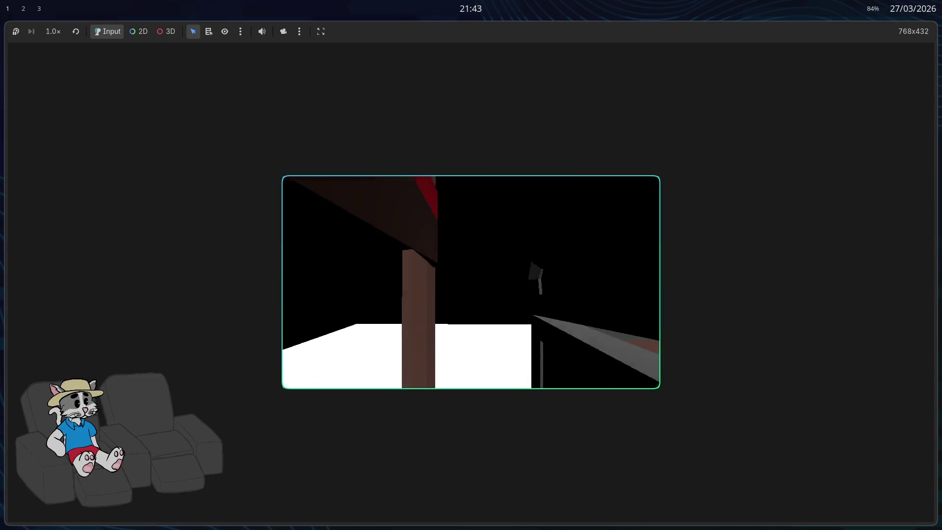
key("w")
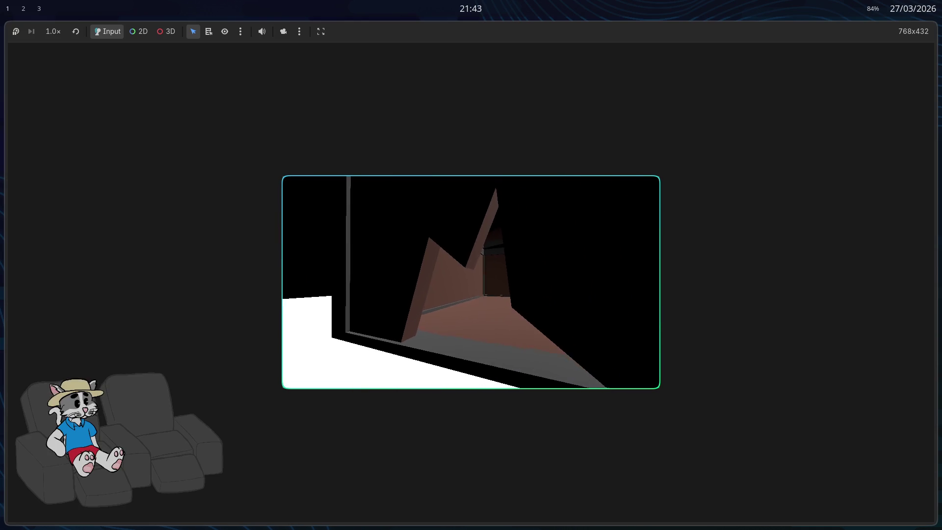
key("w")
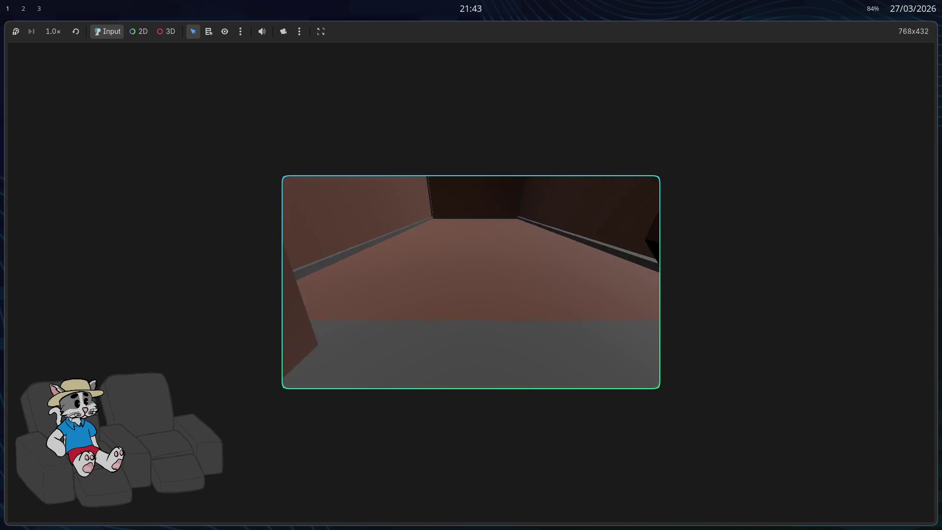
key("w")
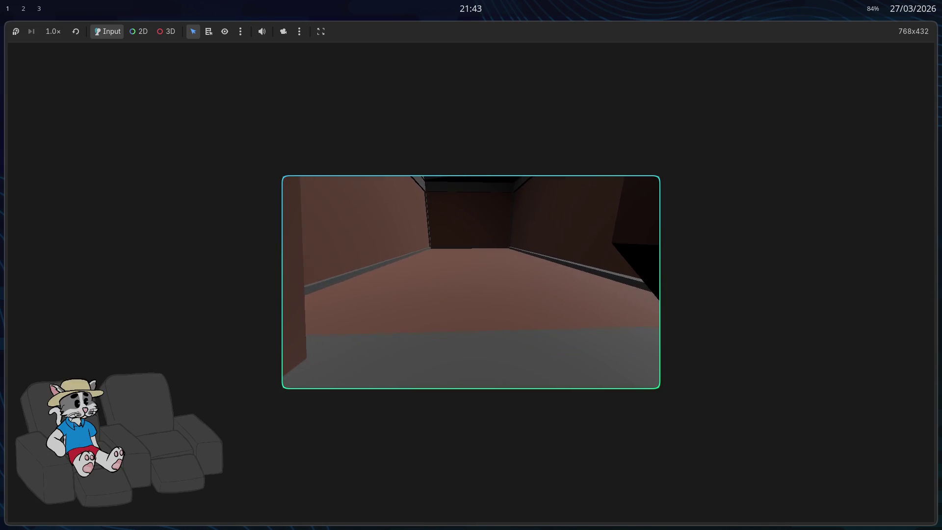
key("w")
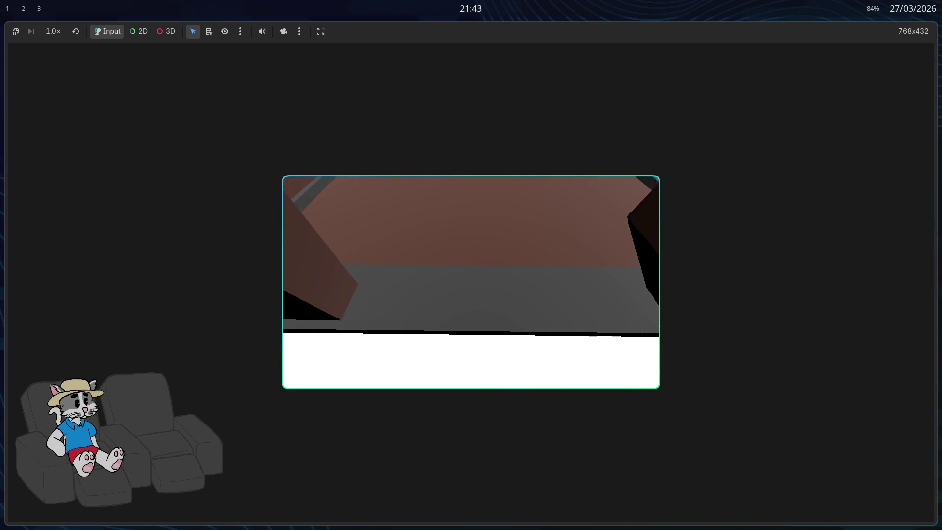
key("Escape")
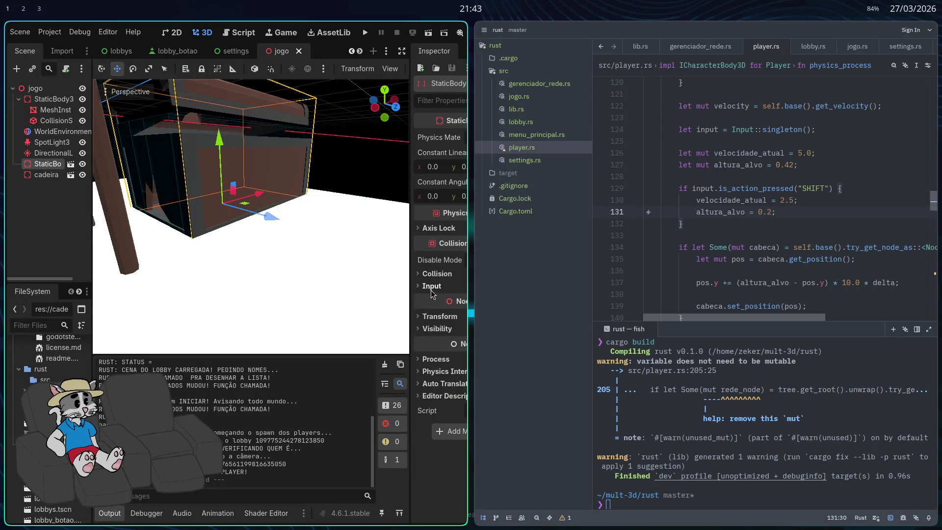
- Restore the editor to full screen and open the player scene
key("super+f")
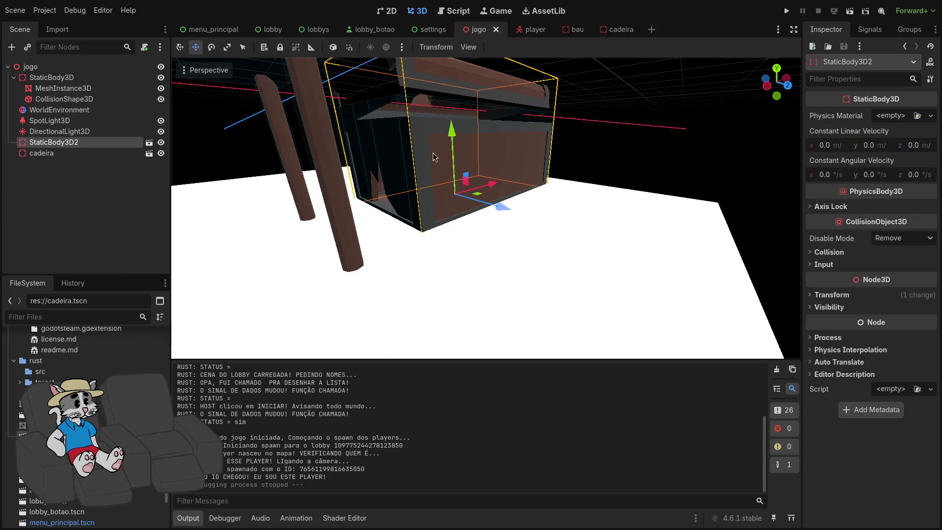
key("super+f")
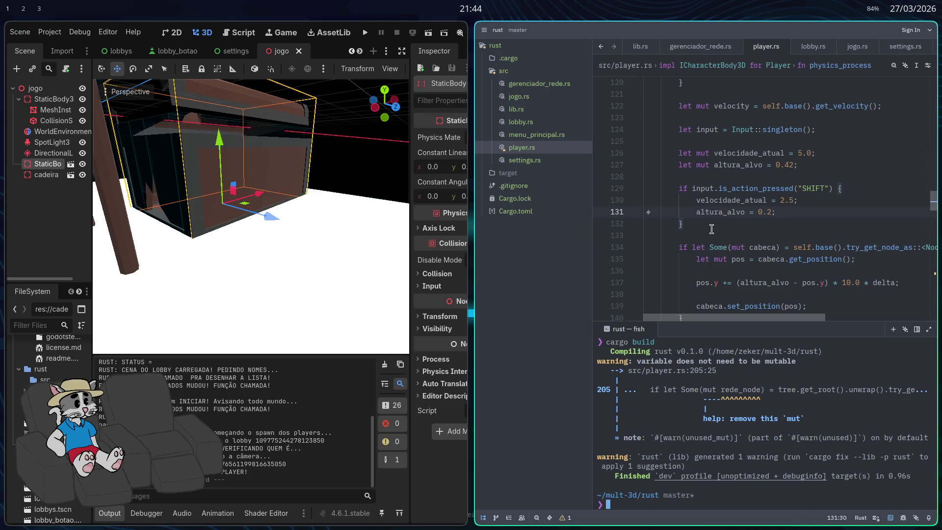
key("super+f")
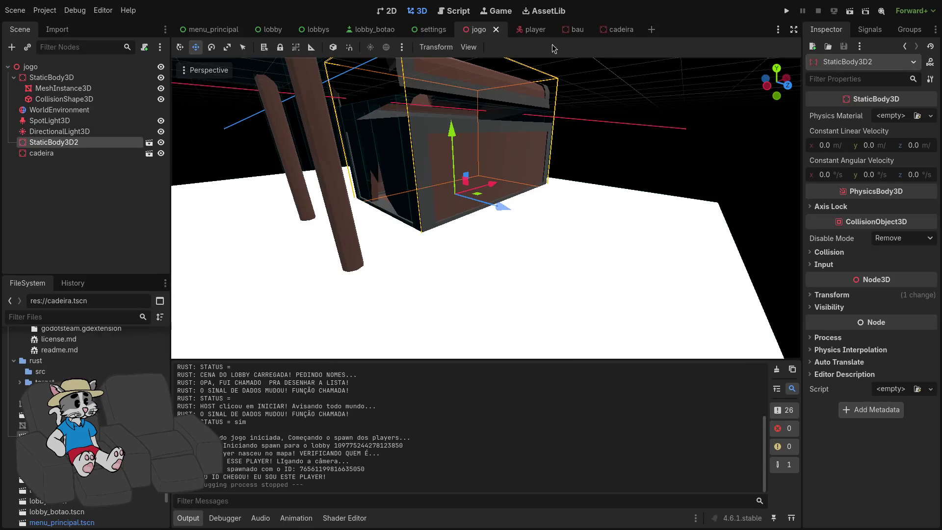
left_click(524, 30)
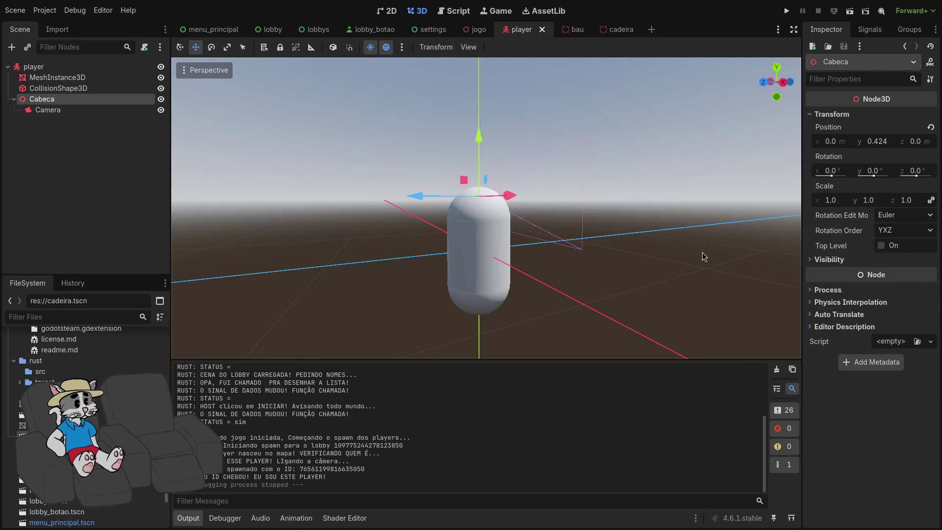
- Set the radius of both the player's collision capsule and mesh capsule to 0.2 m
left_click(93, 88)
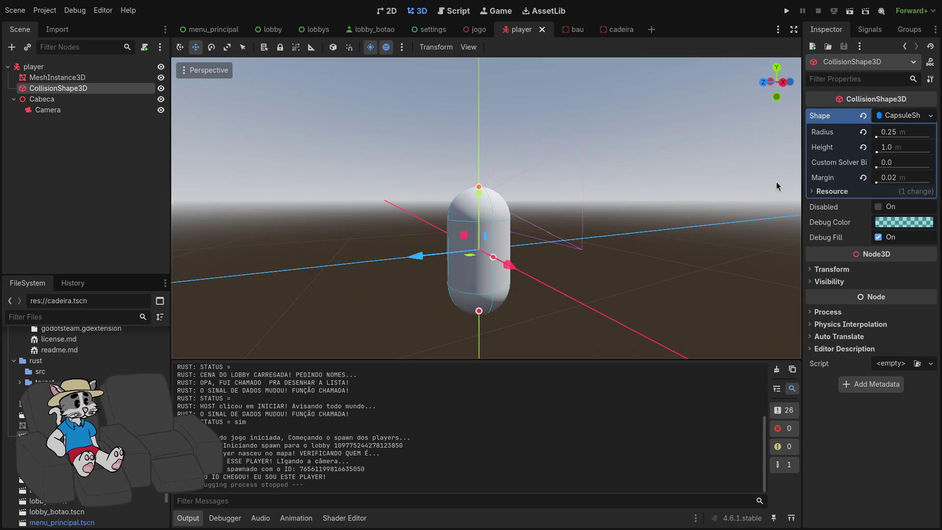
left_click(914, 137)
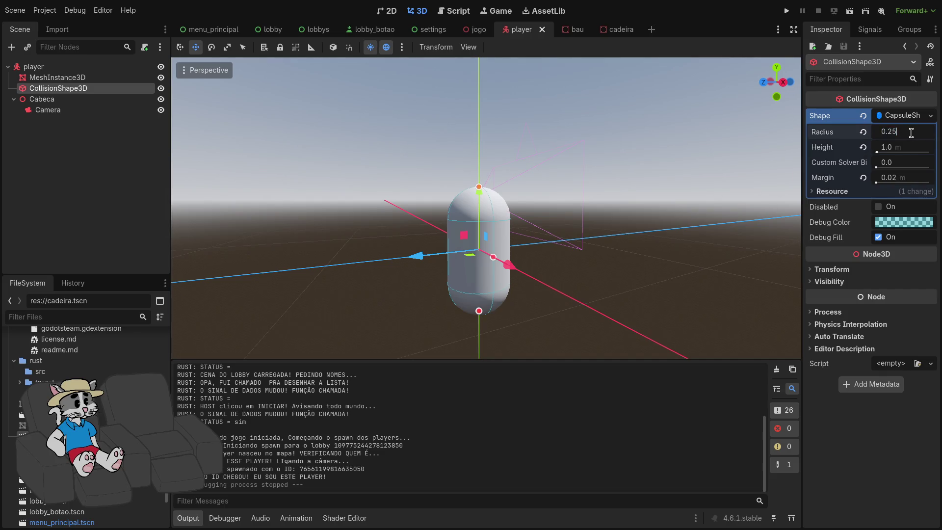
key("BackSpace")
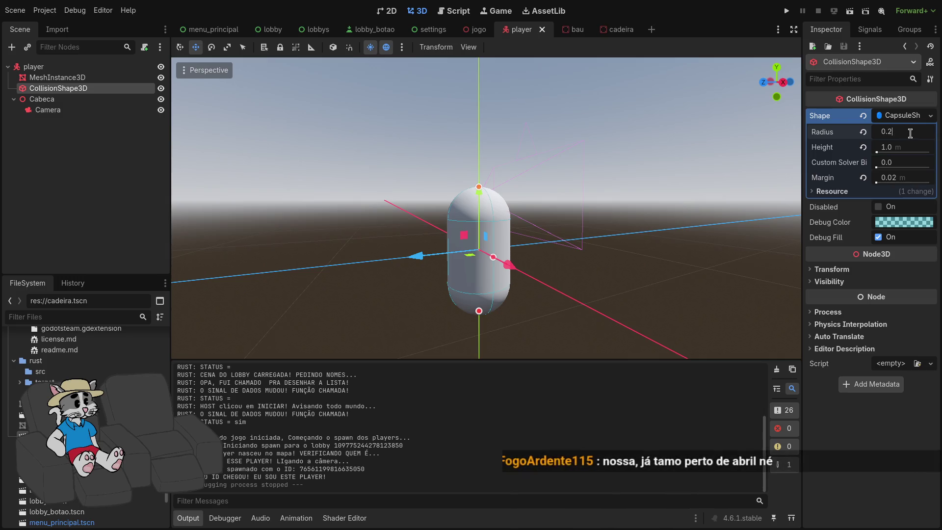
type("0")
key("Return")
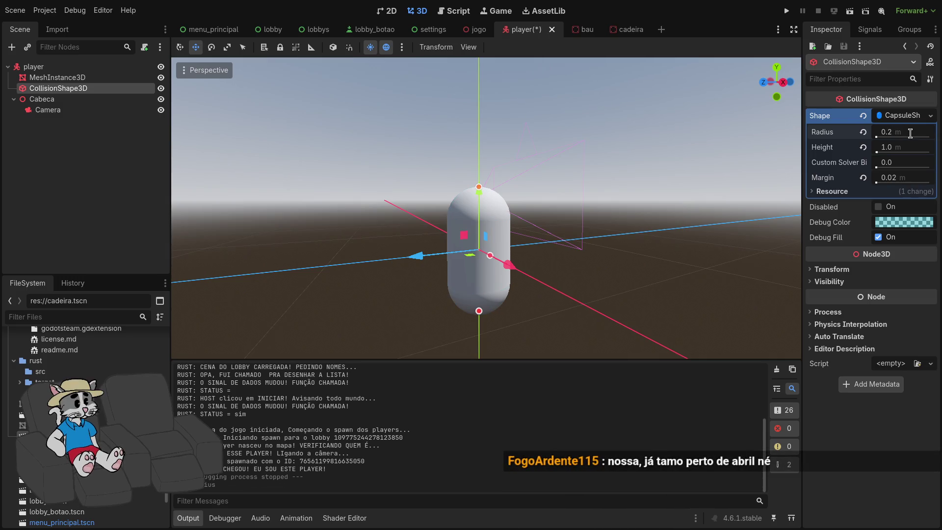
left_click(73, 78)
left_click(908, 225)
key("BackSpace")
key("Return")
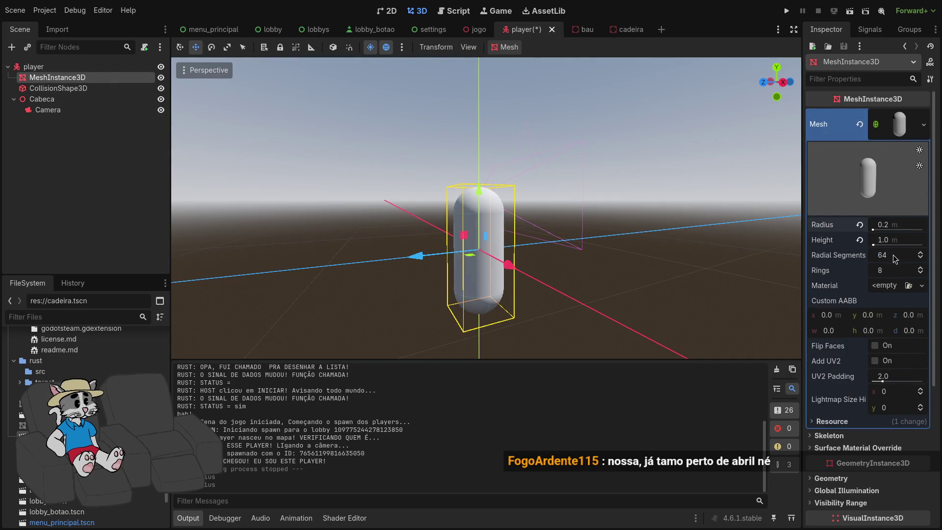
- Set both the collision and mesh capsule heights to 0.85 m and run the game
left_click(90, 89)
left_click(913, 147)
type("0.8")
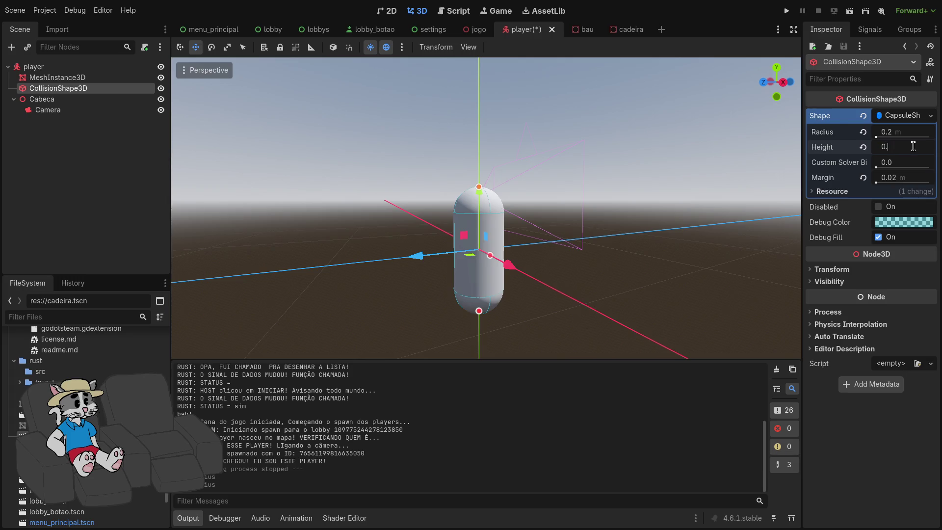
type("5")
key("Return")
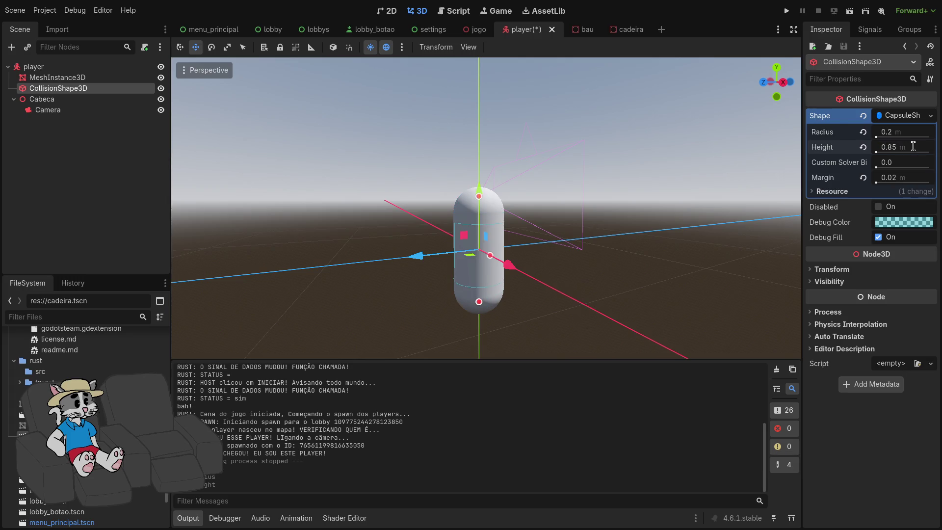
left_click(57, 78)
left_click(892, 240)
type("0.85")
key("Return")
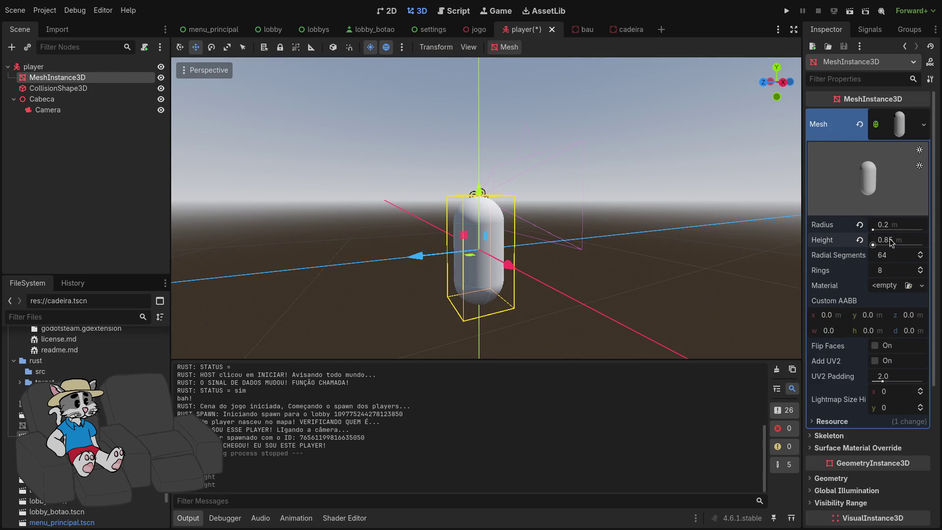
left_click(111, 100)
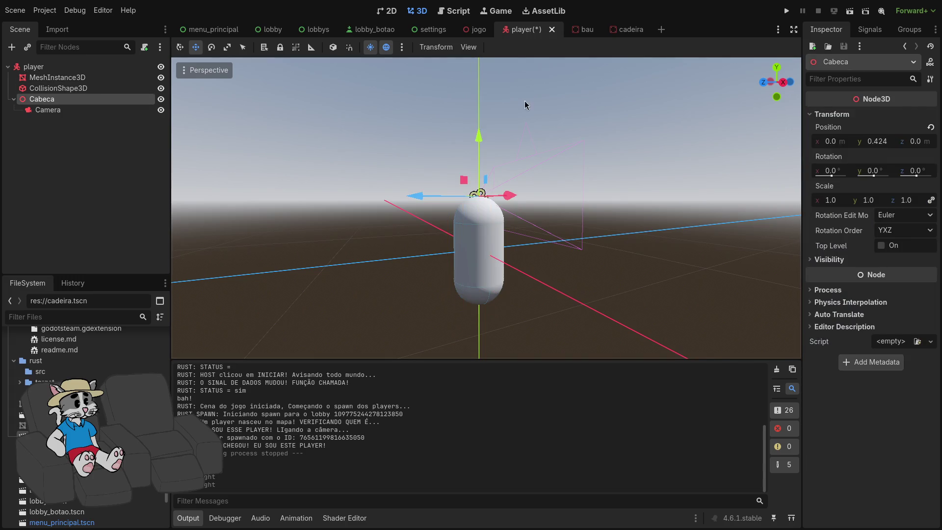
left_click(786, 11)
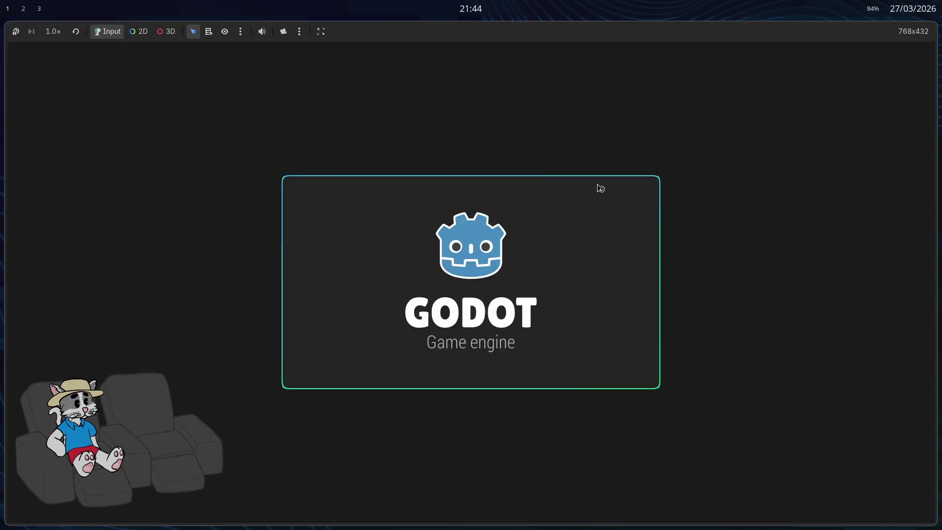
- Open the lobby, start the match to try the slimmer player, then quit the game
left_click(475, 252)
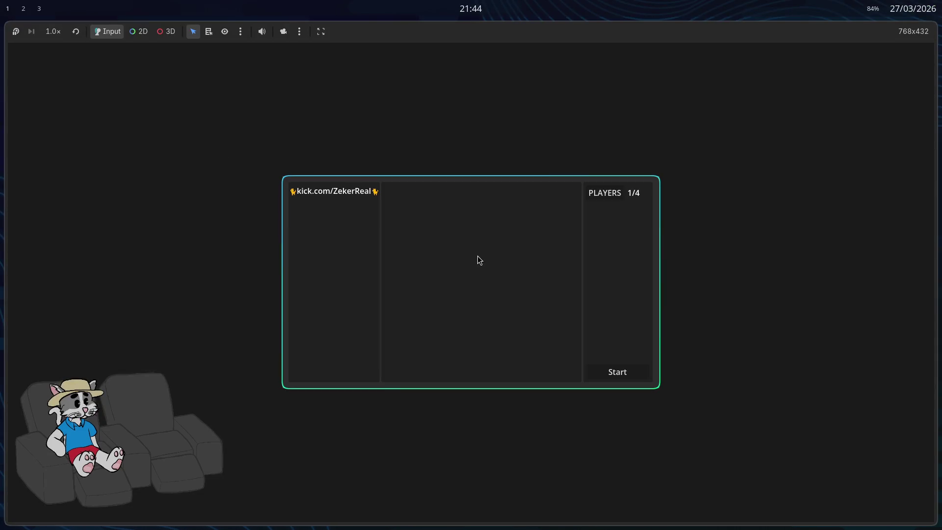
left_click(619, 379)
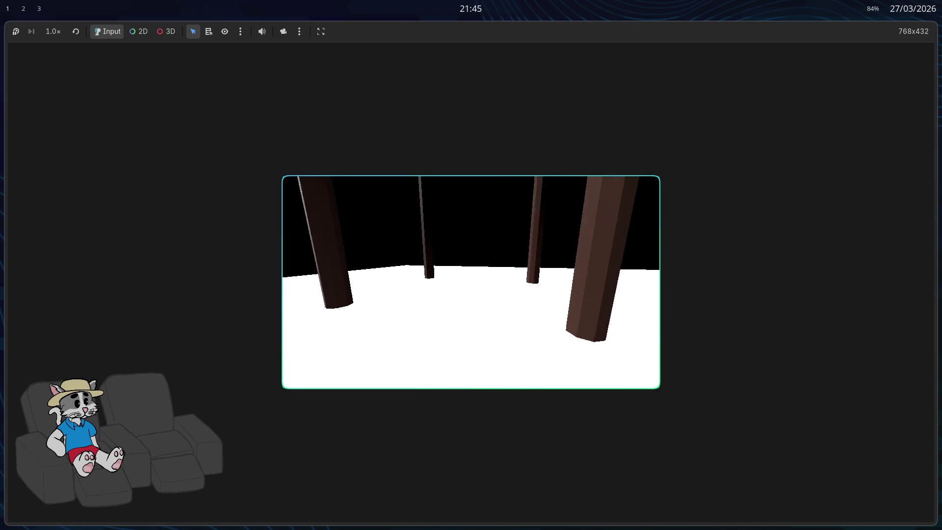
key("super+q")
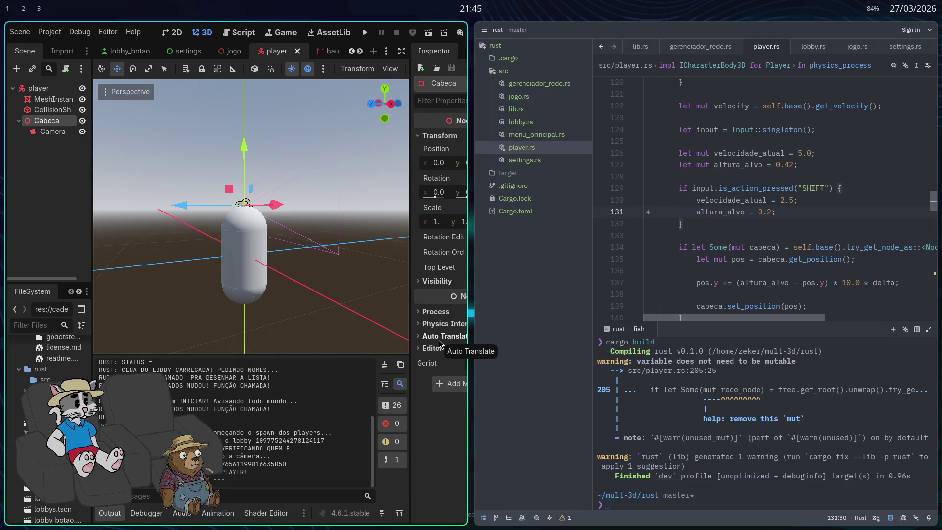
- Rerun cargo build with --target x86_64-pc-windows-gnu to rebuild the Rust library for Windows
key("Up")
key("Up")
key("Return")
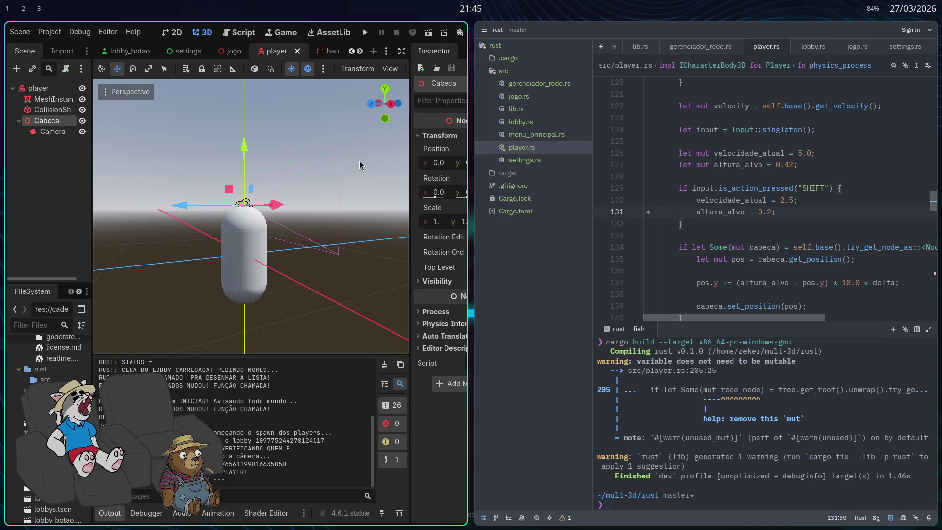
left_click(335, 233)
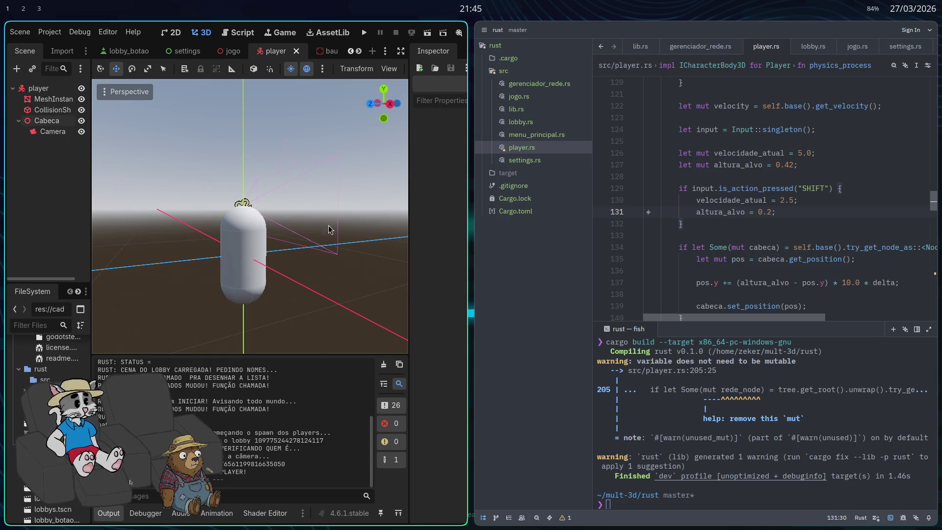
left_click(50, 32)
mouse_move(106, 140)
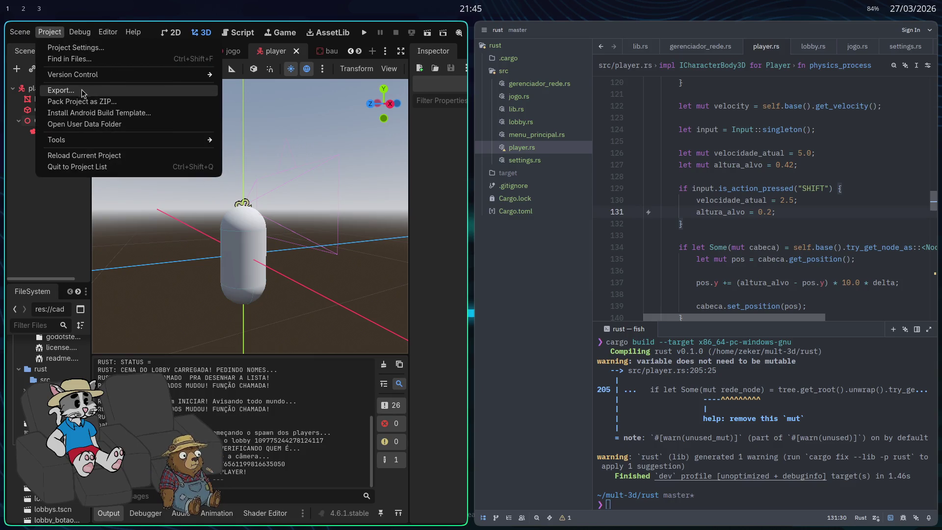
- Export the Windows Desktop preset as 'mult3d - AA20.exe', renamed from AA19, then close the Export dialog
left_click(82, 94)
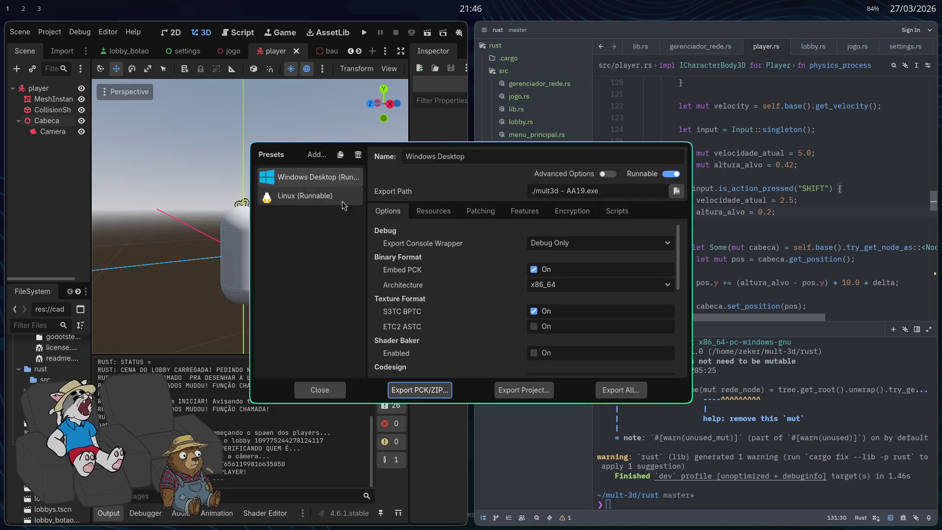
left_click(524, 391)
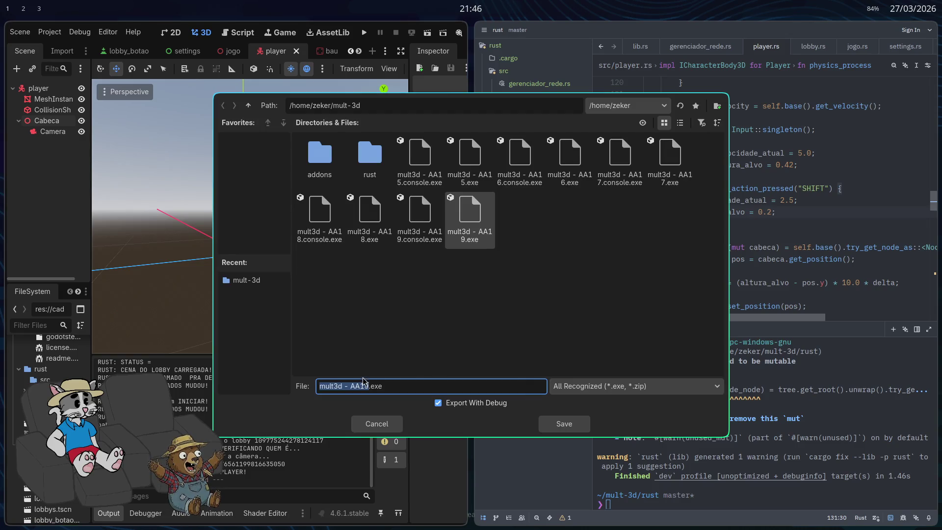
left_click(368, 386)
key("BackSpace")
key("BackSpace")
type("20")
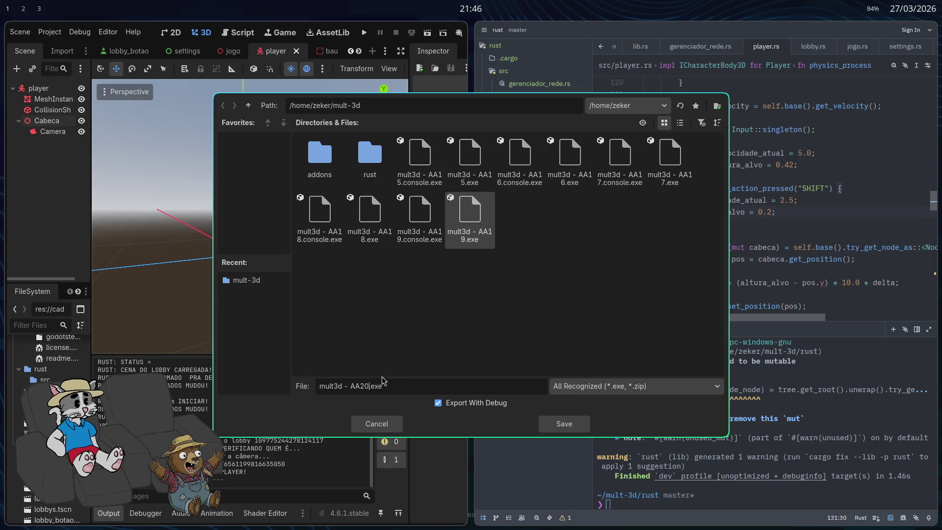
left_click(559, 425)
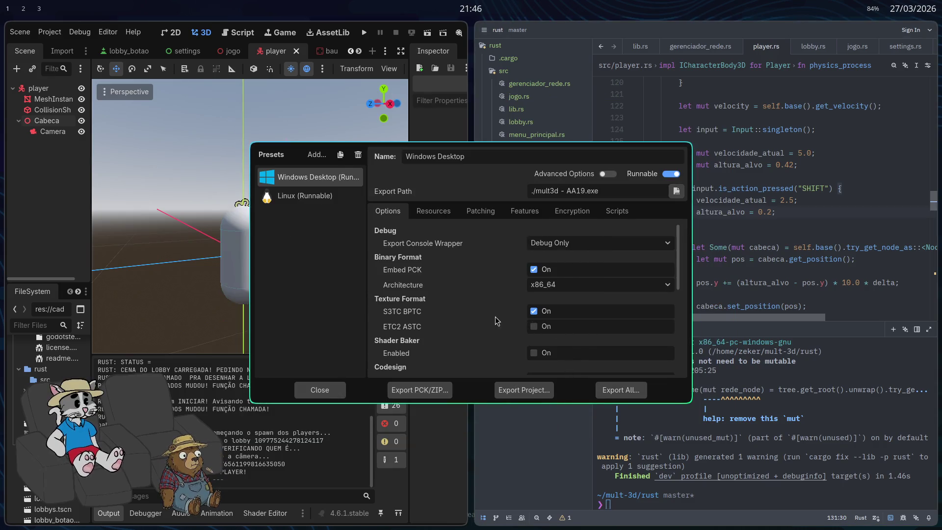
key("Escape")
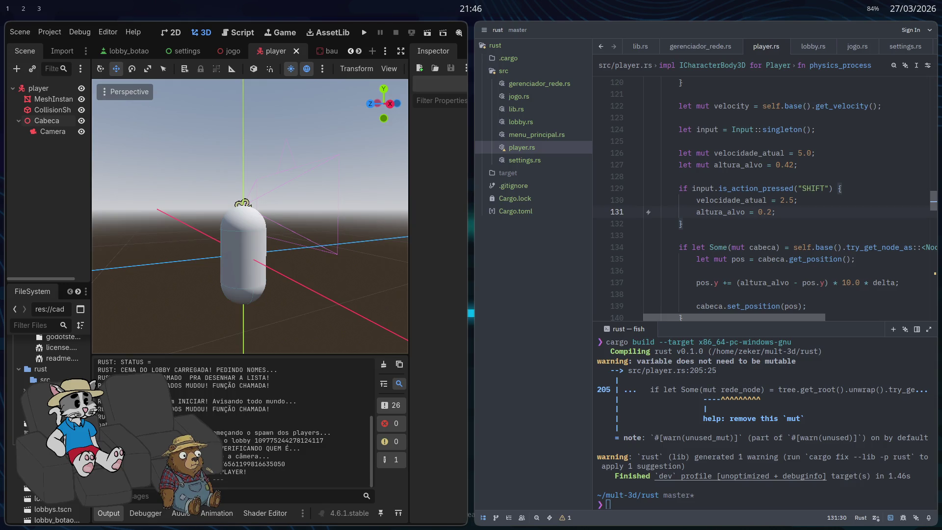
- Select steam_api64.dll through the AA20 executables in the mult-3d folder and open them
key("ctrl+o")
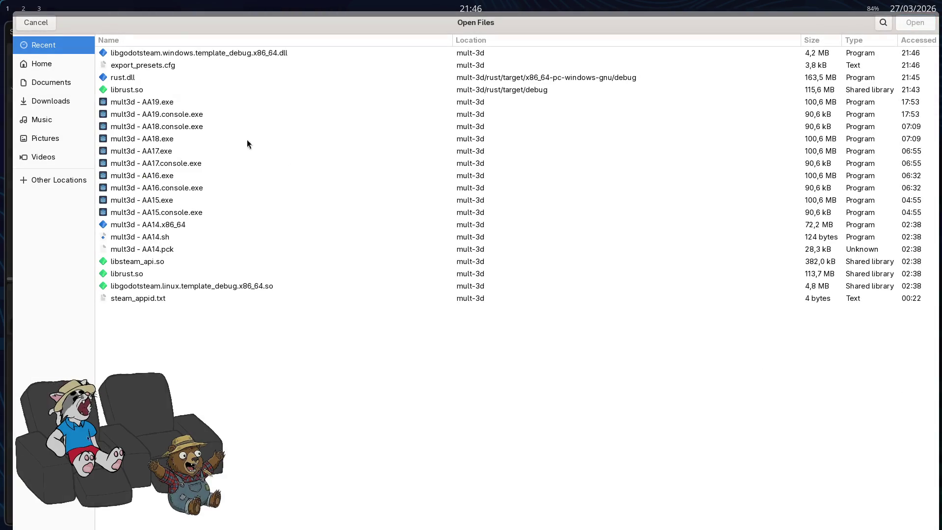
left_click(41, 64)
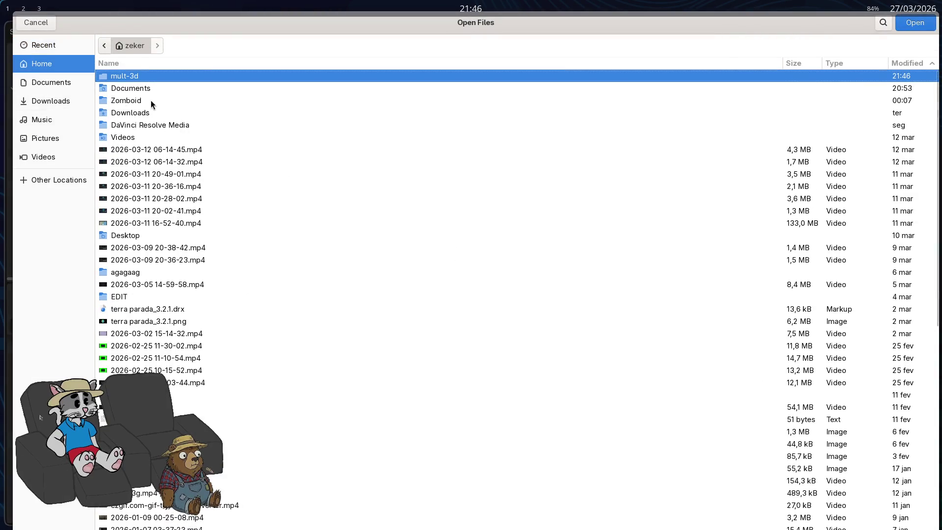
double_click(155, 72)
key("Down")
key("Down")
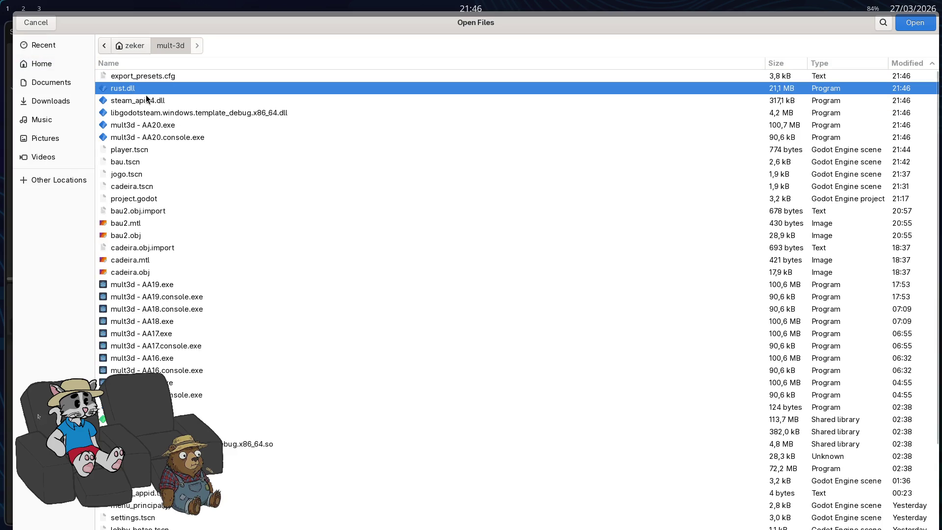
left_click(166, 139, "shift")
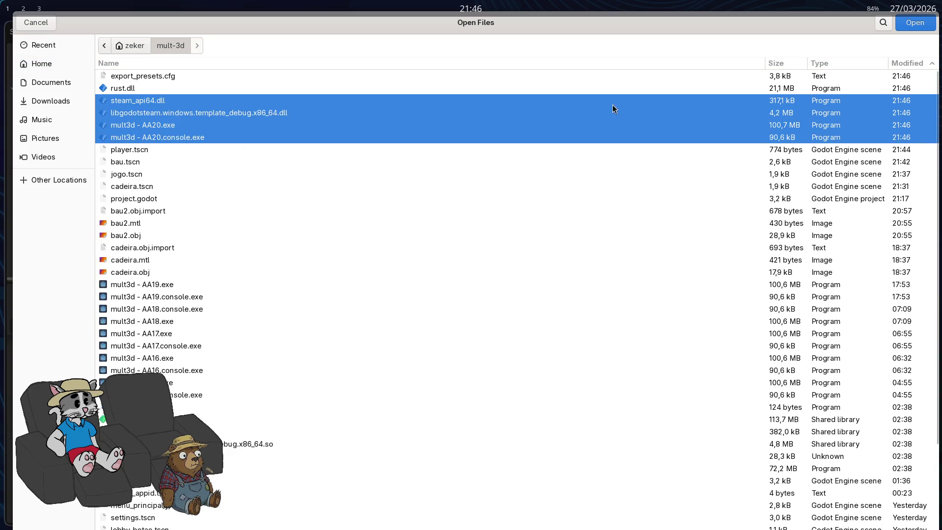
left_click(914, 25)
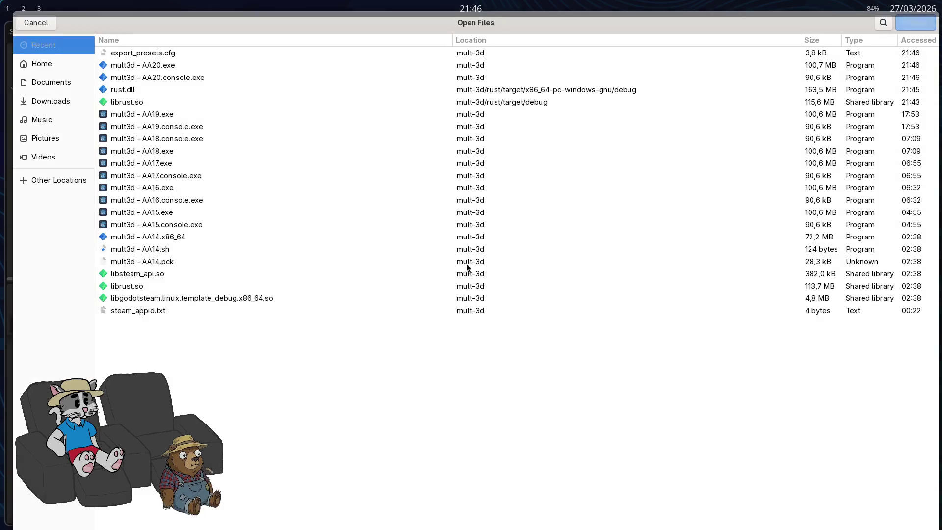
- Choose rust.dll from mult-3d/rust/target/x86_64-pc-windows-gnu/debug and open it
left_click(60, 61)
key("Return")
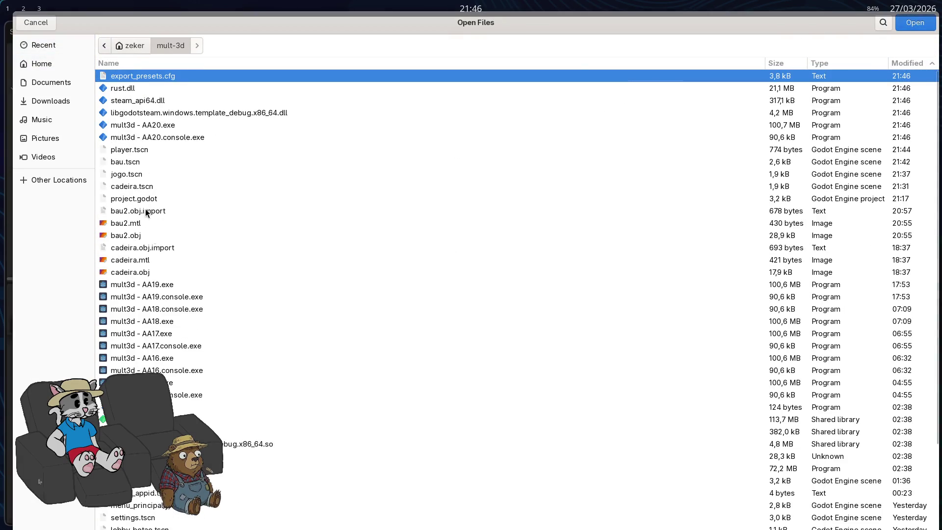
scroll(182, 85, "down", 3)
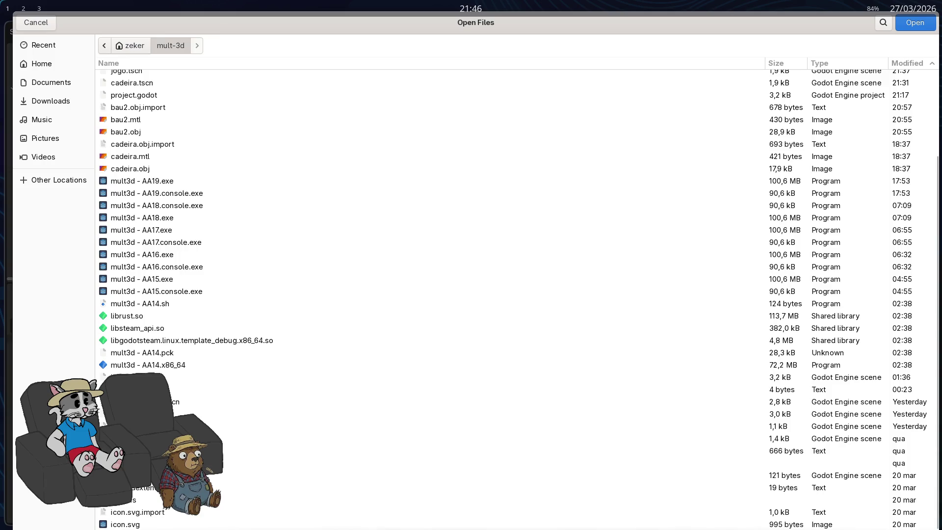
double_click(186, 463)
double_click(153, 114)
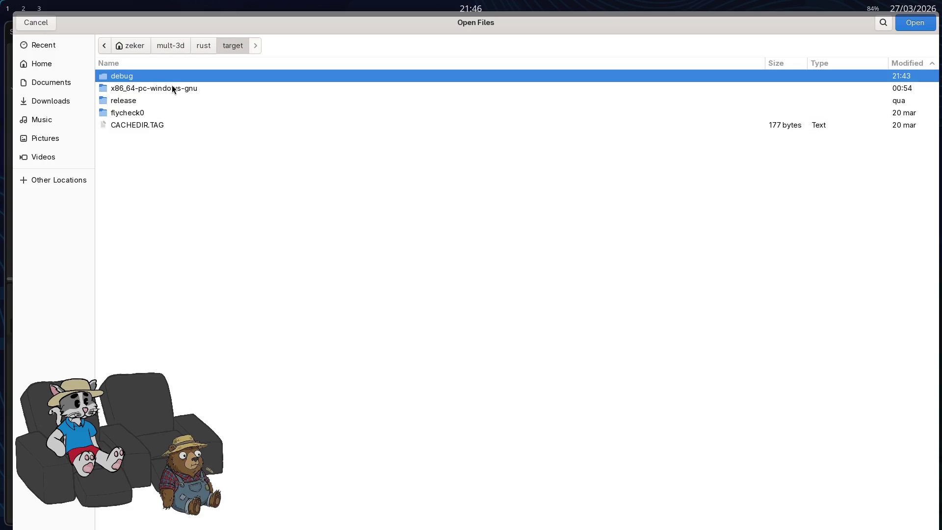
double_click(172, 86)
double_click(158, 76)
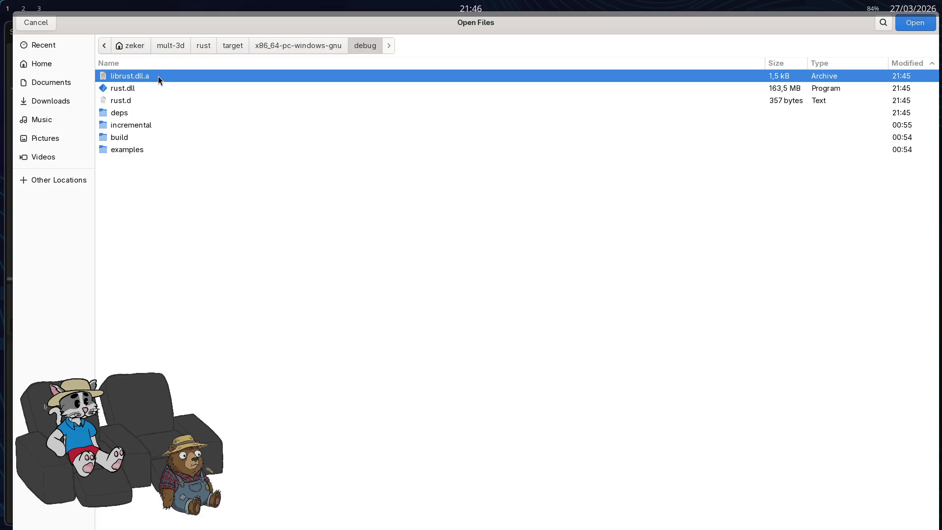
left_click(134, 89)
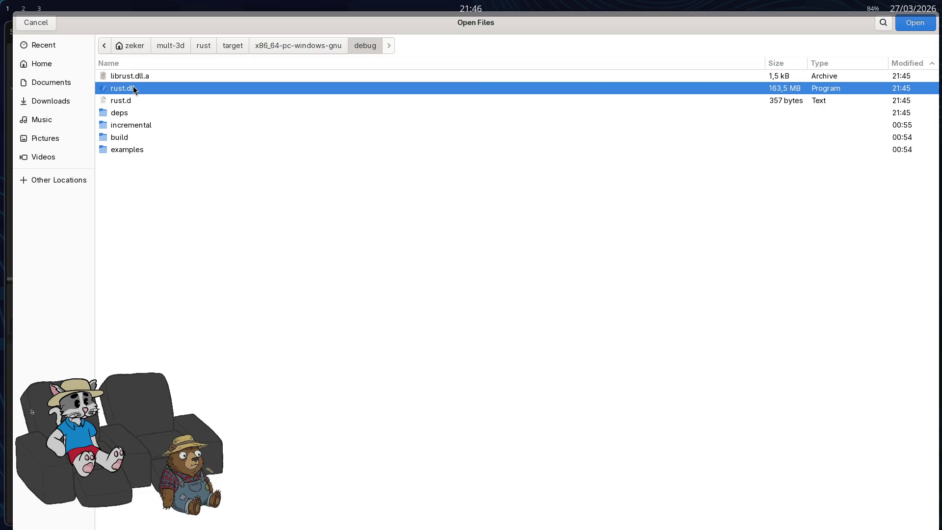
left_click(909, 23)
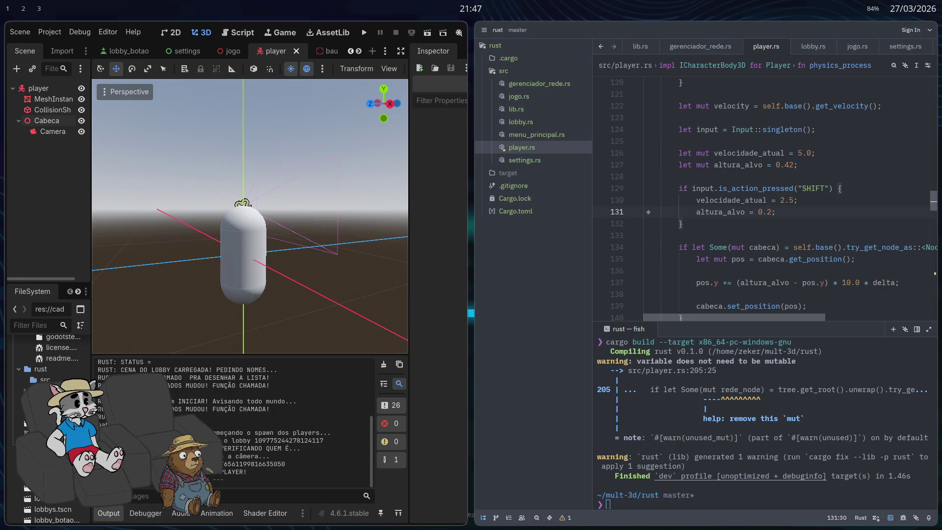
mouse_move(932, 248)
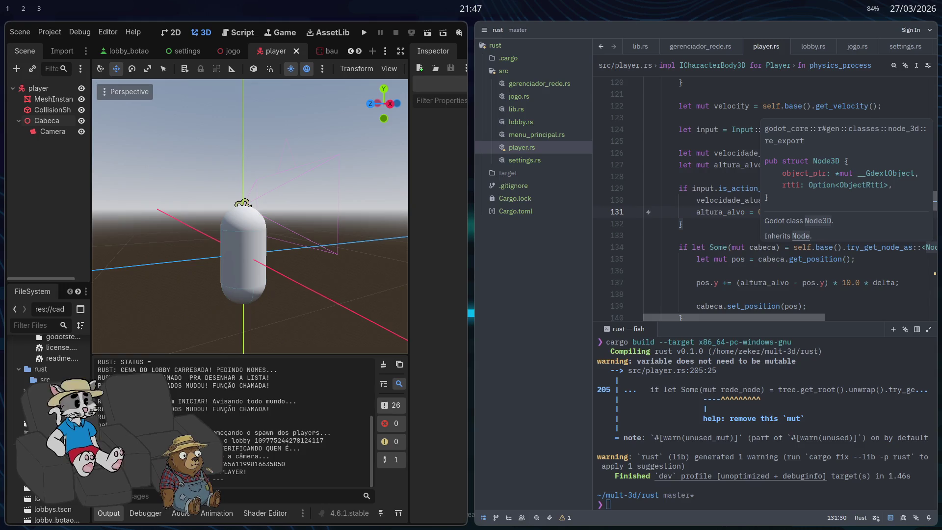
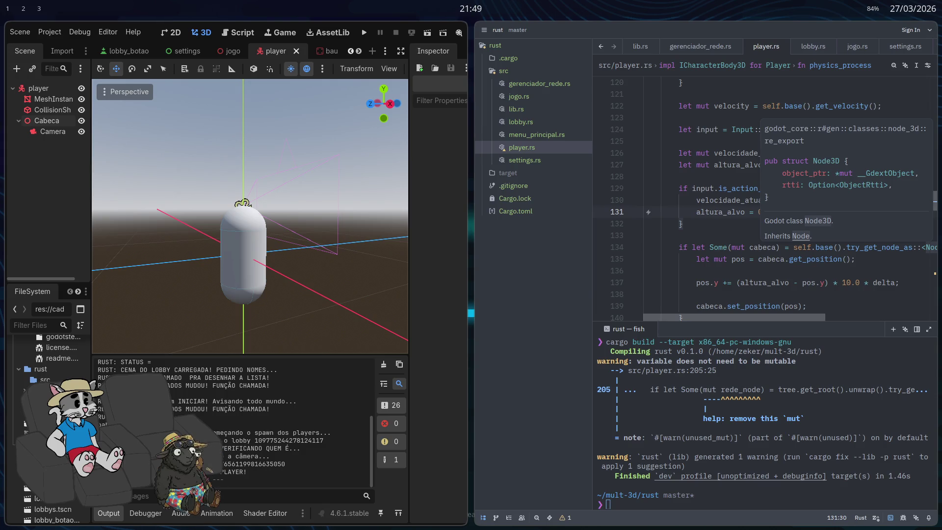
- Run the project and host a new multiplayer lobby from the game's main menu
left_click(363, 32)
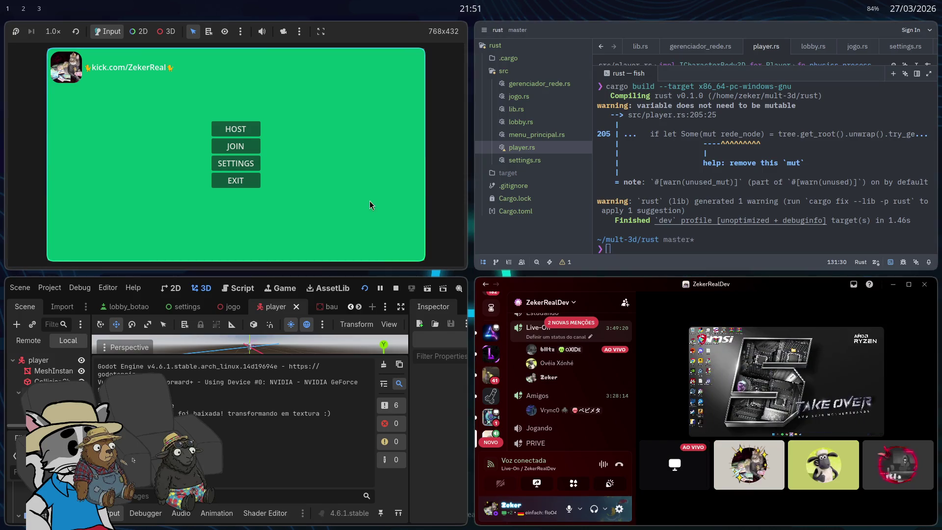
left_click(240, 128)
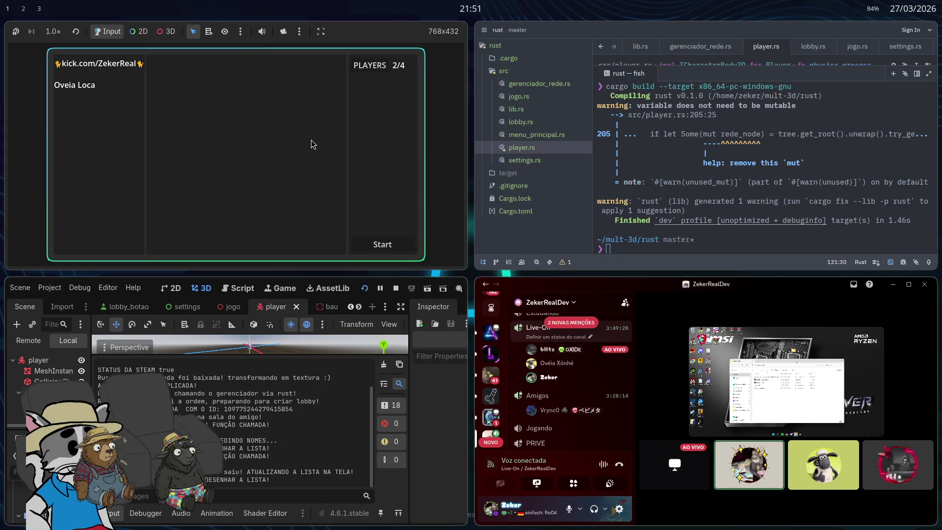
- Focus the Discord call window and maximize it to fill the screen
key("super")
key("Escape")
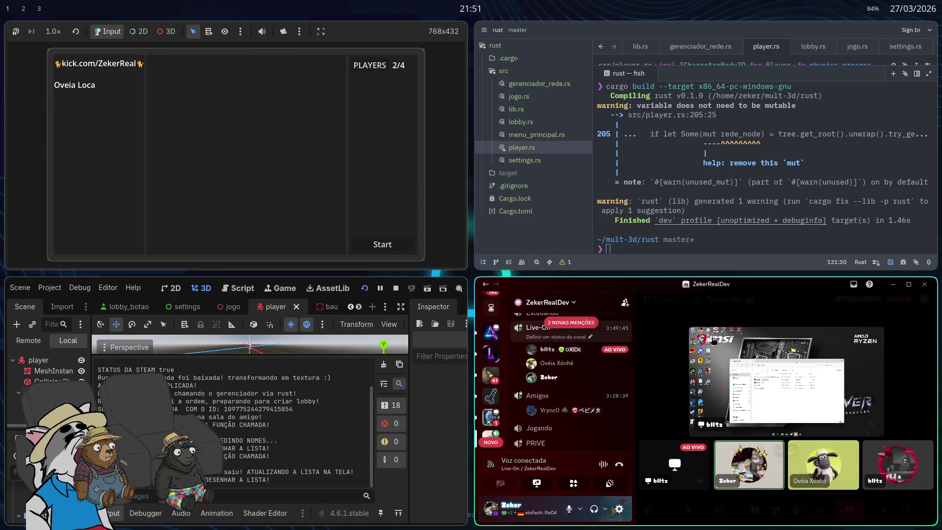
key("super+f")
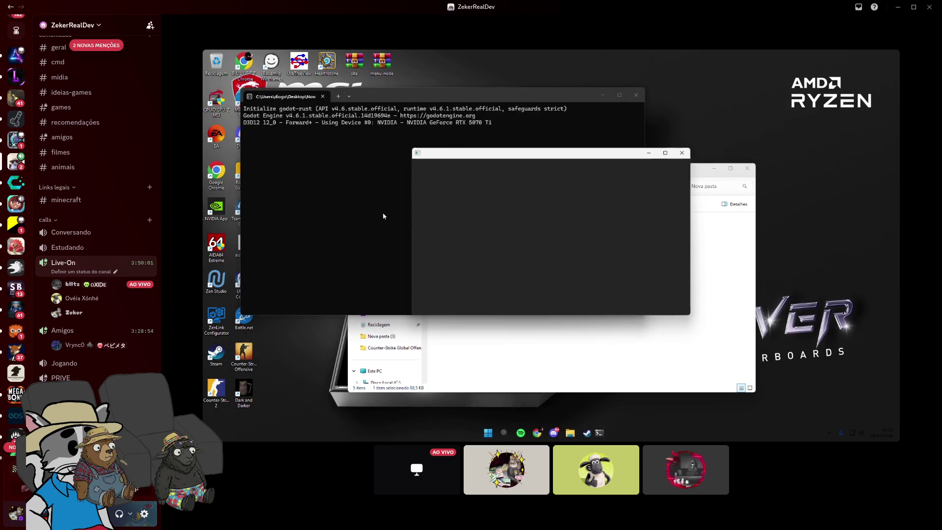
- Start the match for all players in the lobby
mouse_move(478, 327)
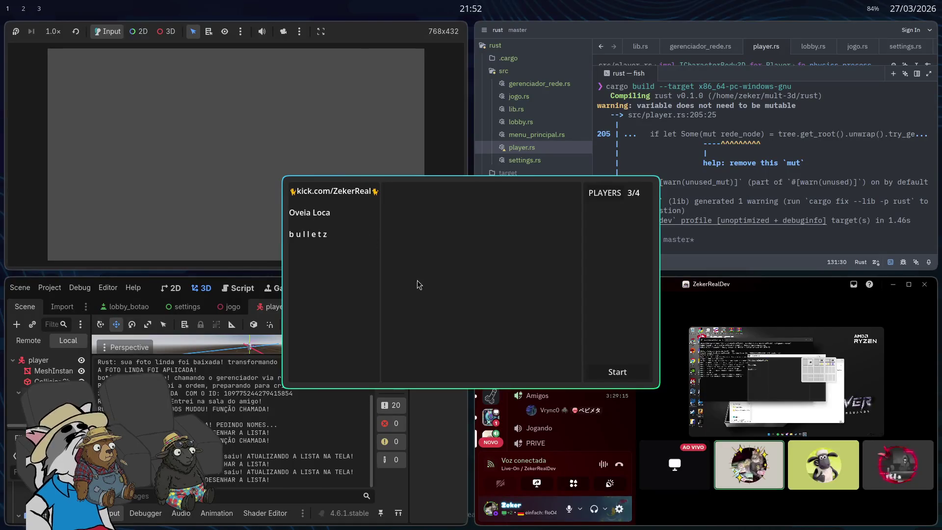
left_click(605, 372)
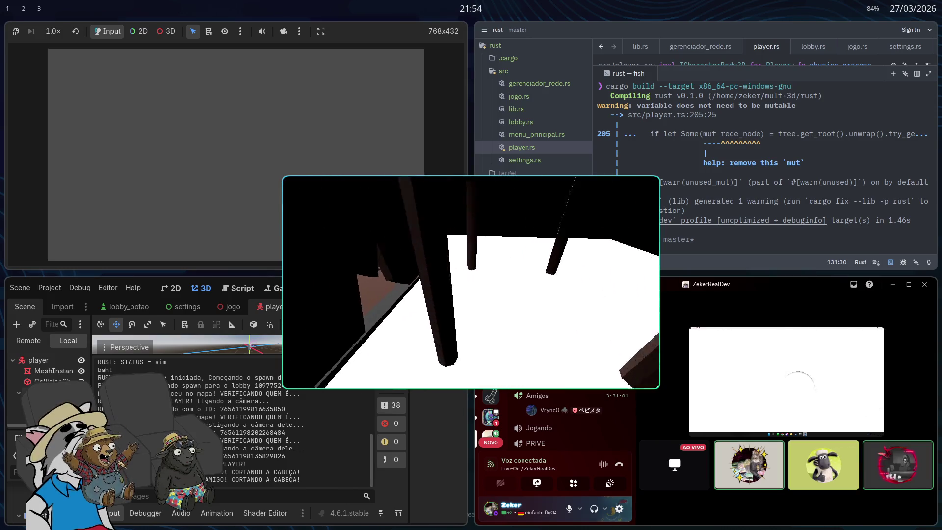
- Walk past another player's capsule toward the table legs, then stop the game with F8
key("w")
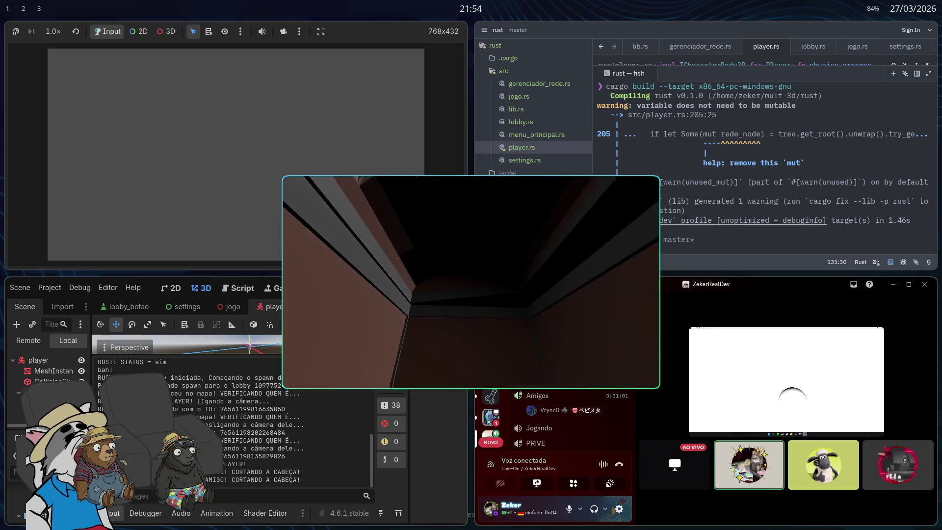
key("w")
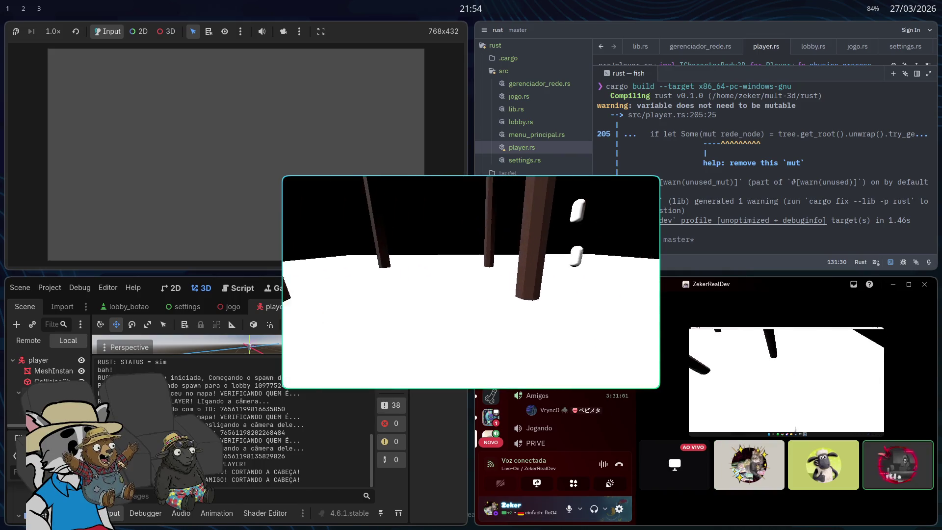
key("w")
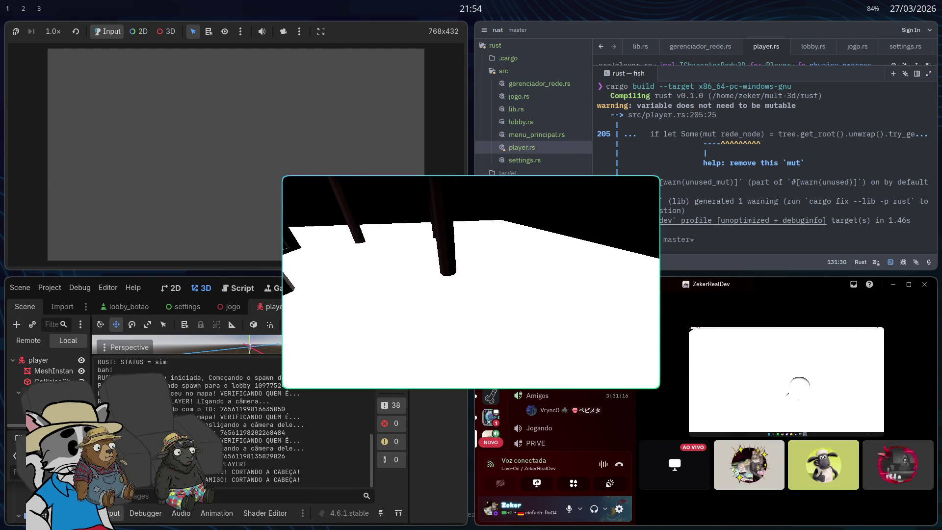
key("w")
key("w")
key("w")
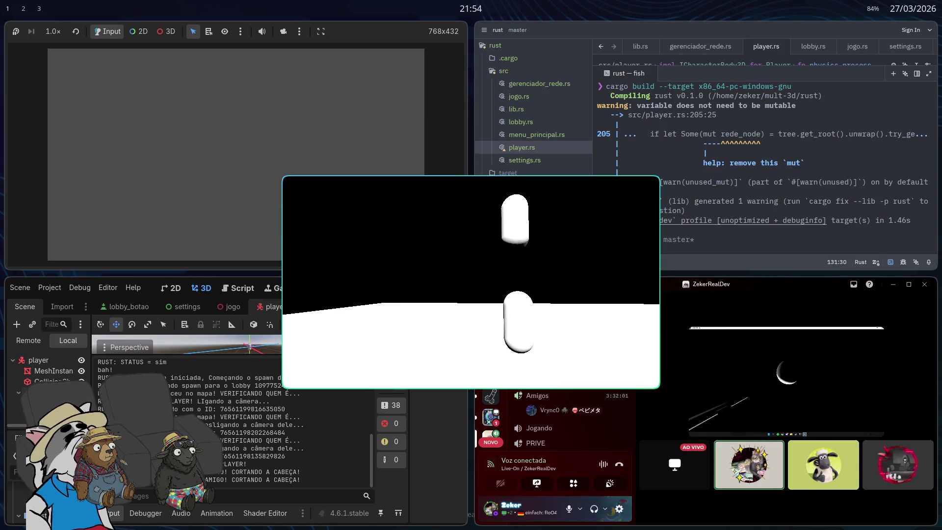
key("F8")
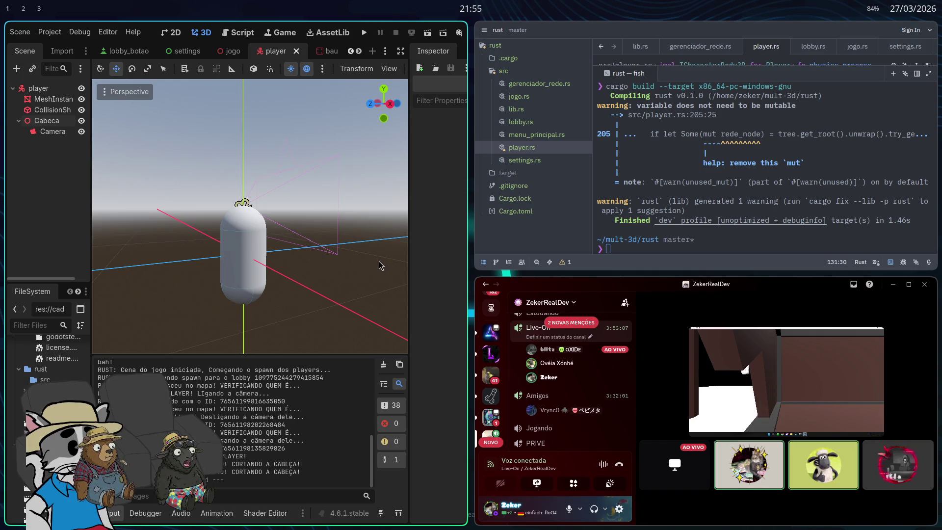
- Relaunch the game and join the friend's hosted lobby
left_click(366, 33)
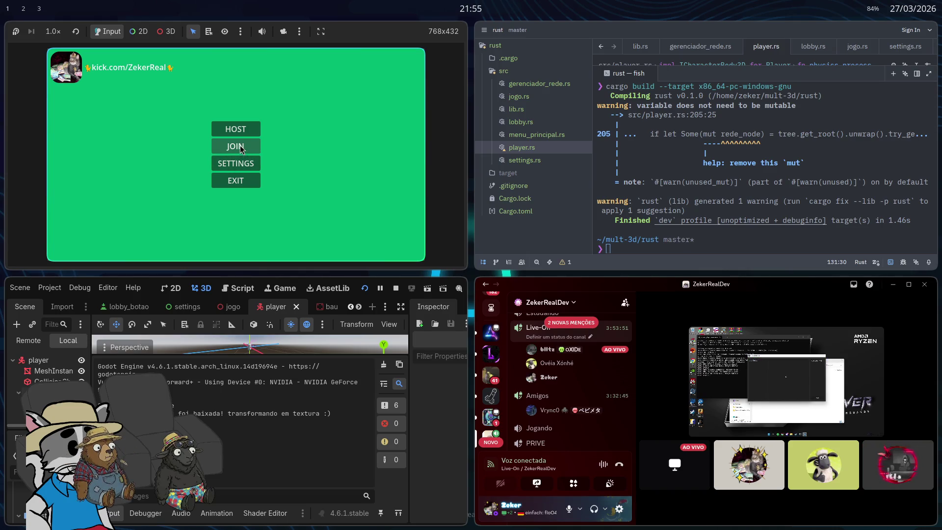
left_click(237, 145)
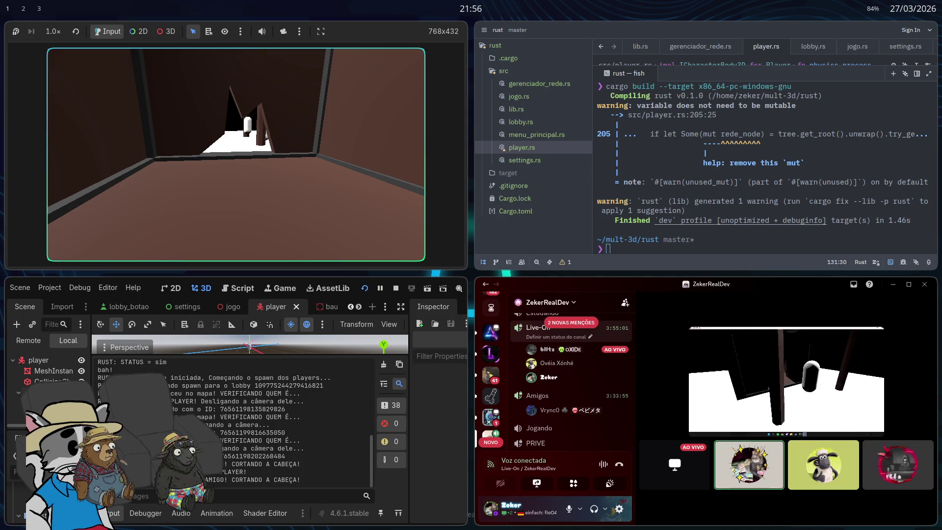
- Walk out of the corridor to the other capsule among the pillars, then back away
key("w")
key("w")
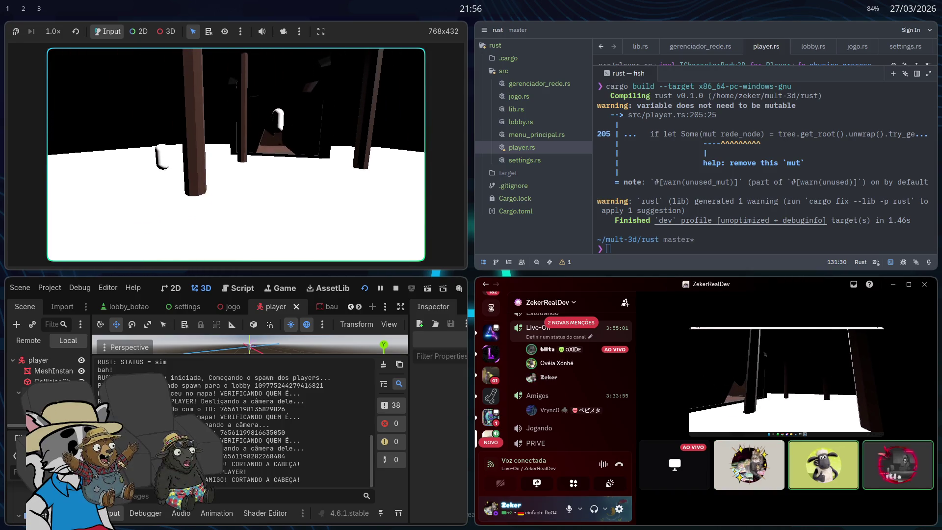
key("w")
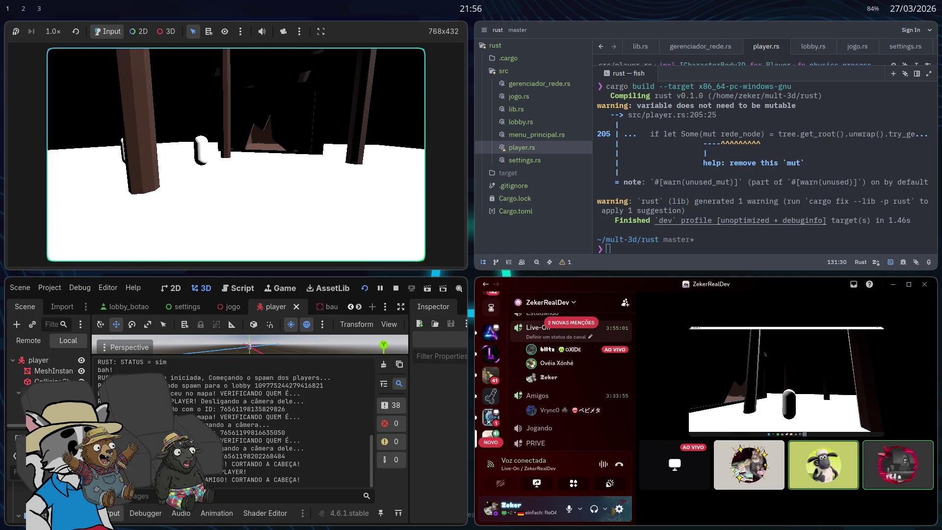
key("a")
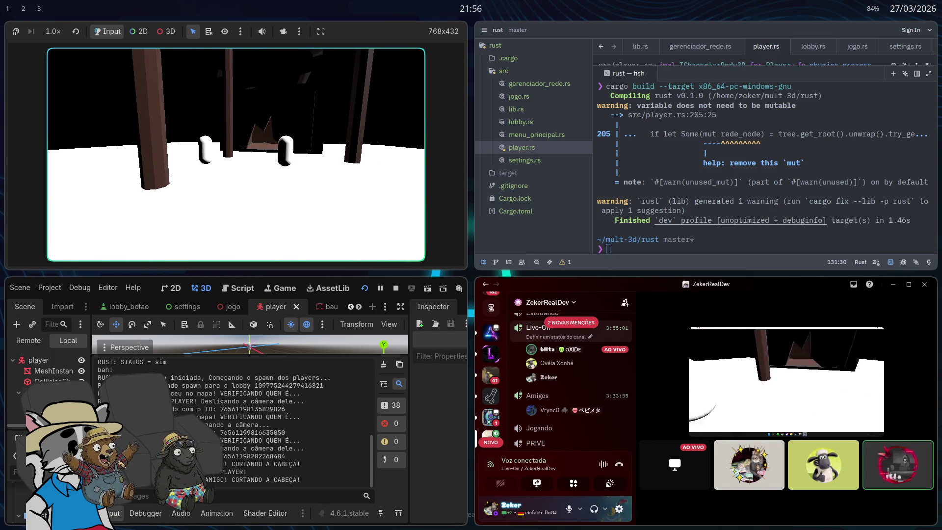
key("d")
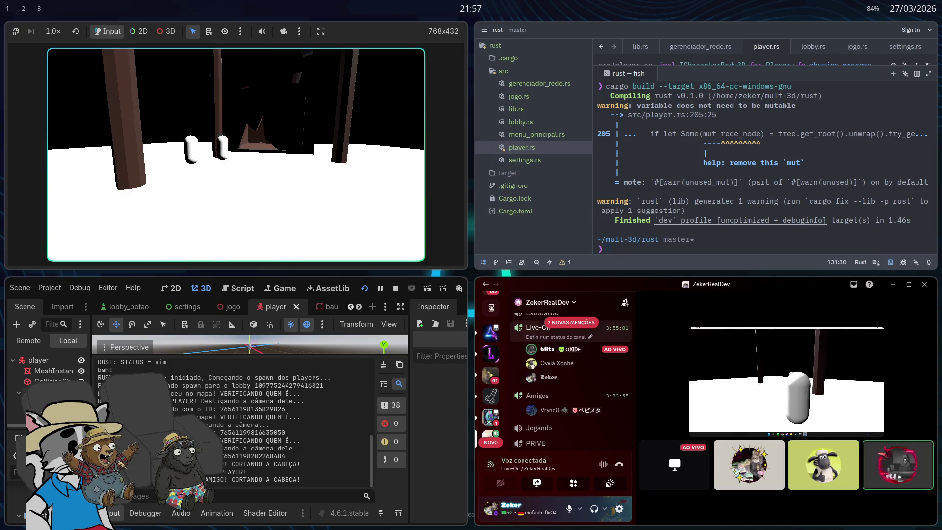
key("w")
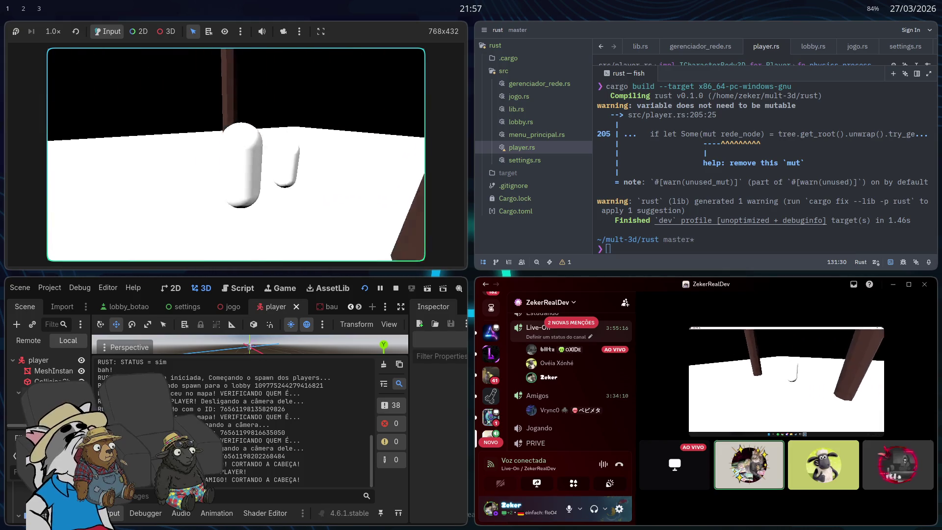
key("w")
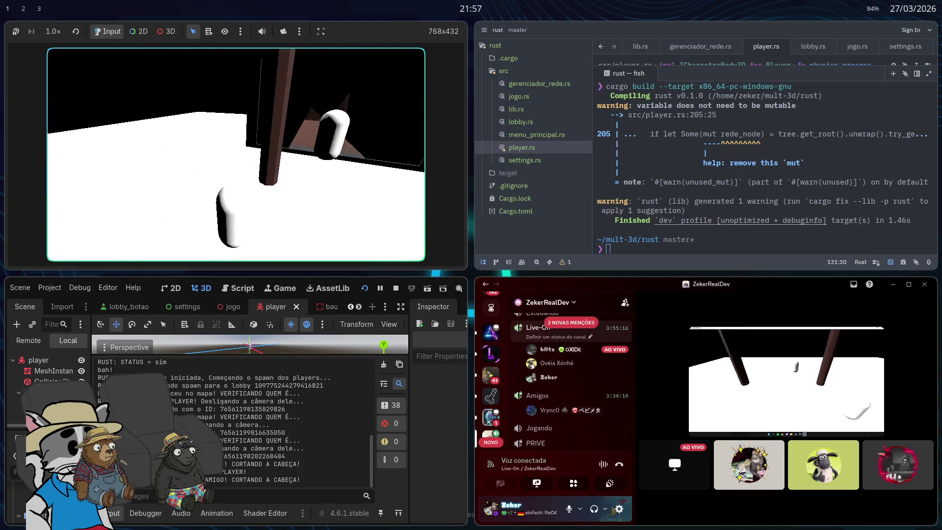
key("w")
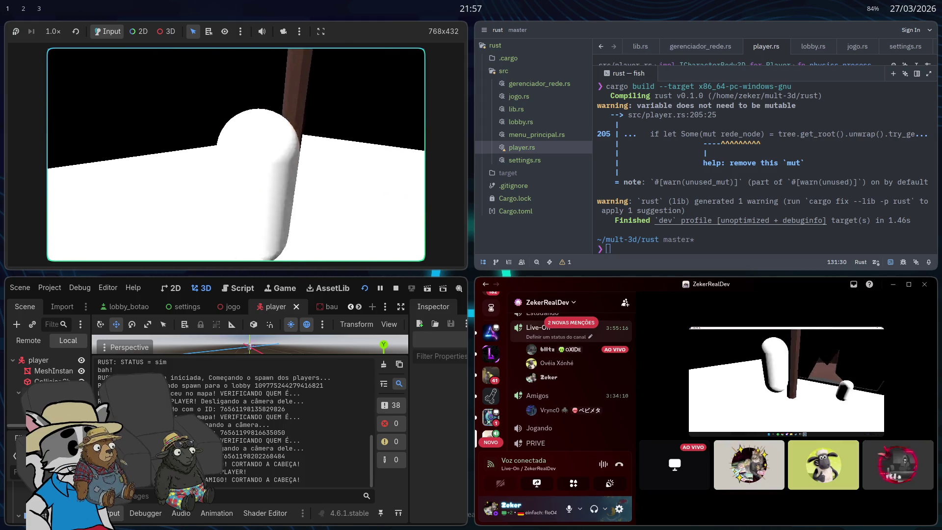
key("s")
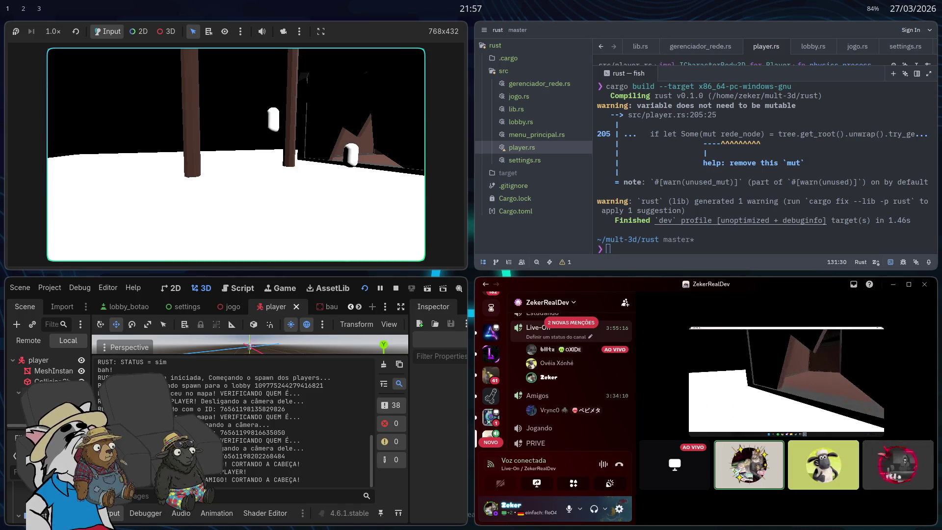
key("s")
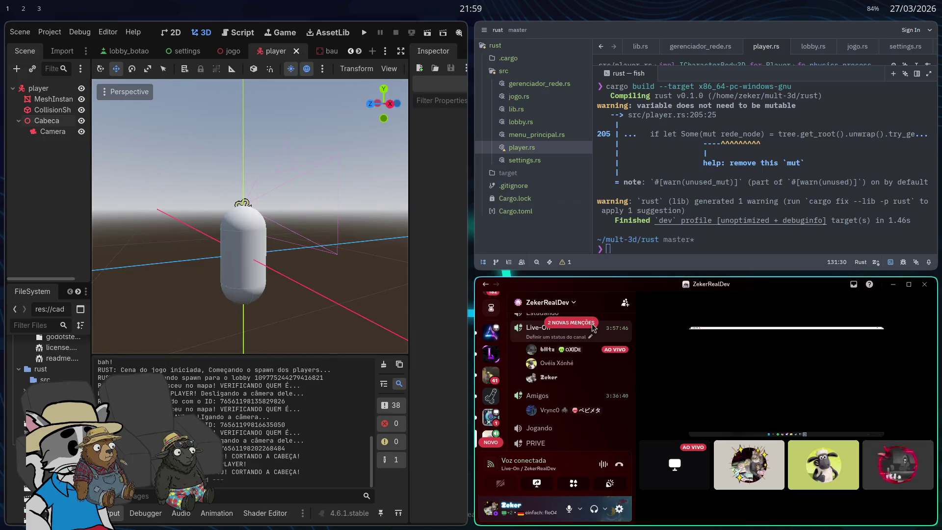
- Toggle the Discord call to full screen, then back to the side-by-side layout
key("super+f")
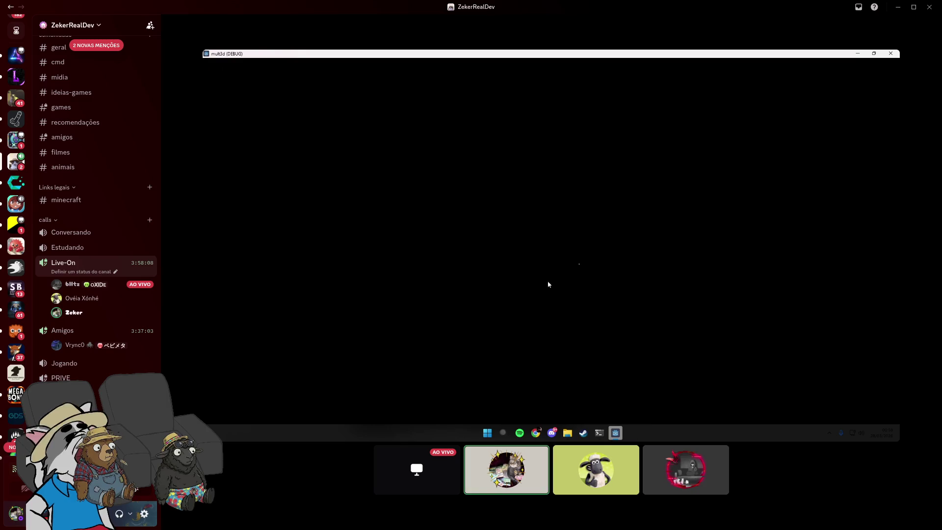
key("super+f")
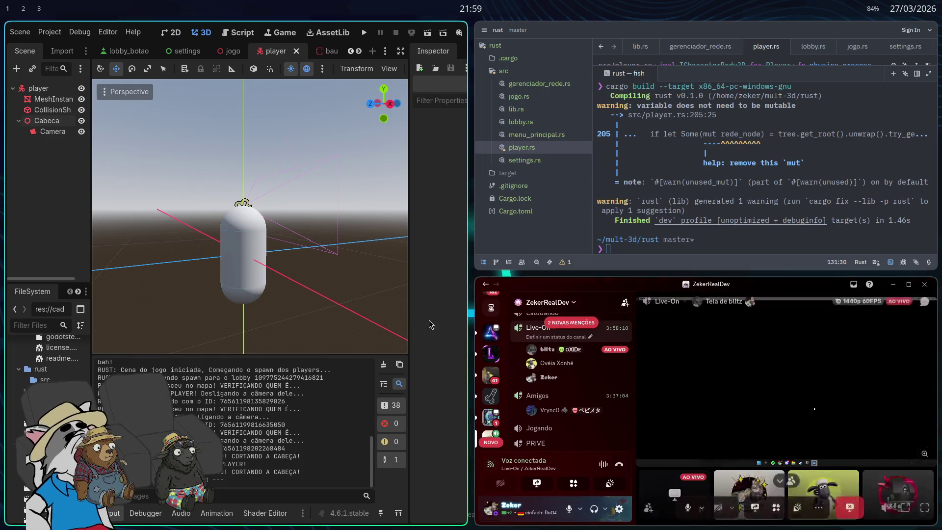
- Fly the viewport close to the player capsule and back, then make the editor fullscreen
mouse_move(656, 350)
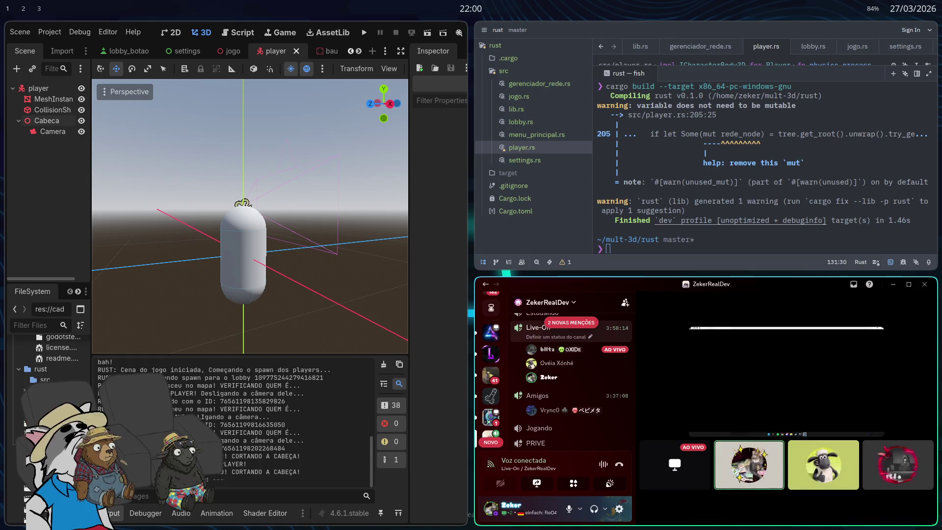
mouse_move(675, 463)
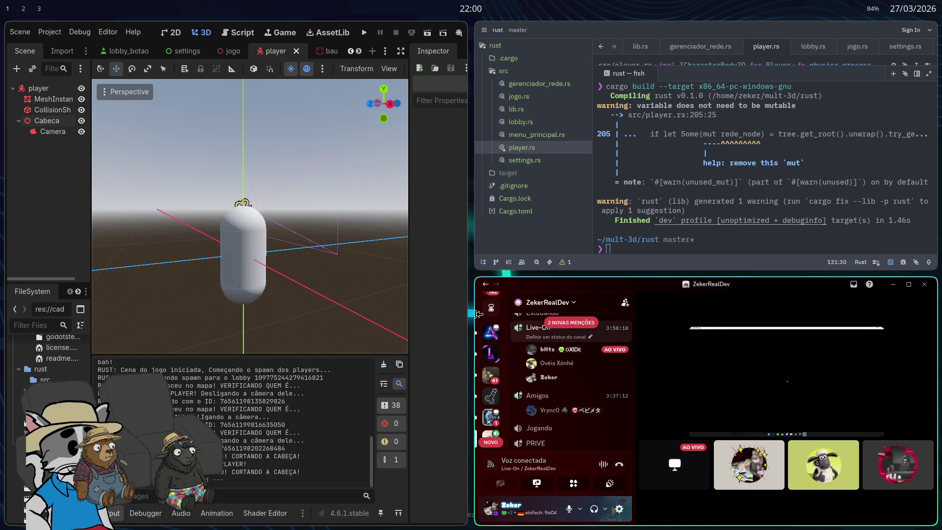
scroll(364, 258, "down", 5)
scroll(306, 239, "up", 5)
right_click(317, 243)
key("w")
key("s")
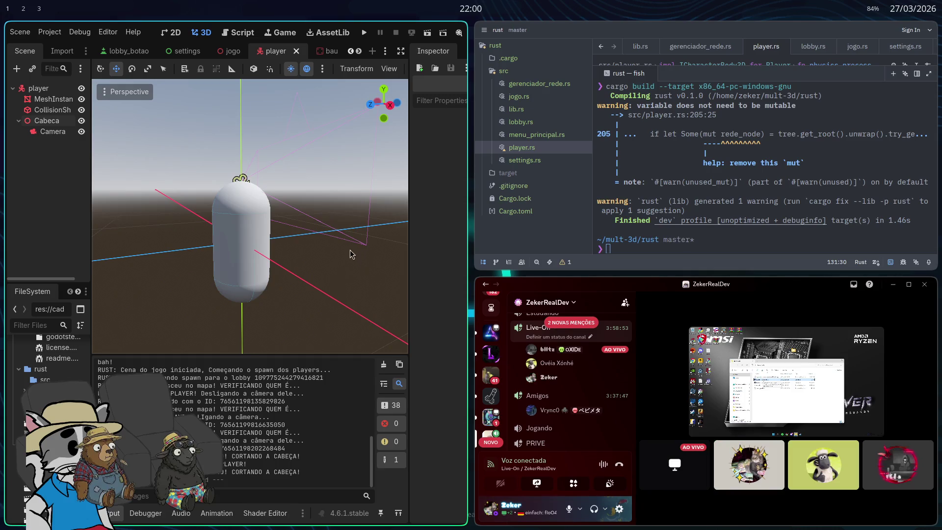
key("super+f")
- Switch to the jogo scene and fly the view toward the chest and red chair
left_click(475, 30)
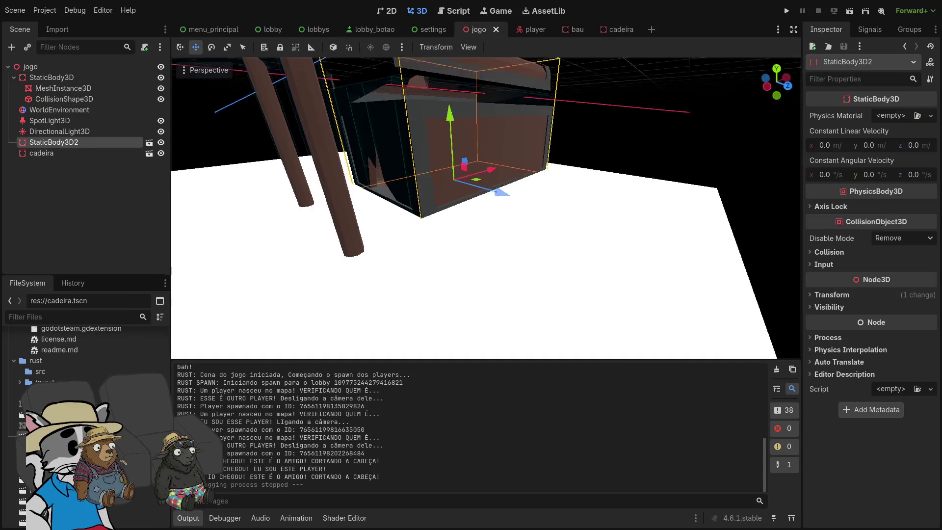
key("w")
scroll(486, 208, "down", 4)
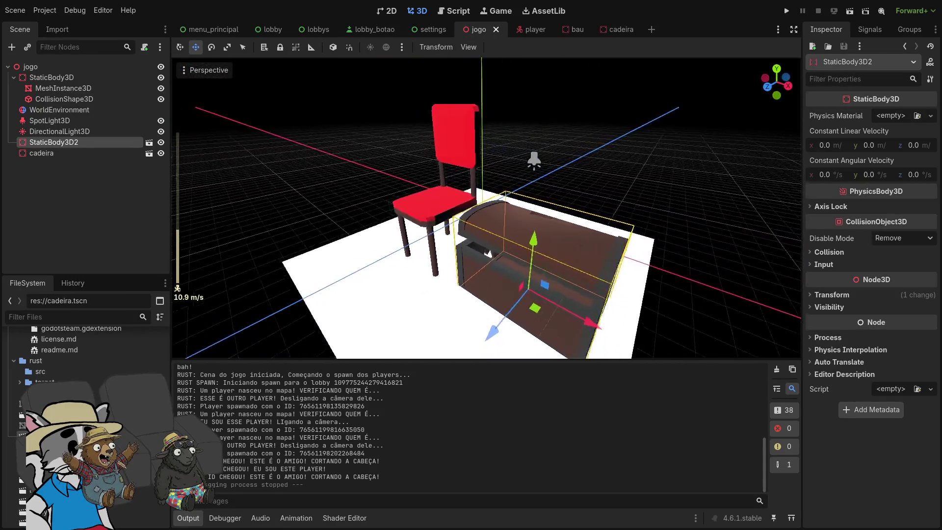
scroll(485, 209, "up", 6)
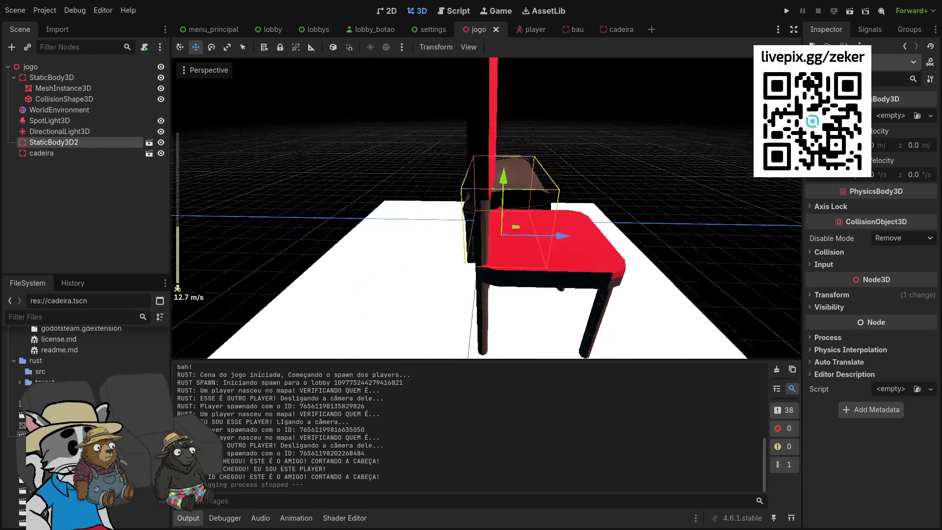